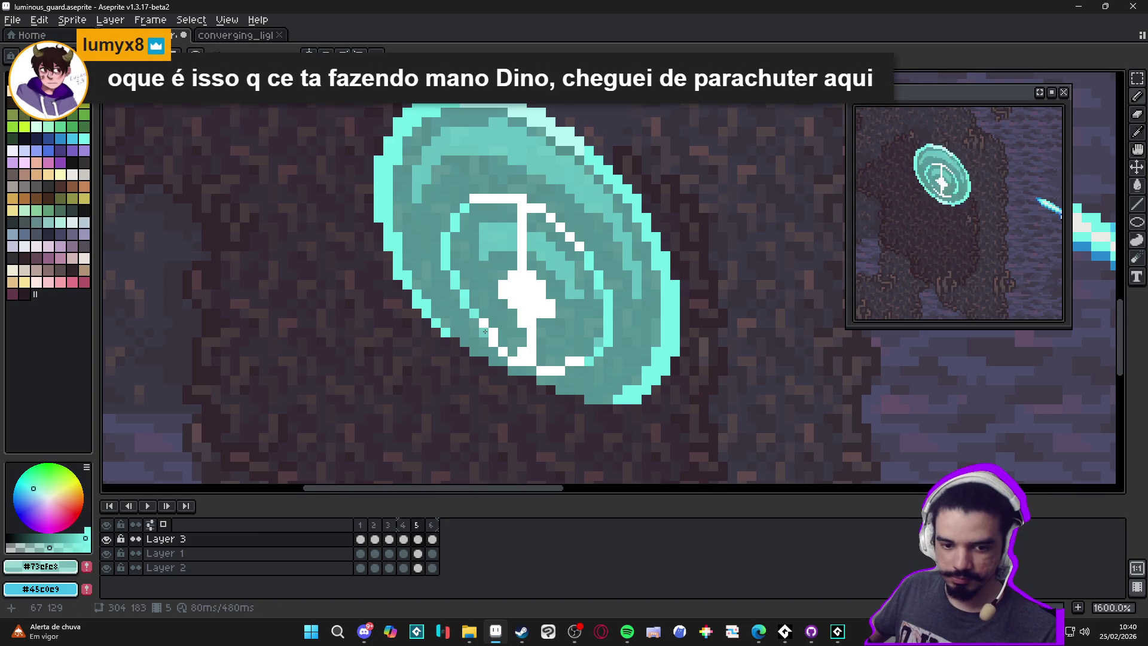
Step: Save the luminous_guard animation file
scroll(485, 331, "down", 3)
key("ctrl+s")
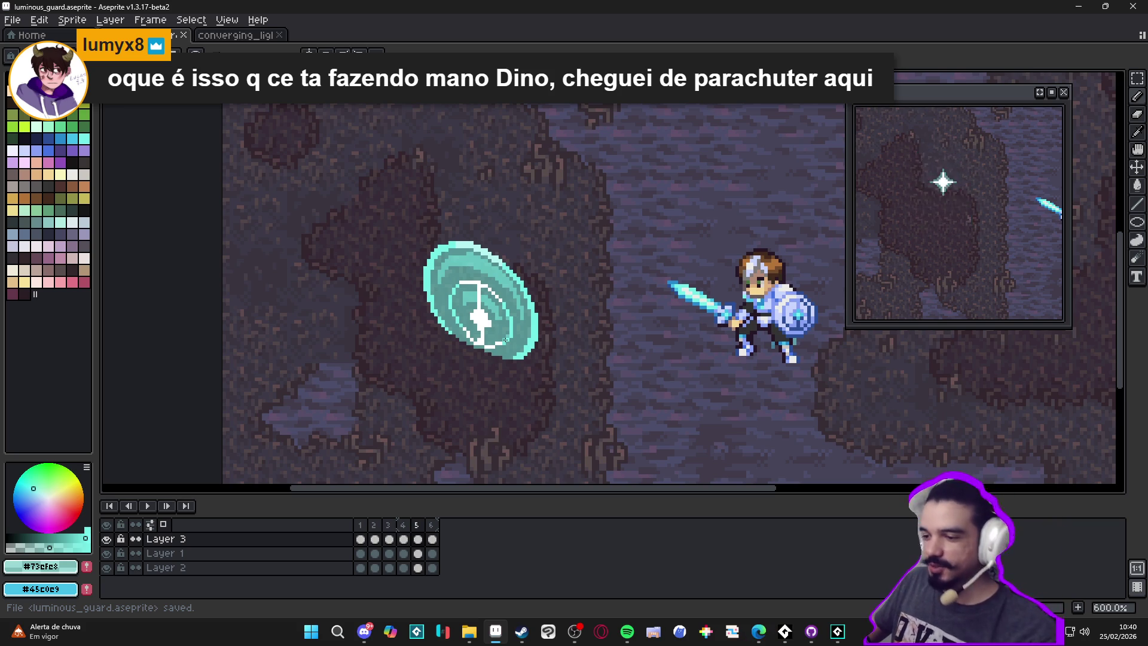
scroll(495, 351, "up", 5)
Step: Erase the two stray white pixels at the shield line's lower end and repaint them cyan #73efe8
left_click(458, 322, "alt")
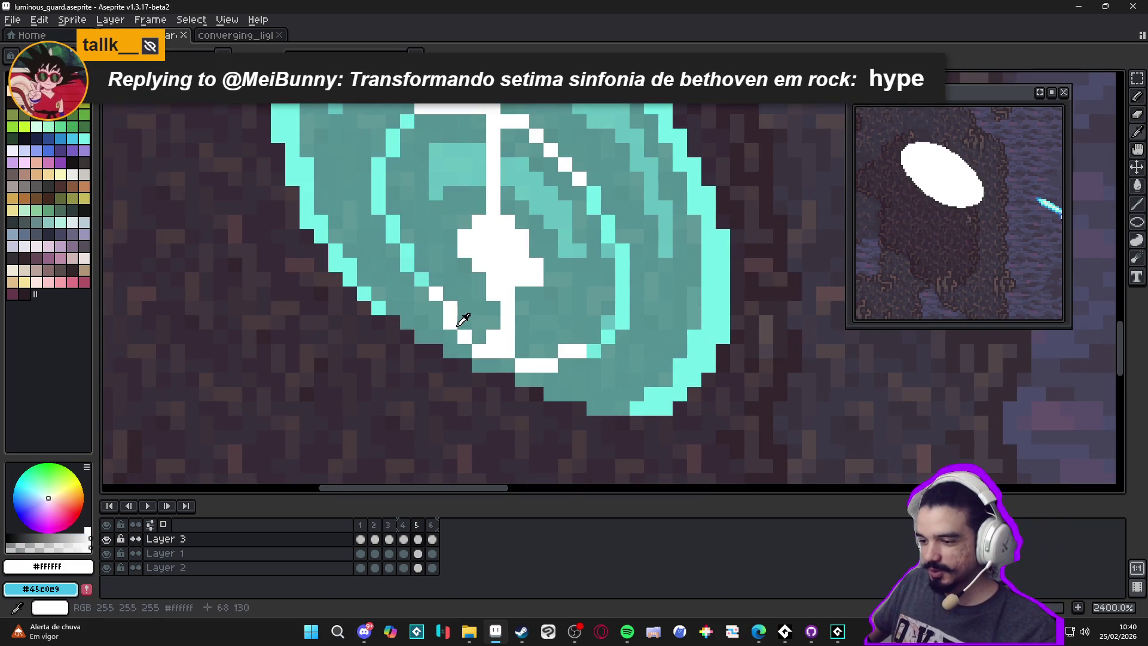
key("e")
left_click_drag(450, 321, 464, 336)
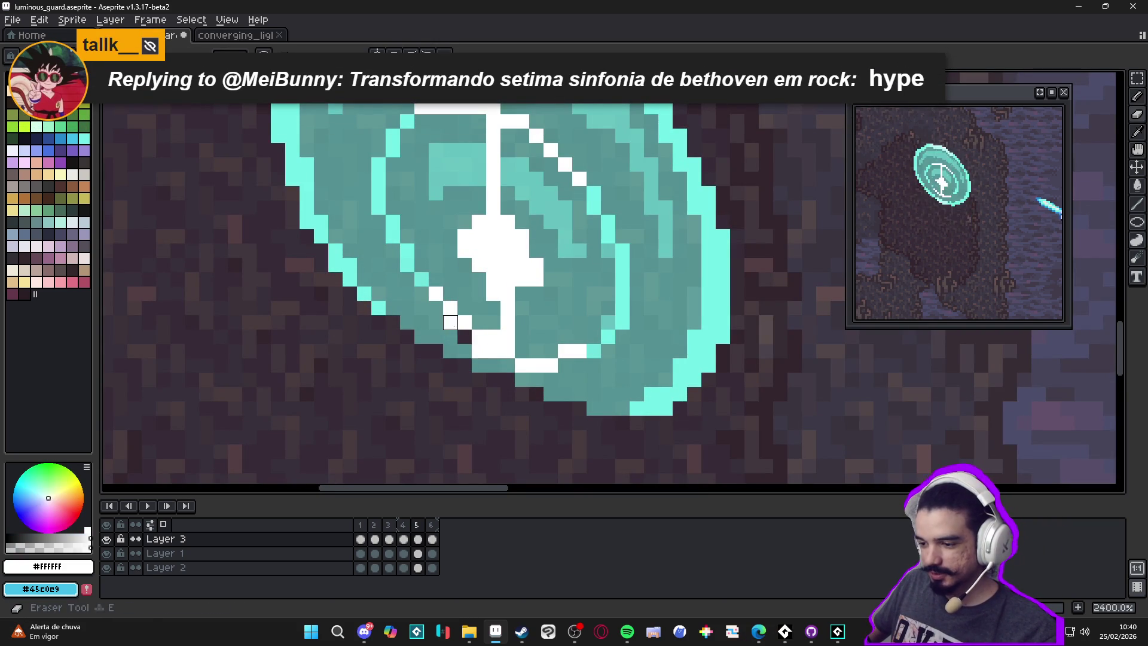
left_click(477, 346, "alt")
left_click(465, 336)
left_click(450, 321)
scroll(466, 340, "down", 5)
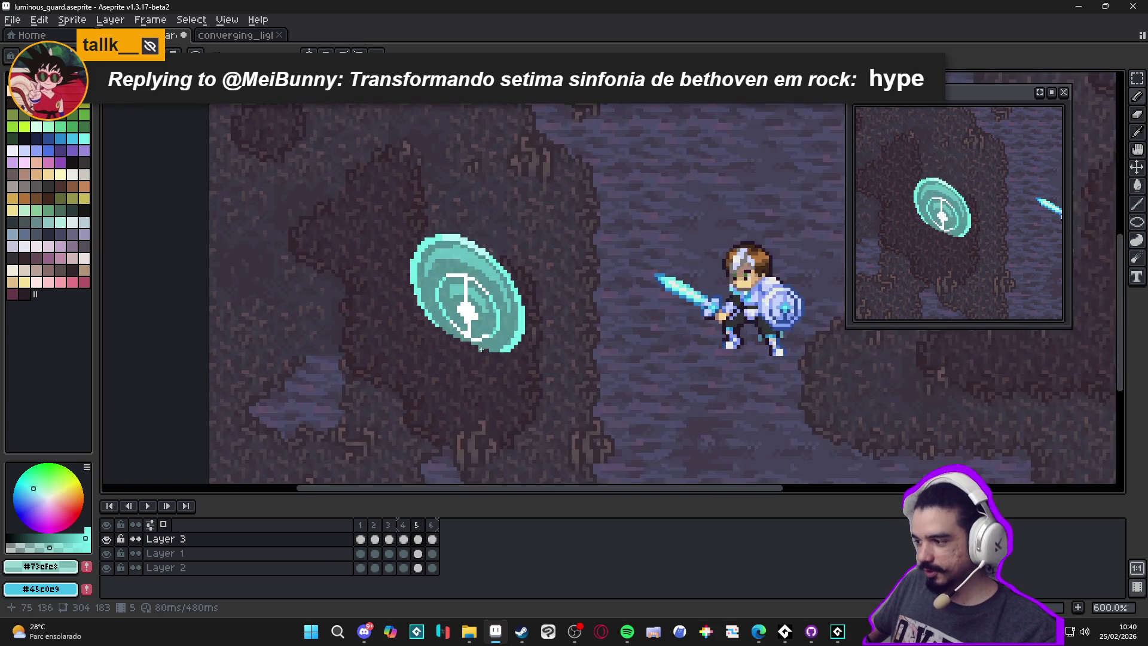
scroll(480, 348, "down", 2)
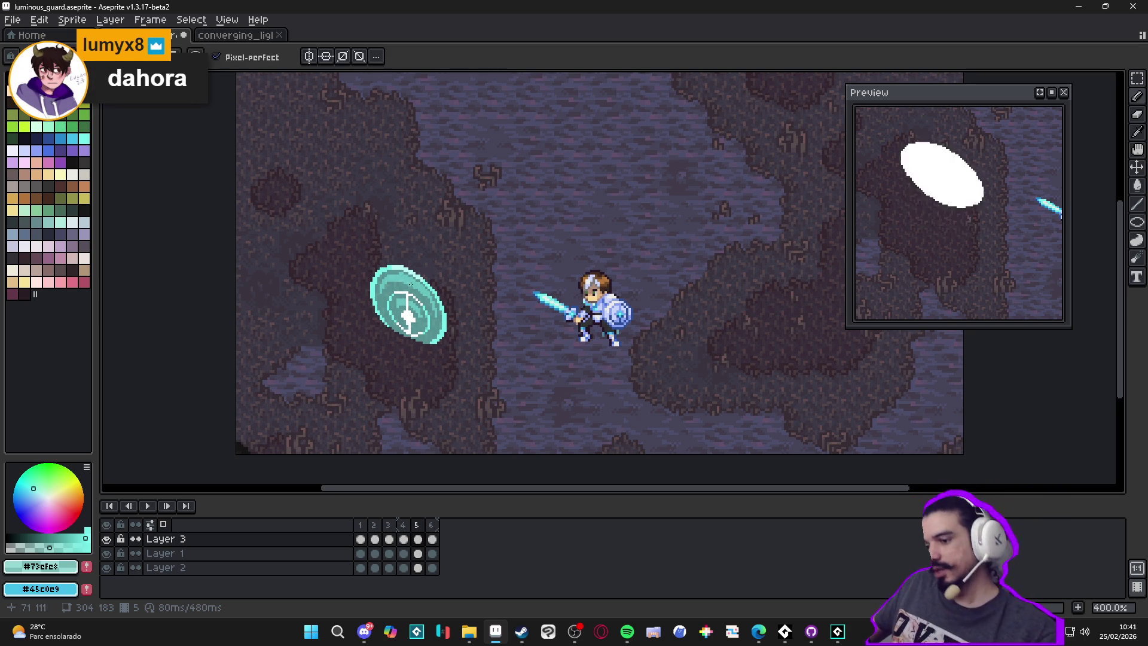
scroll(395, 280, "down", 1)
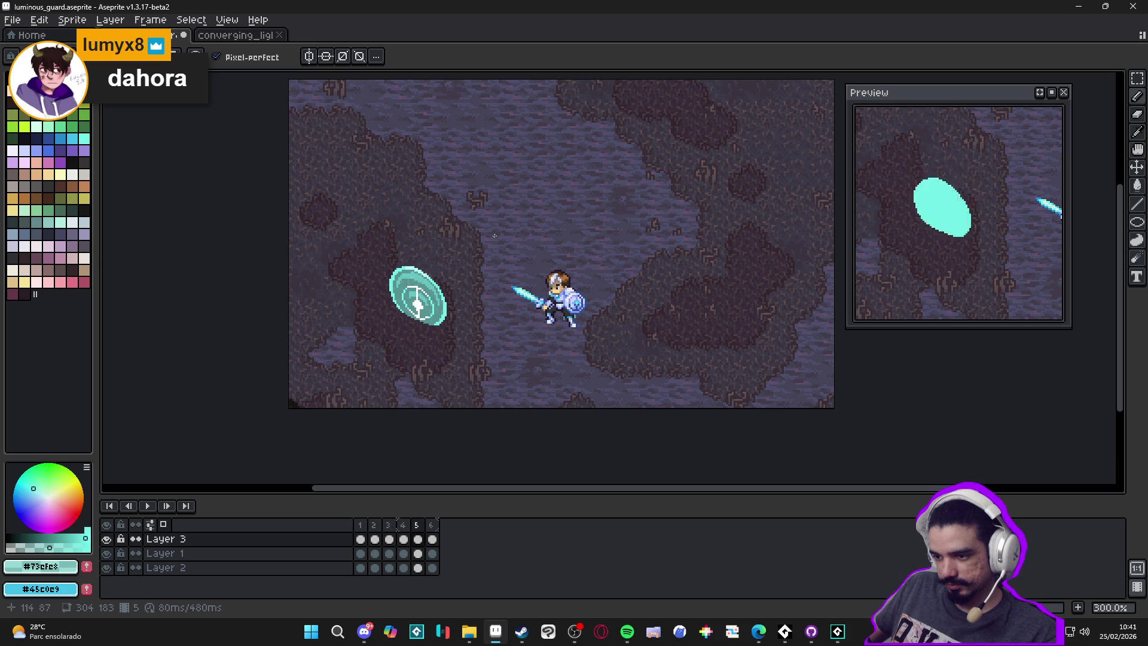
Step: Move the knight left onto the white ellipse in Layer 1 frames 2–6
left_click(106, 553)
left_click(106, 553)
left_click(433, 556)
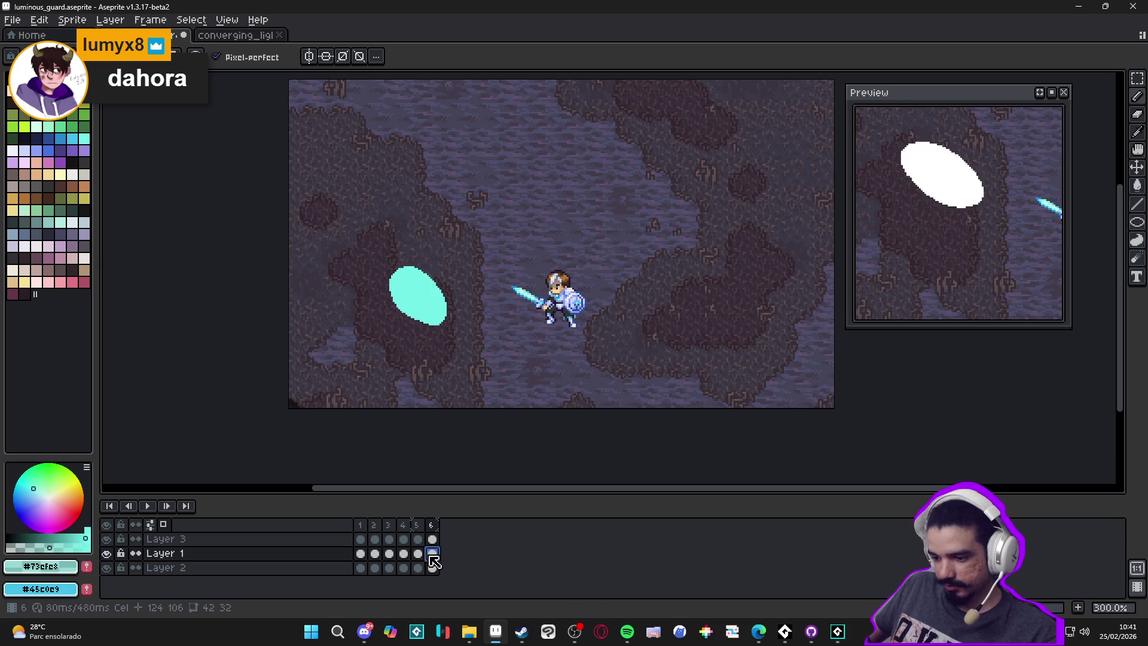
left_click_drag(437, 561, 375, 553)
mouse_move(573, 315)
left_mouse_down()
mouse_move(461, 313)
mouse_move(454, 302)
mouse_move(441, 318)
left_mouse_up()
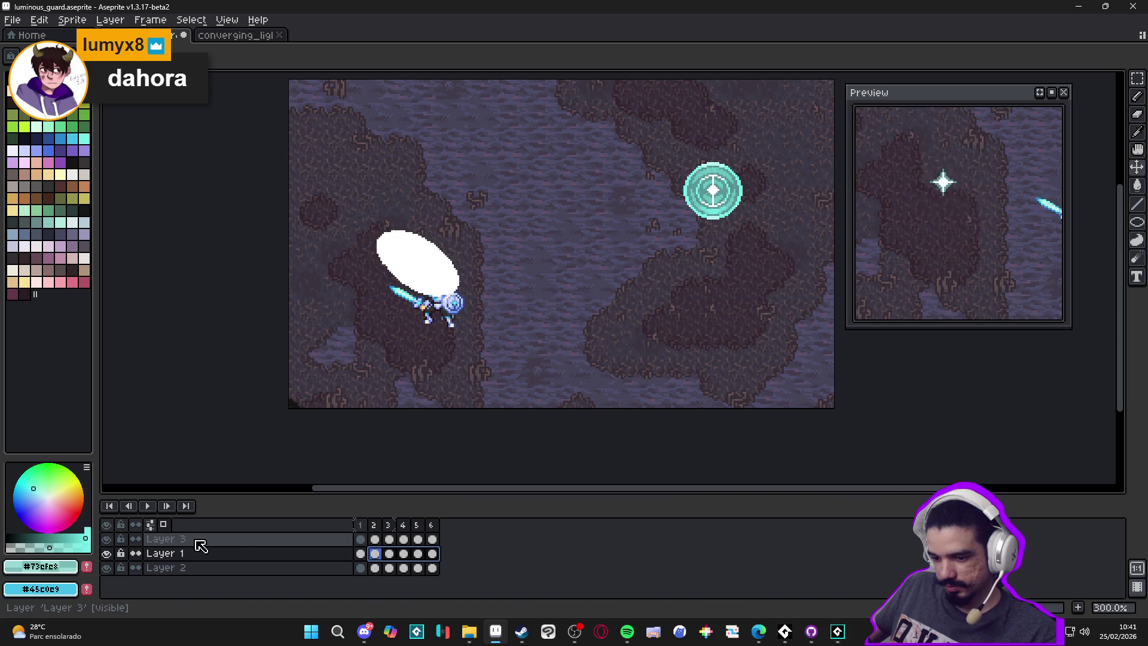
Step: Nudge the knight up 2 pixels in Layer 1 frames 2–6
left_click(368, 540)
left_click(433, 540)
left_click(421, 540)
scroll(450, 320, "up", 2)
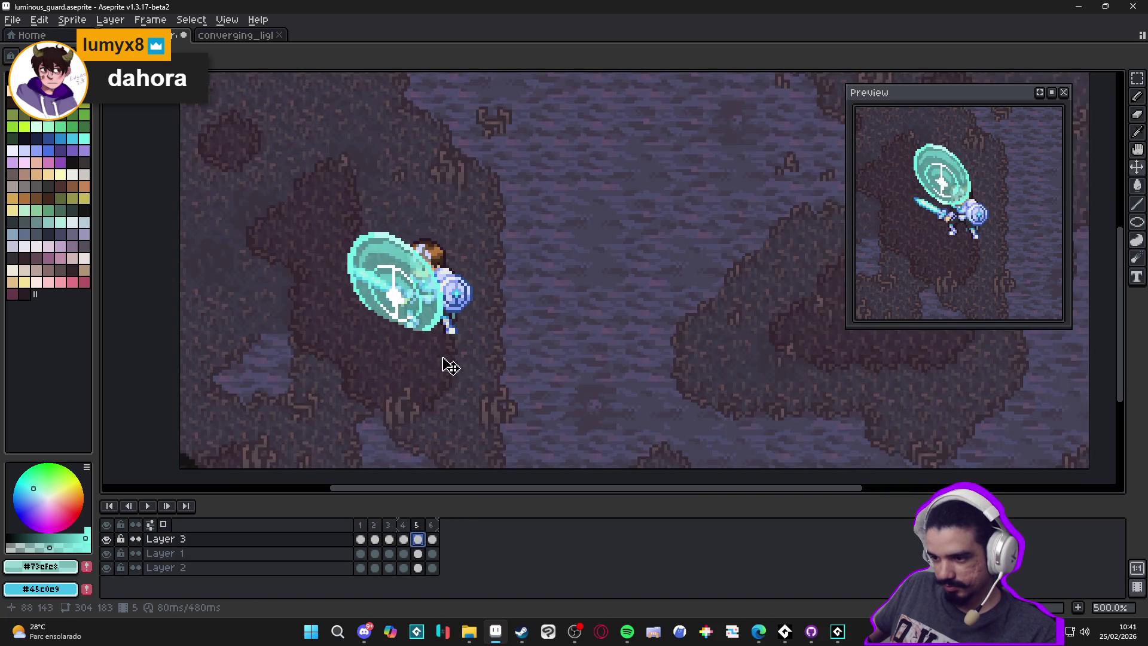
left_click(432, 554)
mouse_move(433, 553)
left_mouse_down()
mouse_move(365, 555)
mouse_move(431, 551)
mouse_move(377, 555)
left_mouse_up()
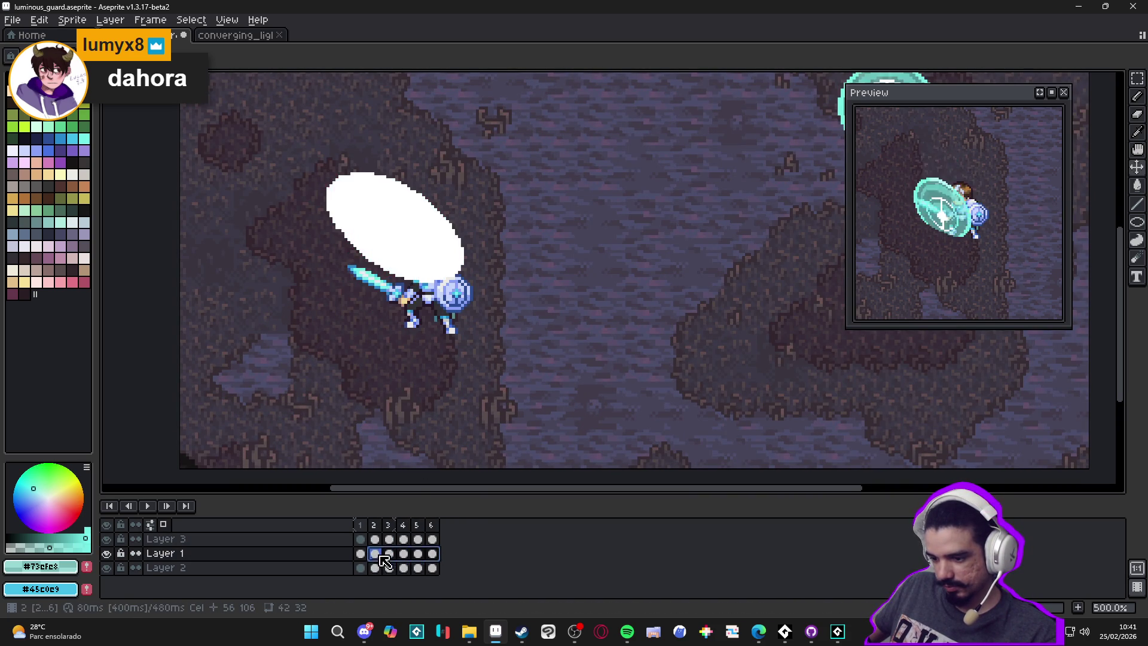
left_click(378, 554)
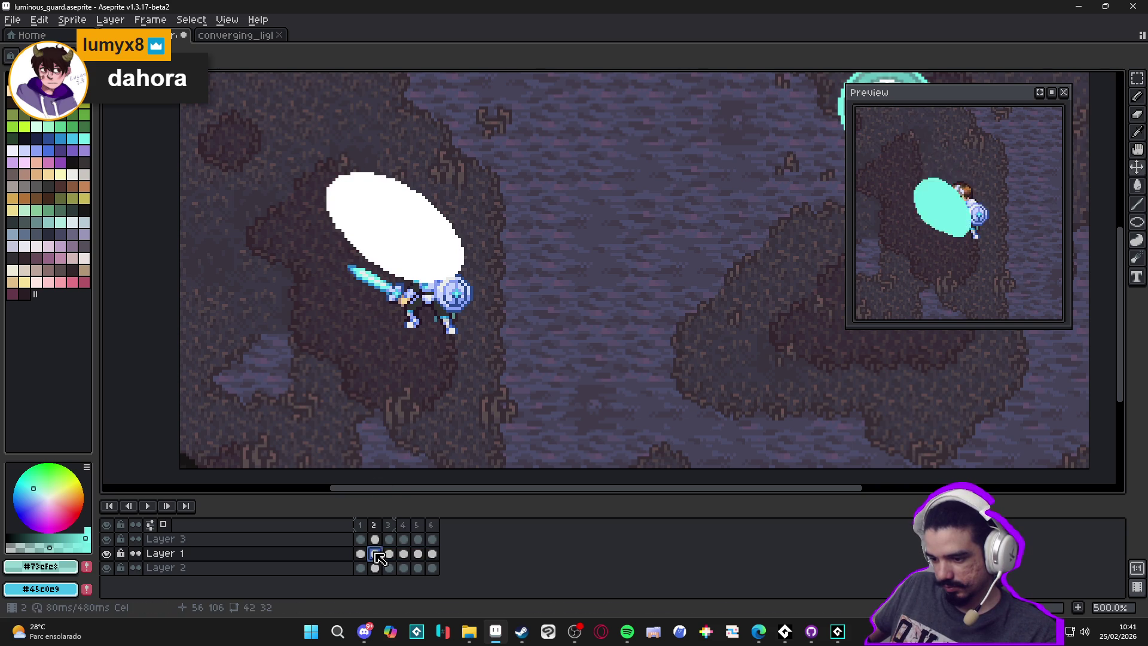
left_click_drag(380, 557, 433, 554)
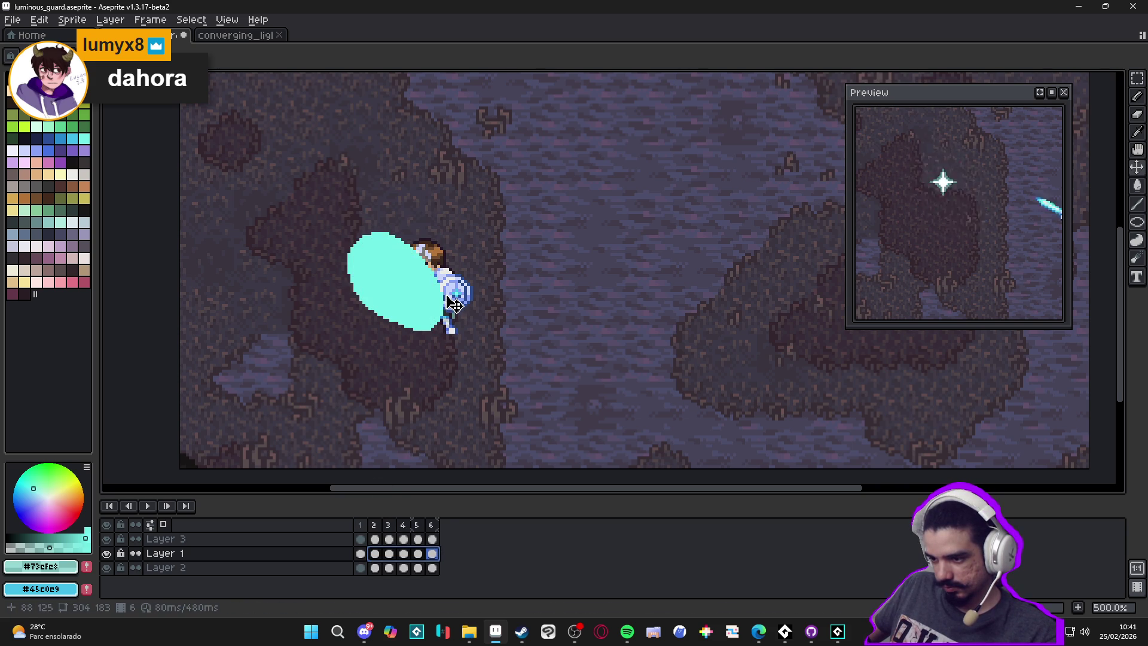
left_click_drag(453, 303, 454, 296)
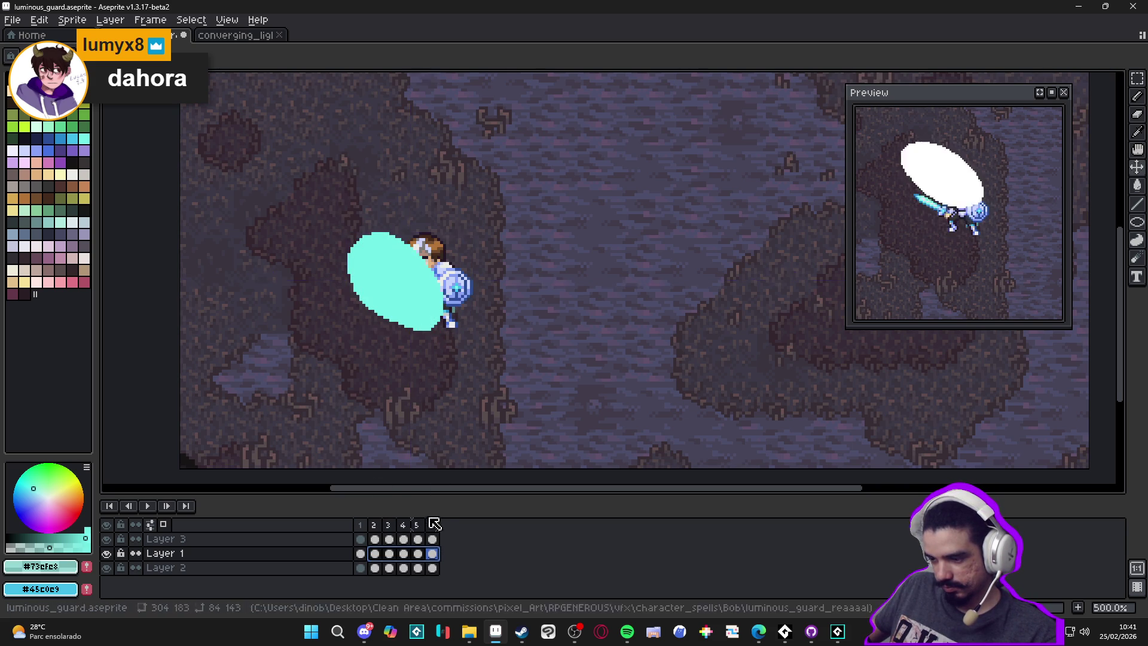
Step: Step through frames 2, 3, 5 and 6 to check the knight's new position
left_click(431, 554)
key("Left")
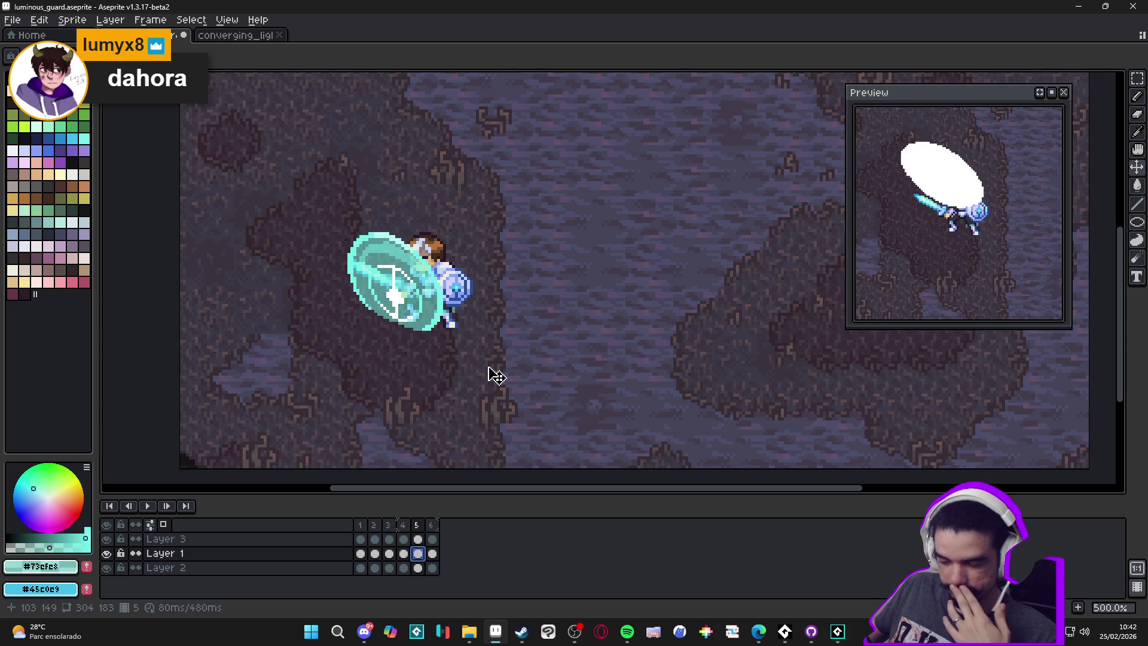
scroll(489, 375, "down", 2)
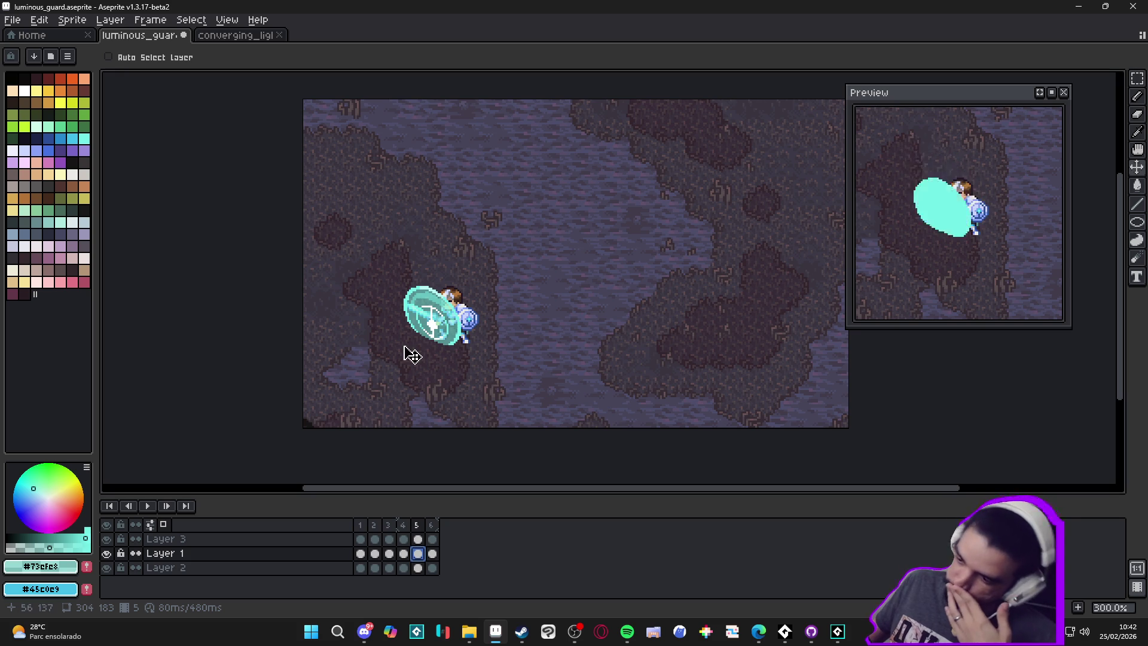
left_click(375, 553)
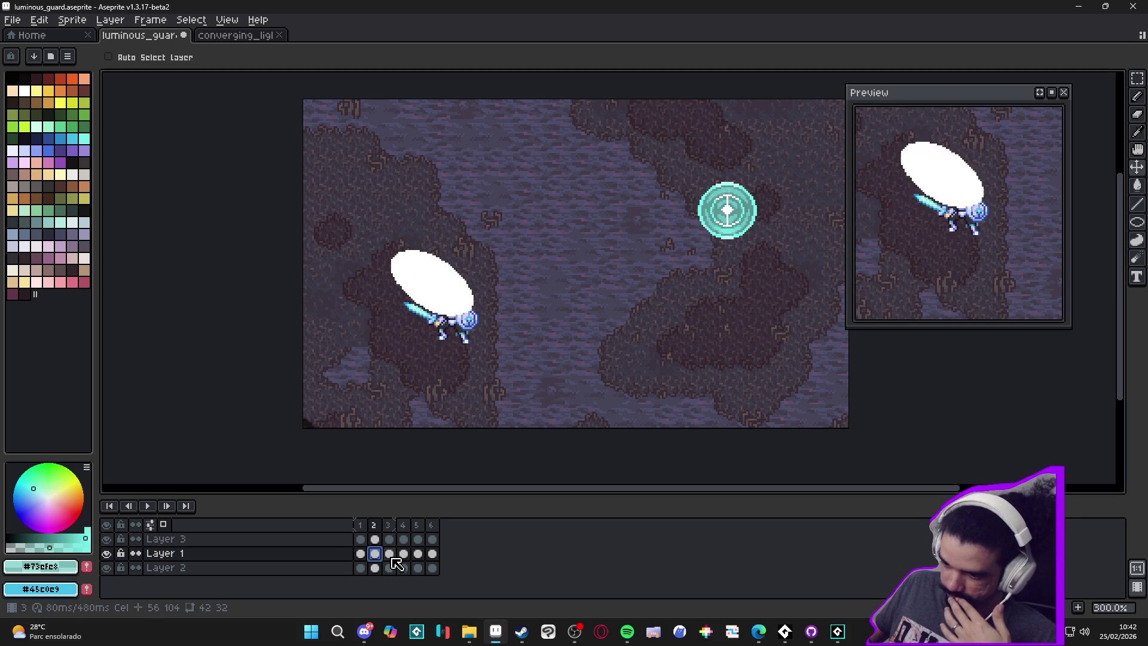
left_click(392, 557)
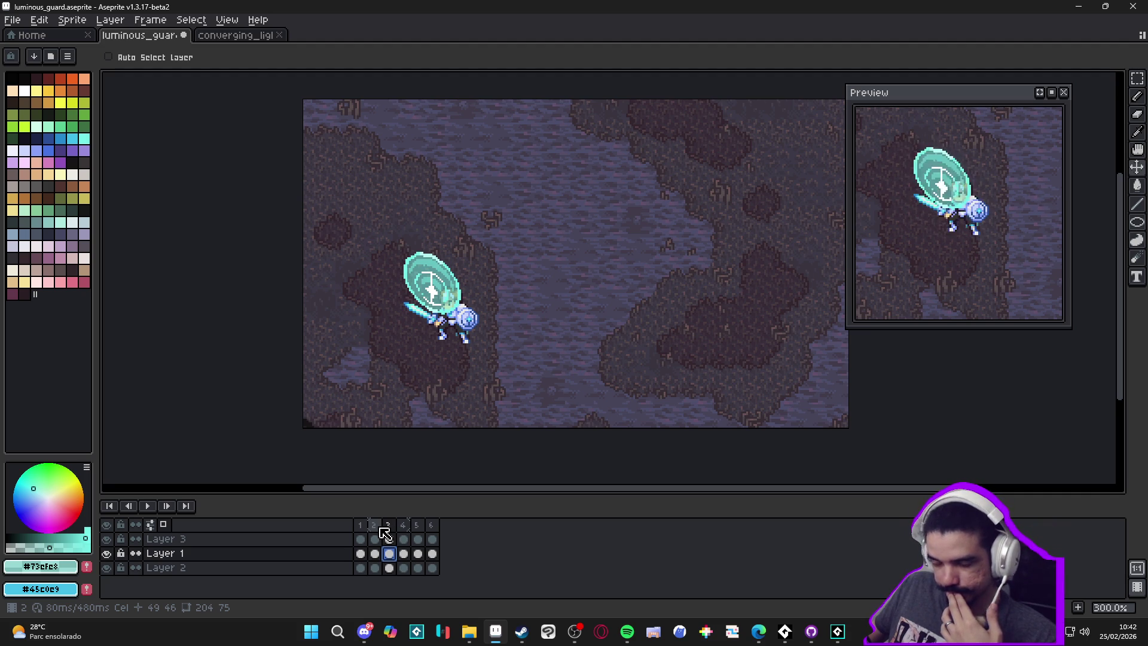
left_click(422, 553)
left_click(432, 553)
Step: Clear Layer 3's cels in frames 2–6 and turn off automatic layer picking
left_click_drag(435, 555, 381, 555)
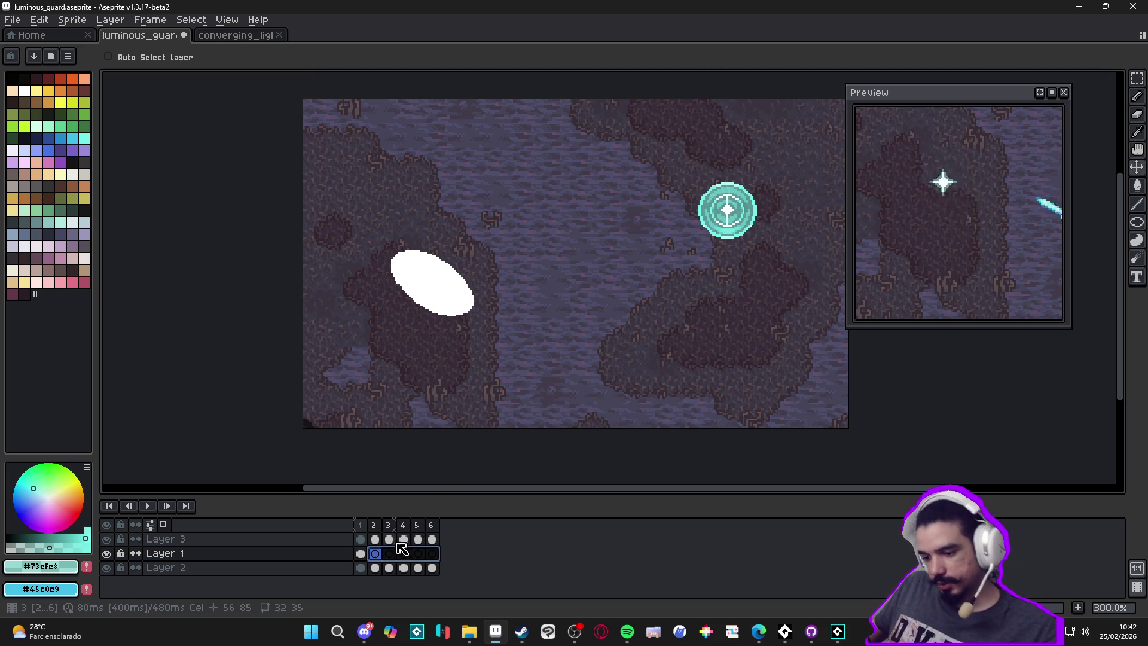
left_click(379, 540)
left_click_drag(383, 545, 433, 540)
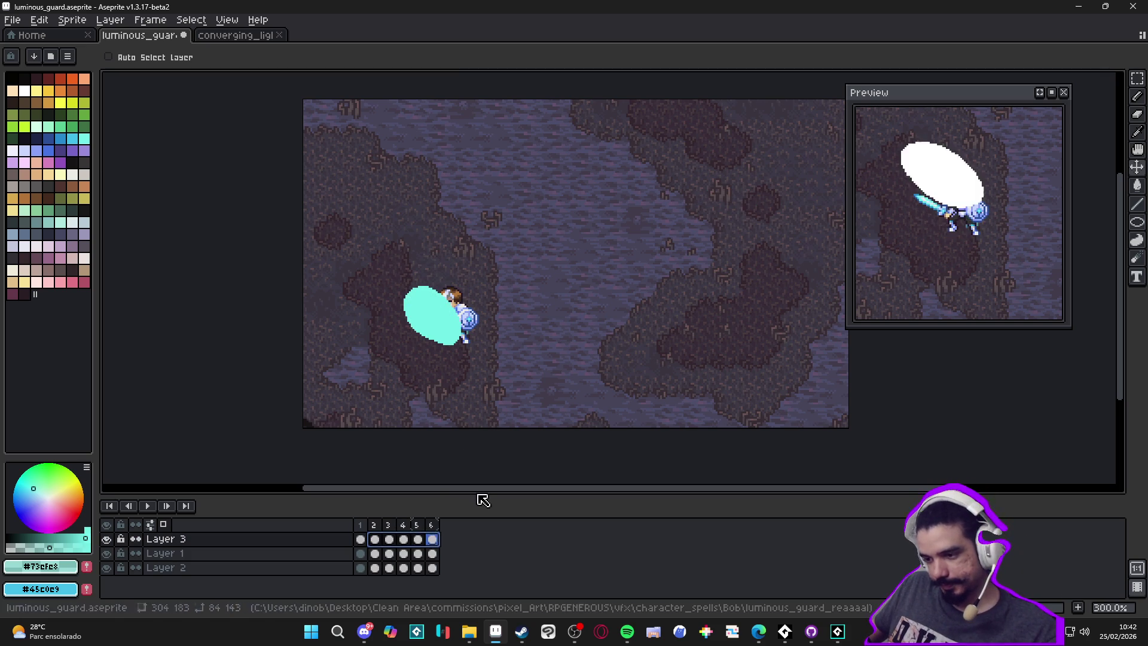
key("Delete")
left_click(360, 538)
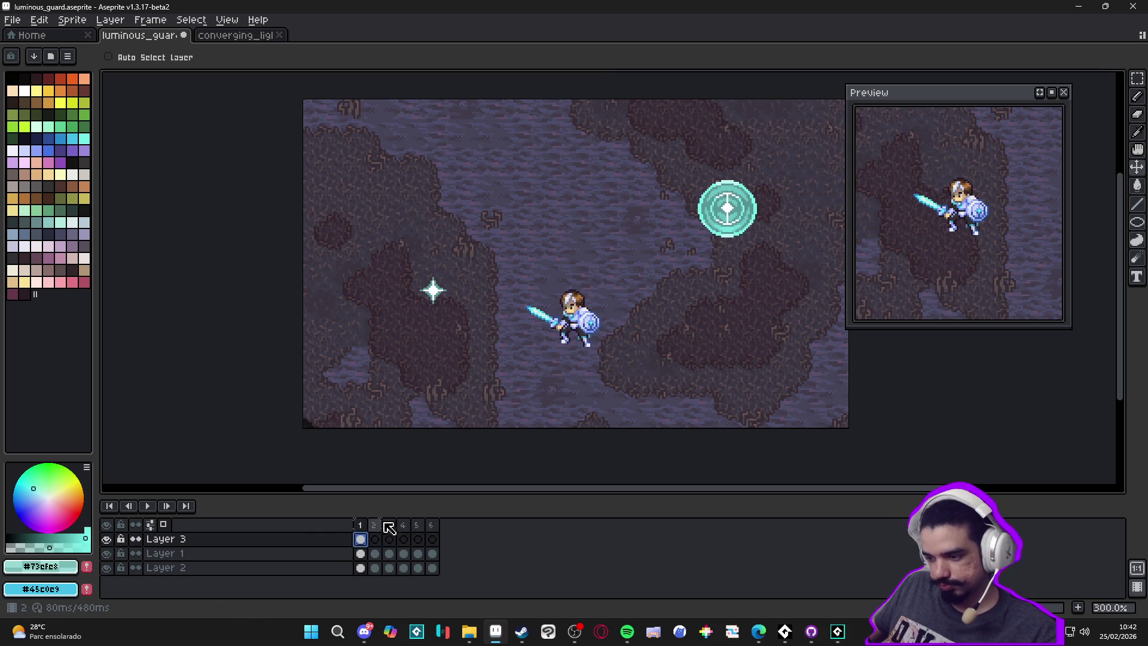
left_click(728, 218, "ctrl")
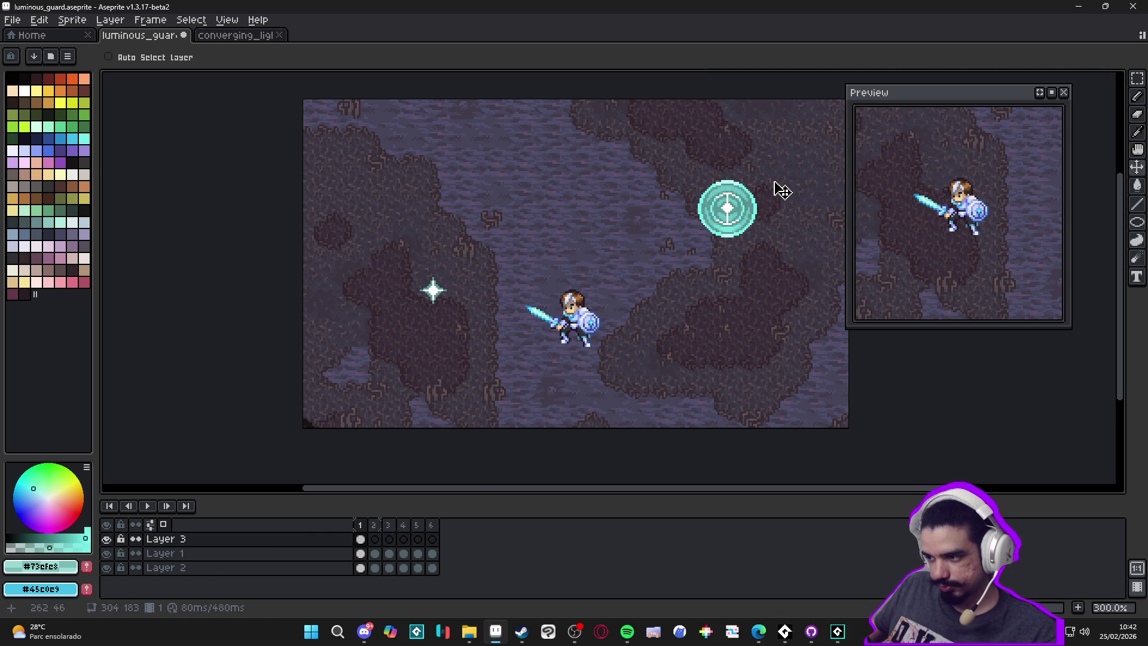
Step: Reposition the glow, move Layer 3 below Layer 1, and nudge its content up 2 pixels
key("m")
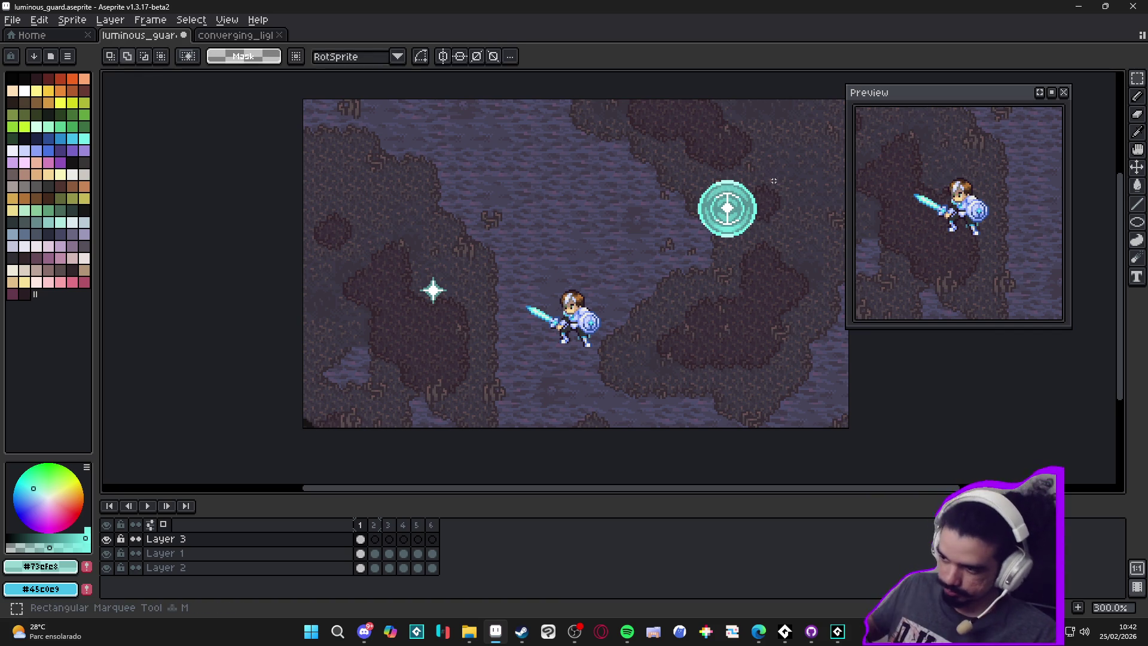
mouse_move(783, 162)
left_mouse_down()
mouse_move(569, 307)
mouse_move(568, 324)
left_mouse_up()
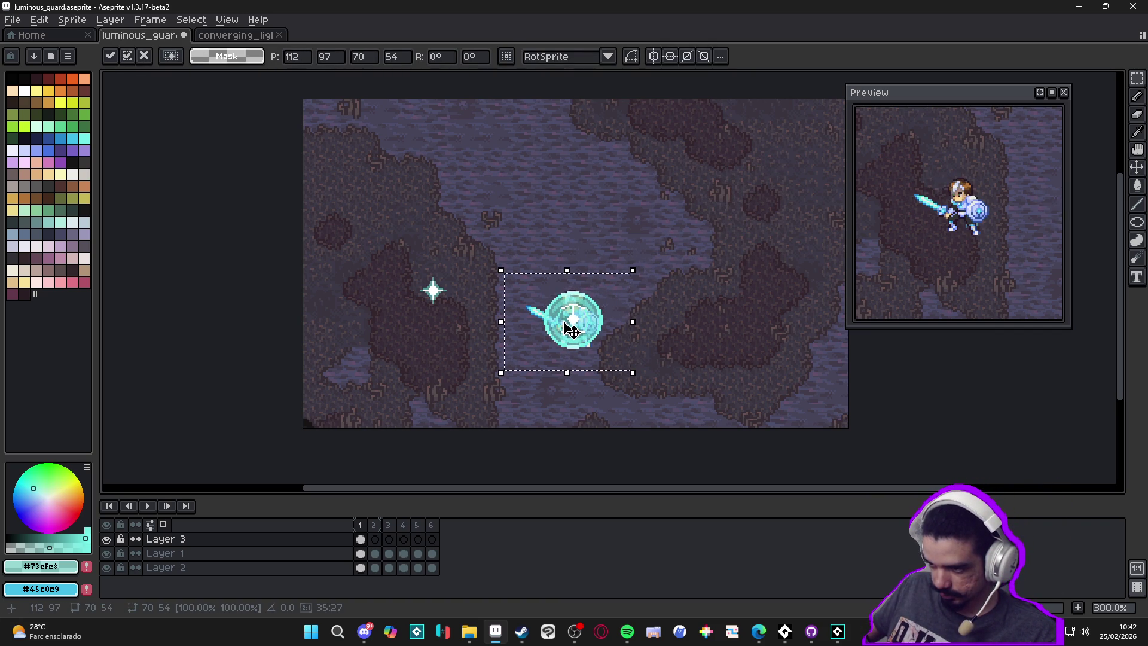
left_click(372, 558)
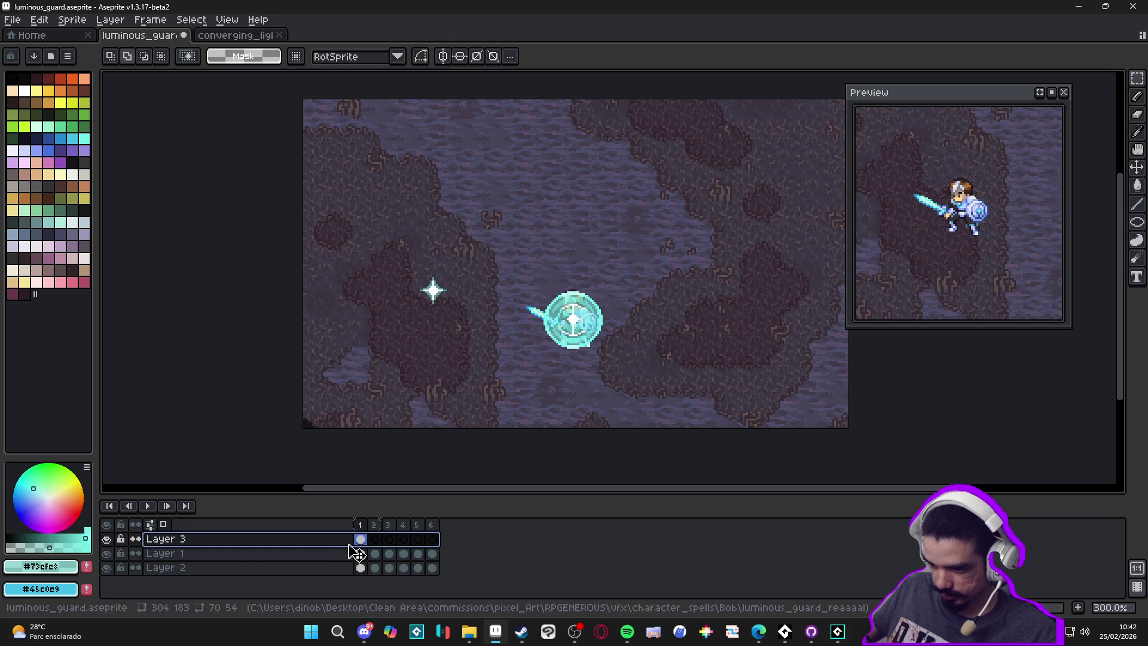
left_click(363, 540)
mouse_move(363, 537)
left_mouse_down()
mouse_move(341, 549)
mouse_move(350, 565)
left_mouse_up()
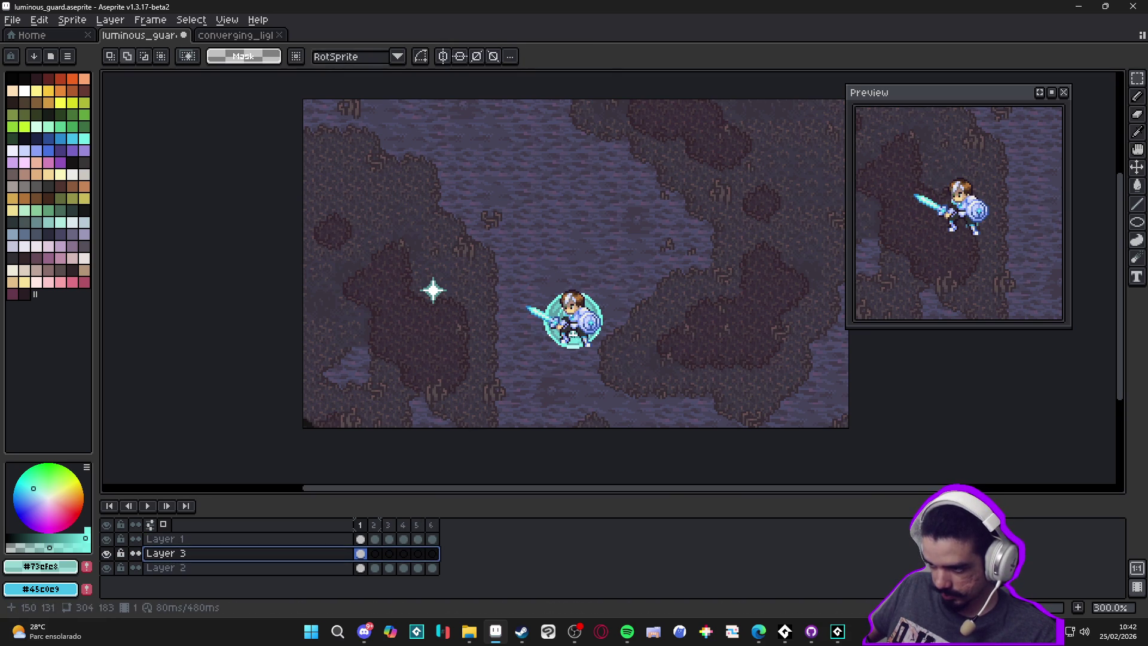
key("v")
left_click_drag(603, 317, 598, 310)
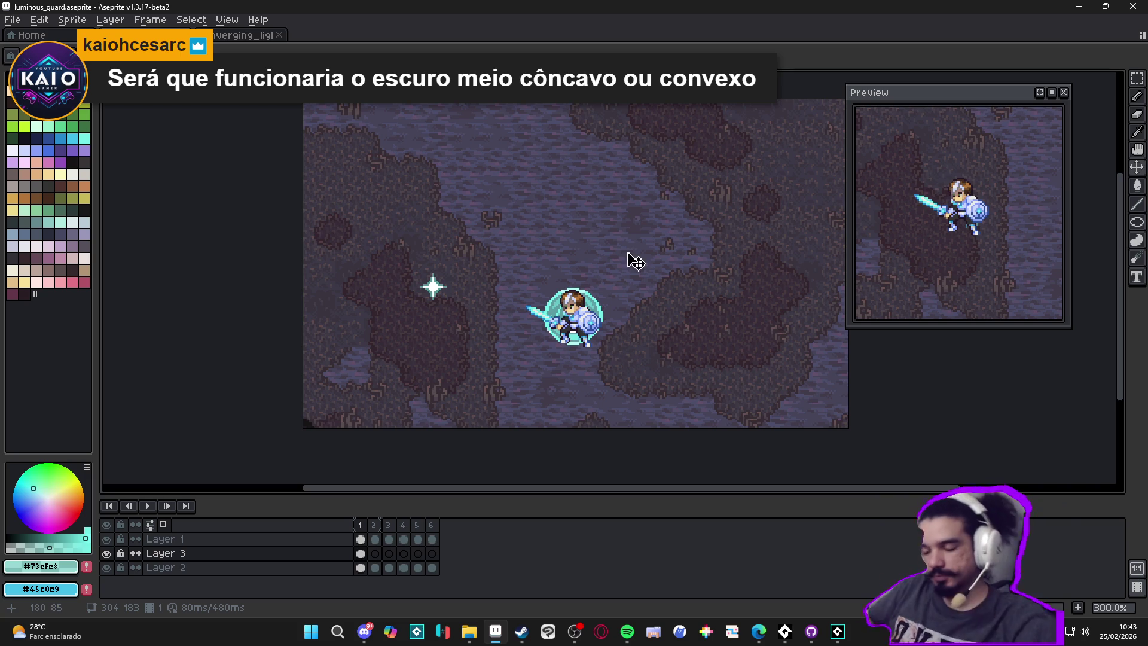
Step: Move the cyan circle up and to the right on Layer 3
left_click_drag(601, 307, 783, 265)
key("ctrl+z")
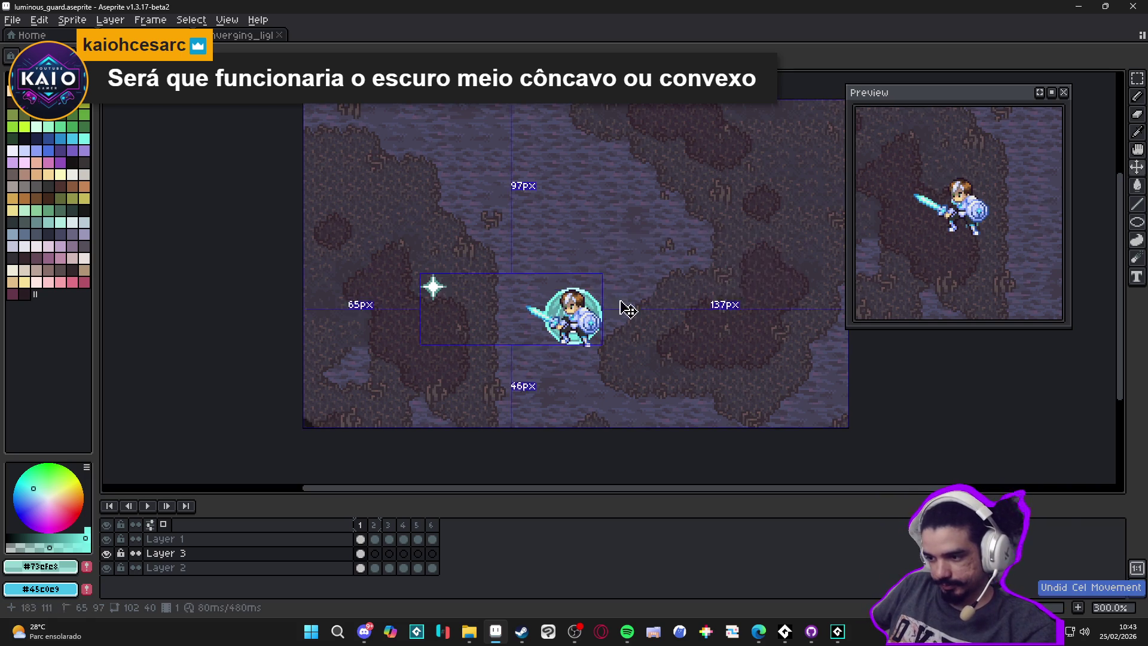
left_click(1140, 81)
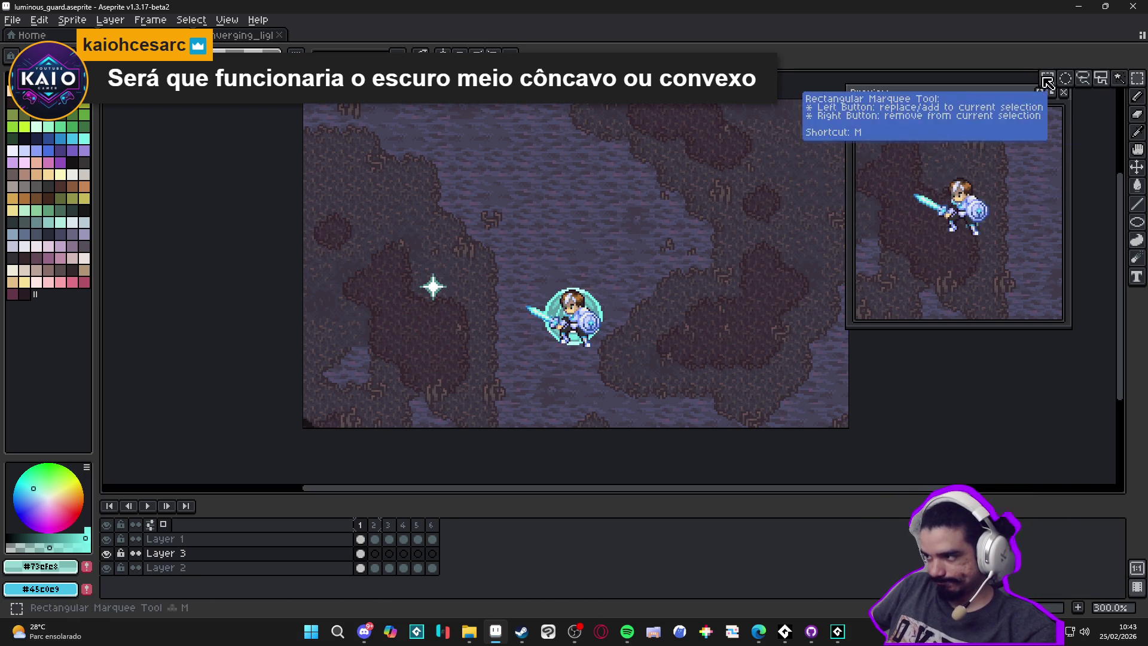
left_click_drag(502, 231, 632, 384)
left_click_drag(588, 334, 729, 272)
key("ctrl+d")
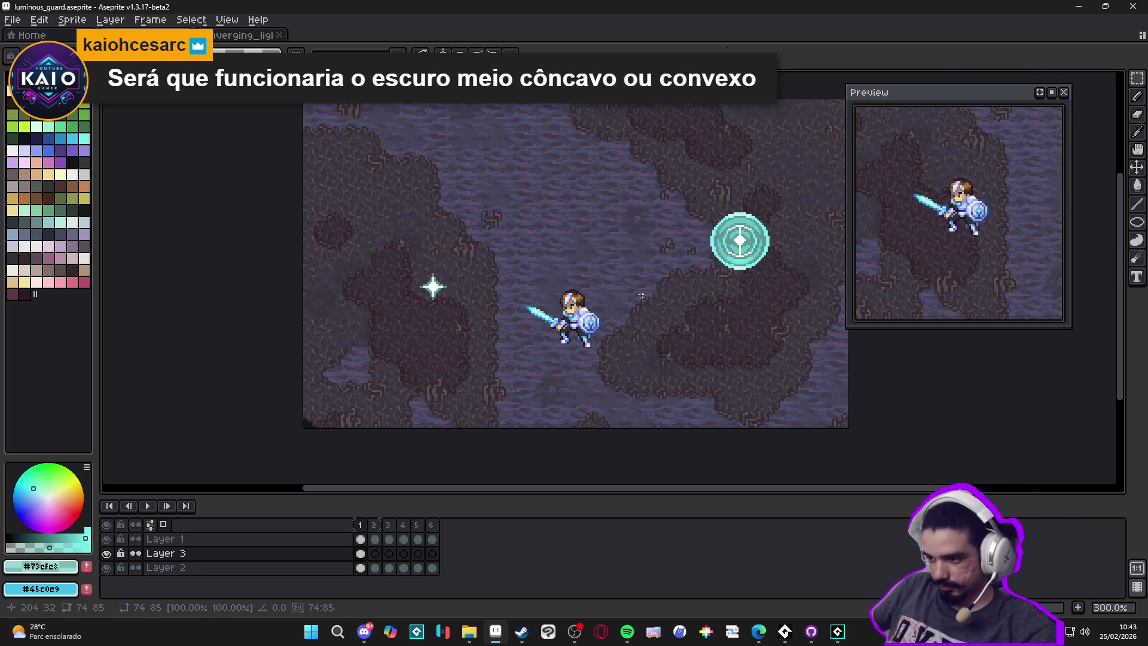
scroll(554, 296, "up", 2)
left_click_drag(813, 156, 625, 179)
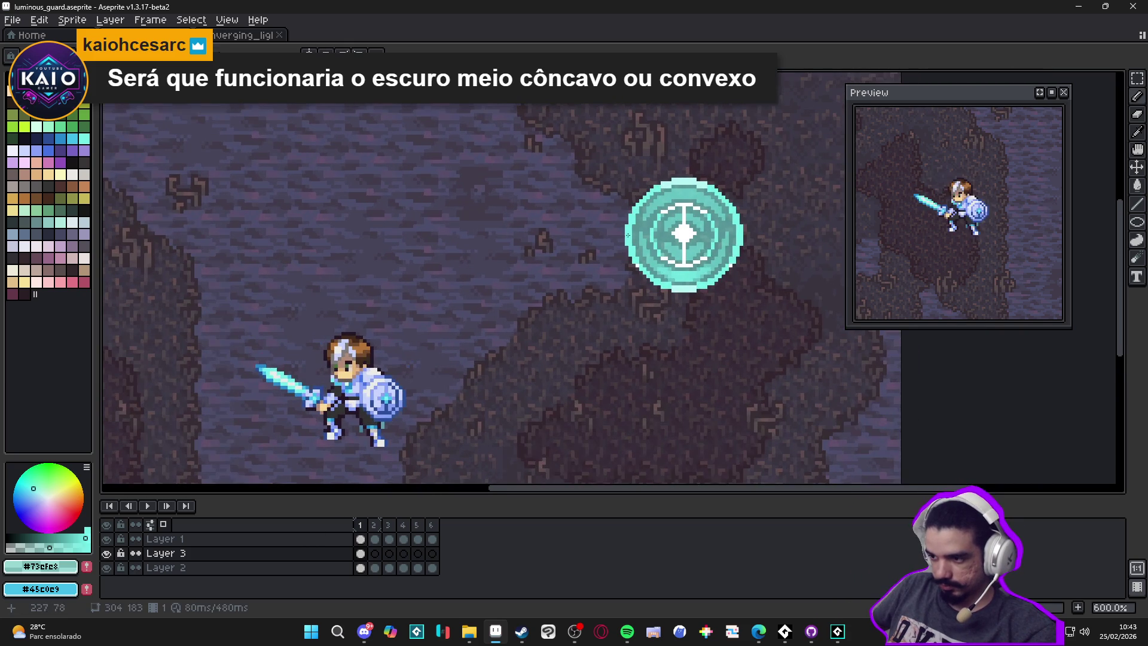
Step: Raise Layer 3 above Layer 1 and draw a cyan curve beside the knight's head
scroll(335, 296, "up", 1)
left_click_drag(339, 553, 342, 544)
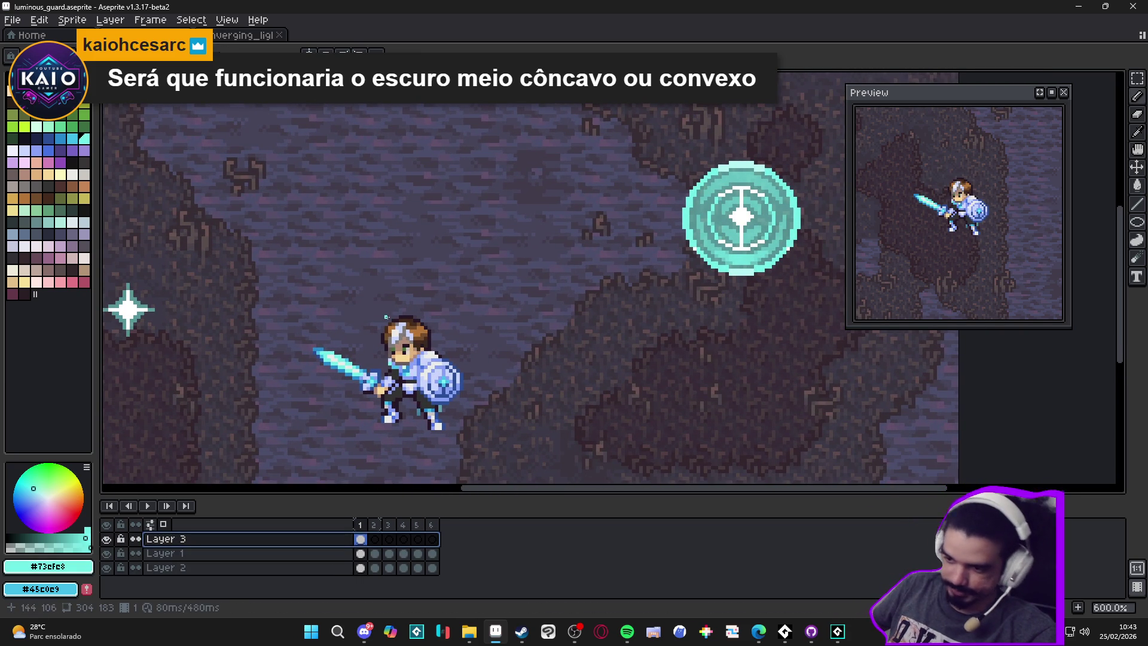
scroll(387, 317, "up", 1)
left_click_drag(370, 323, 445, 294)
left_click_drag(447, 293, 453, 366)
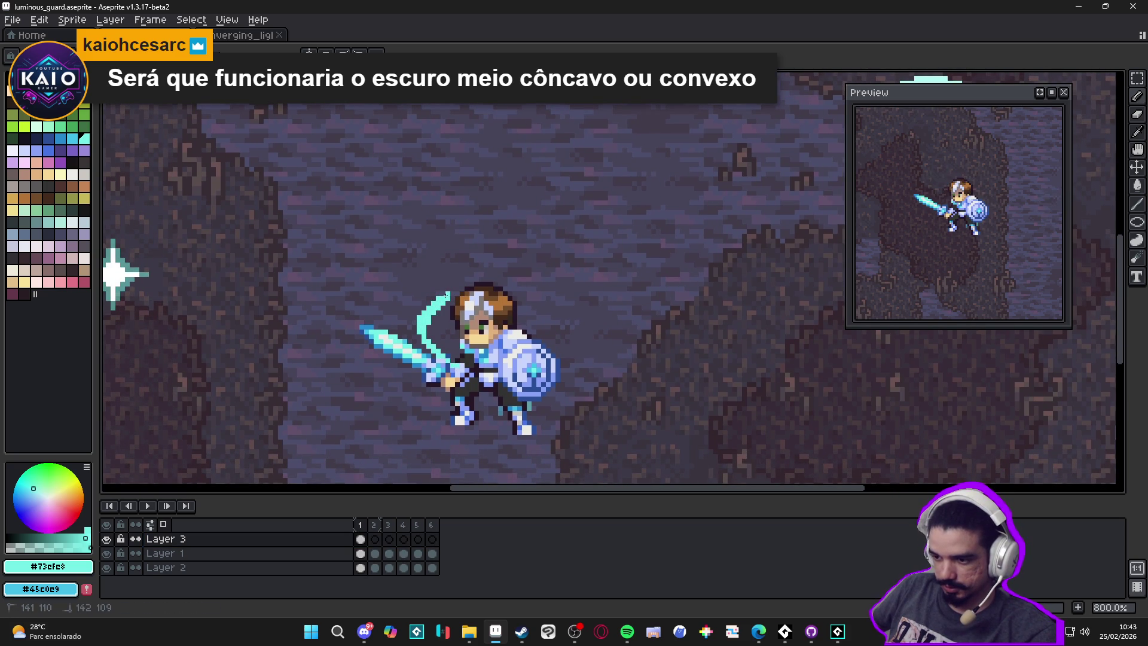
Step: Draw a cyan vertical line from the knight's hand down to the feet
left_click(458, 436, "shift")
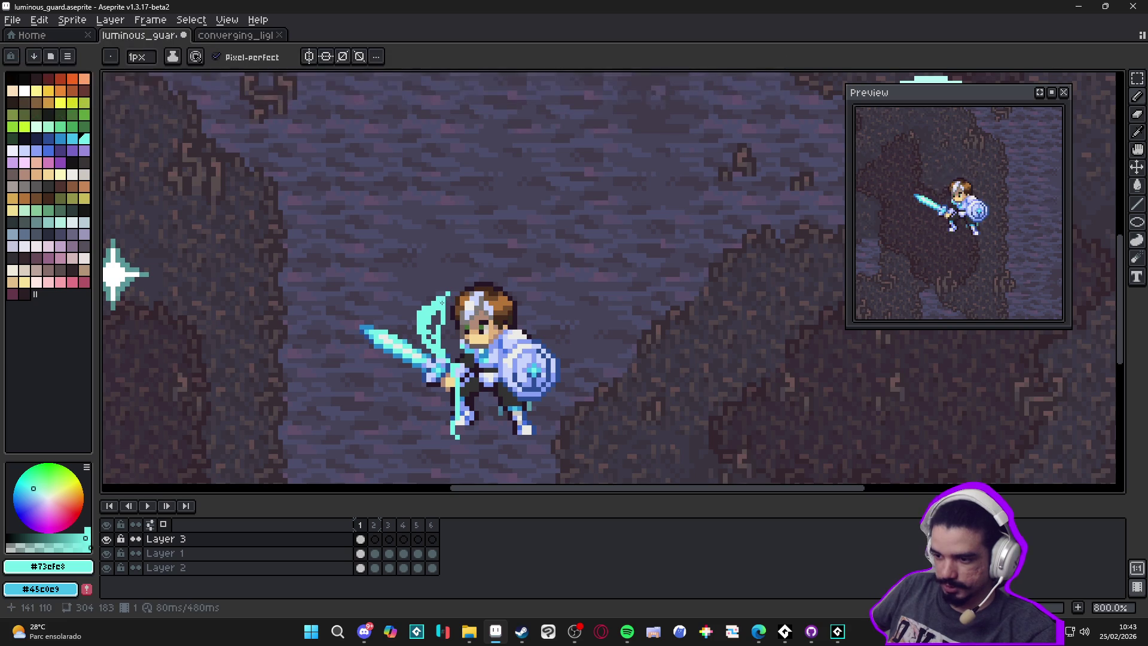
scroll(448, 319, "down", 2)
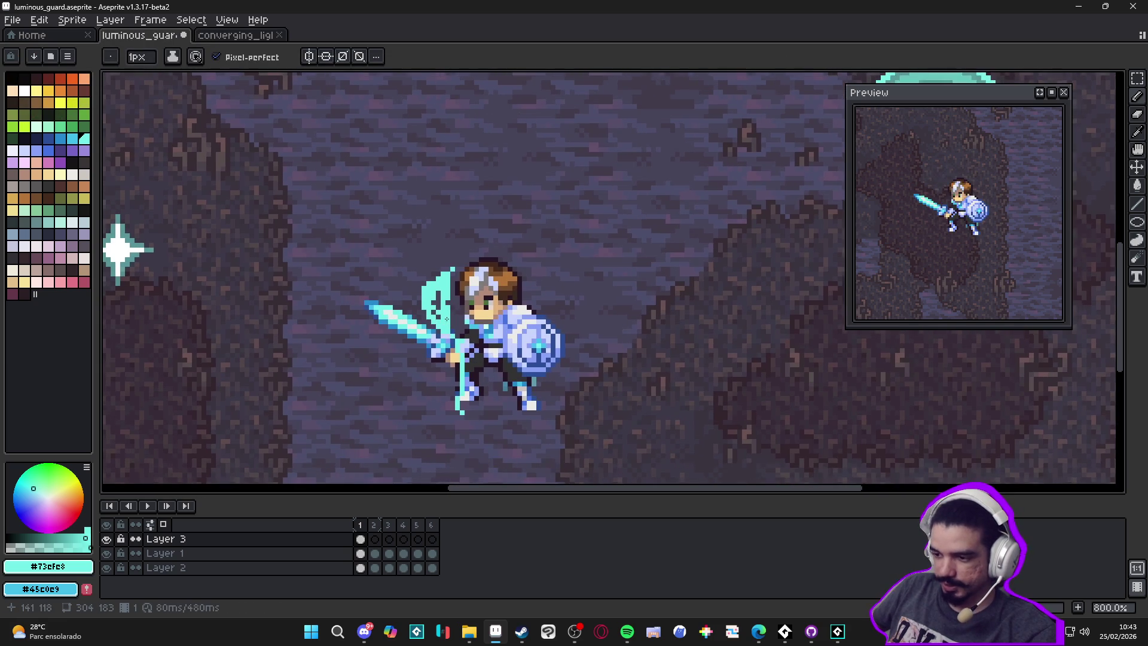
scroll(448, 318, "down", 2)
key("ctrl+z")
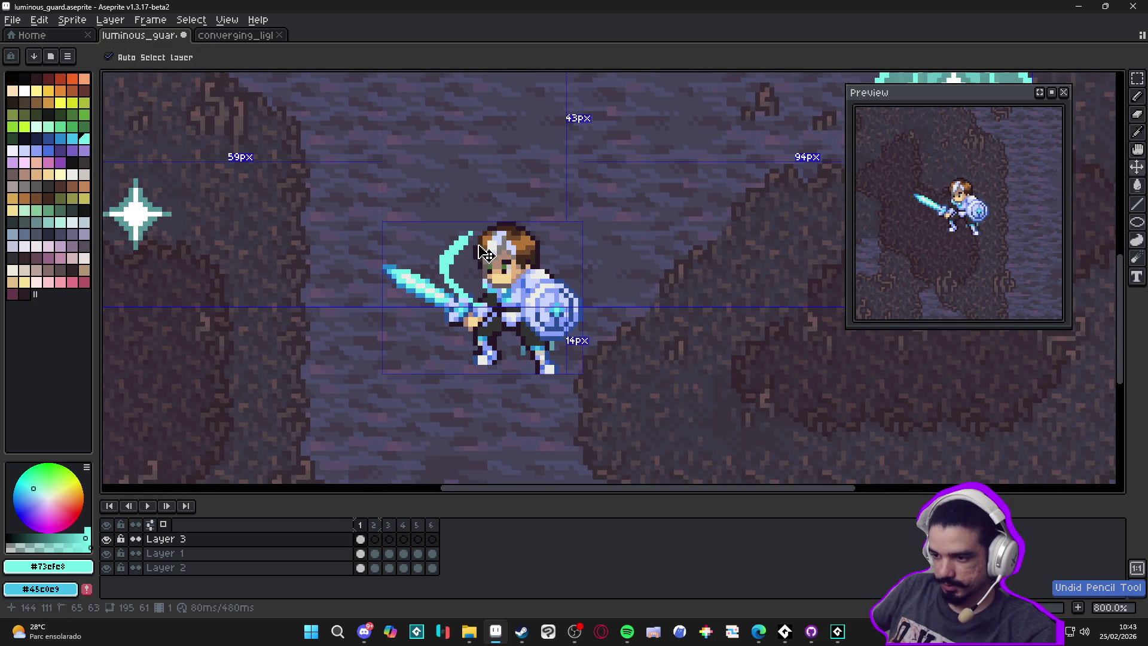
key("b")
left_click_drag(471, 241, 465, 367)
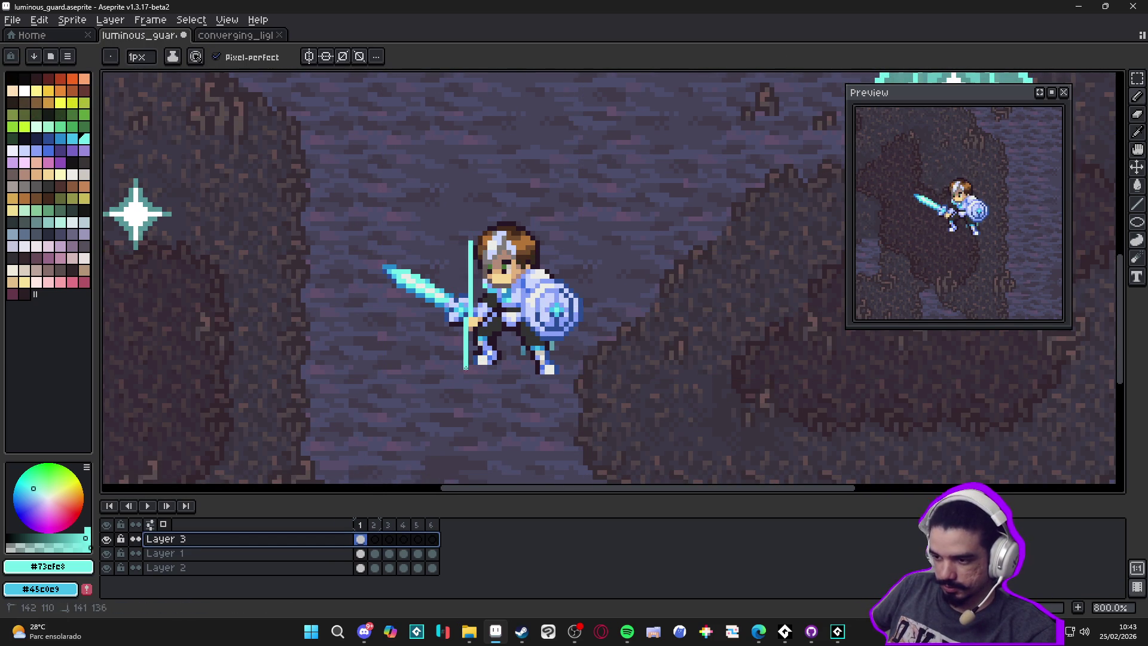
Step: Add the crescent's lower and upper cyan curves, undoing an accidental cel move
left_click_drag(470, 242, 445, 277)
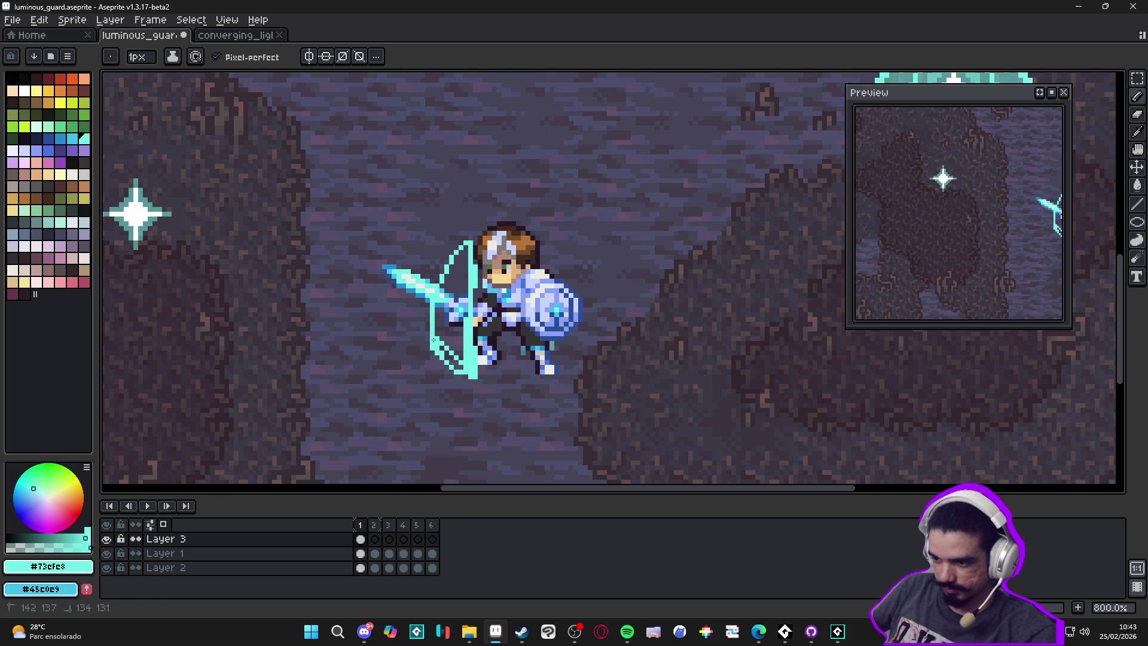
mouse_move(472, 206)
left_mouse_down()
mouse_move(436, 256)
mouse_move(461, 216)
left_mouse_up()
scroll(473, 383, "down", 3)
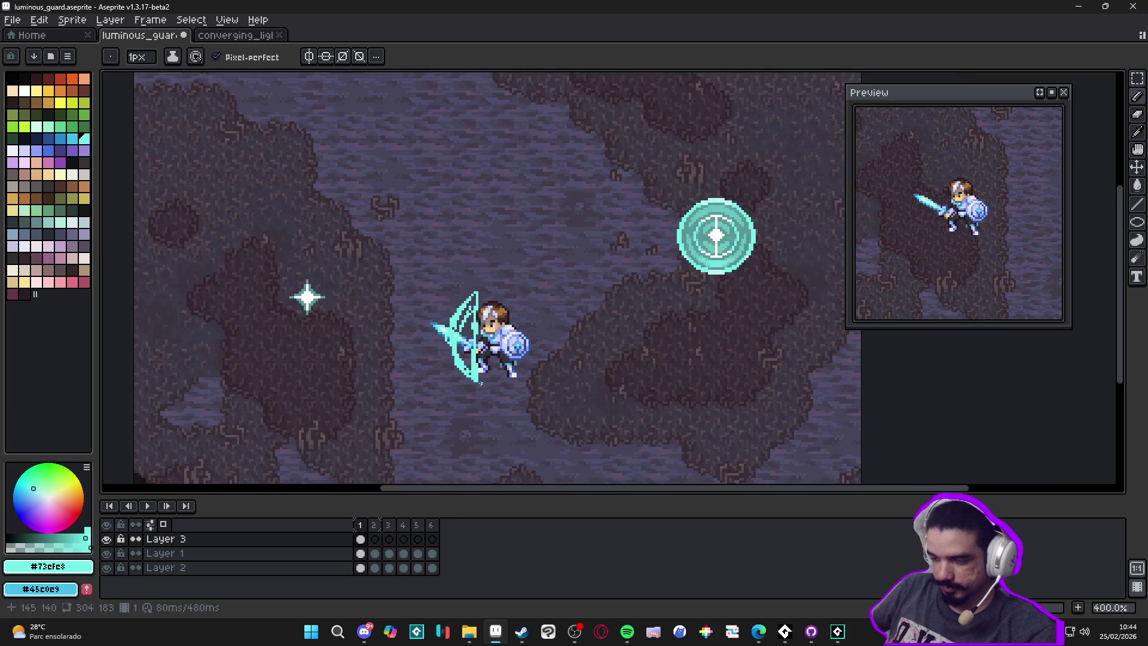
key("v")
left_click_drag(504, 385, 508, 388)
key("ctrl+z")
left_click(1138, 83)
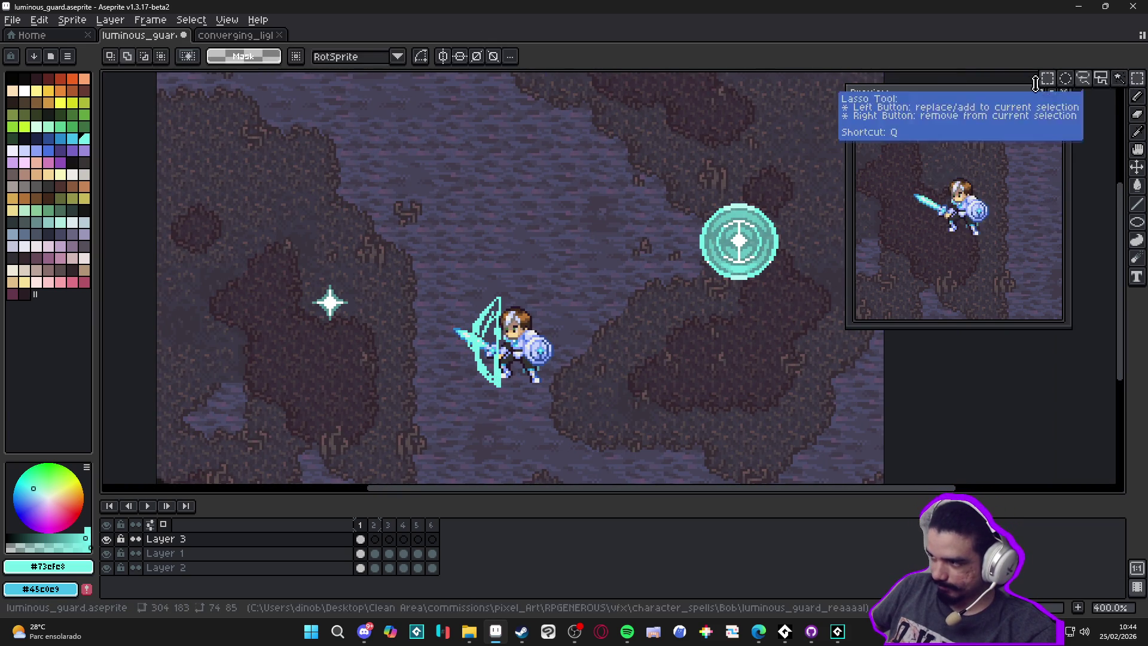
left_click_drag(428, 255, 528, 447)
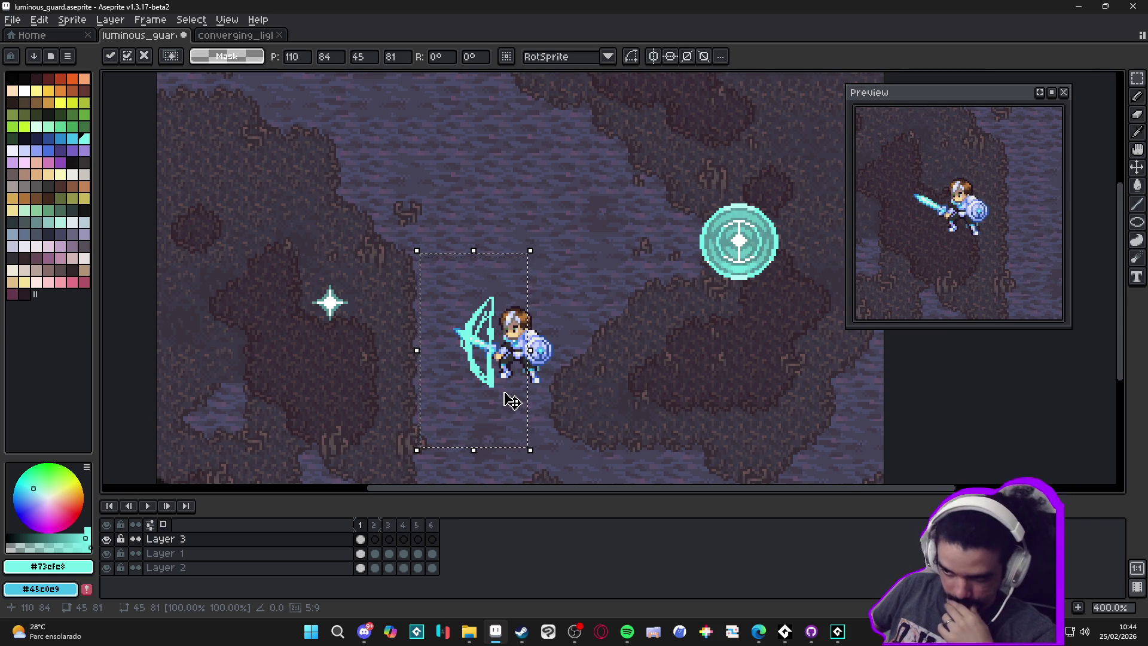
scroll(485, 299, "up", 2)
key("ctrl+d")
key("b")
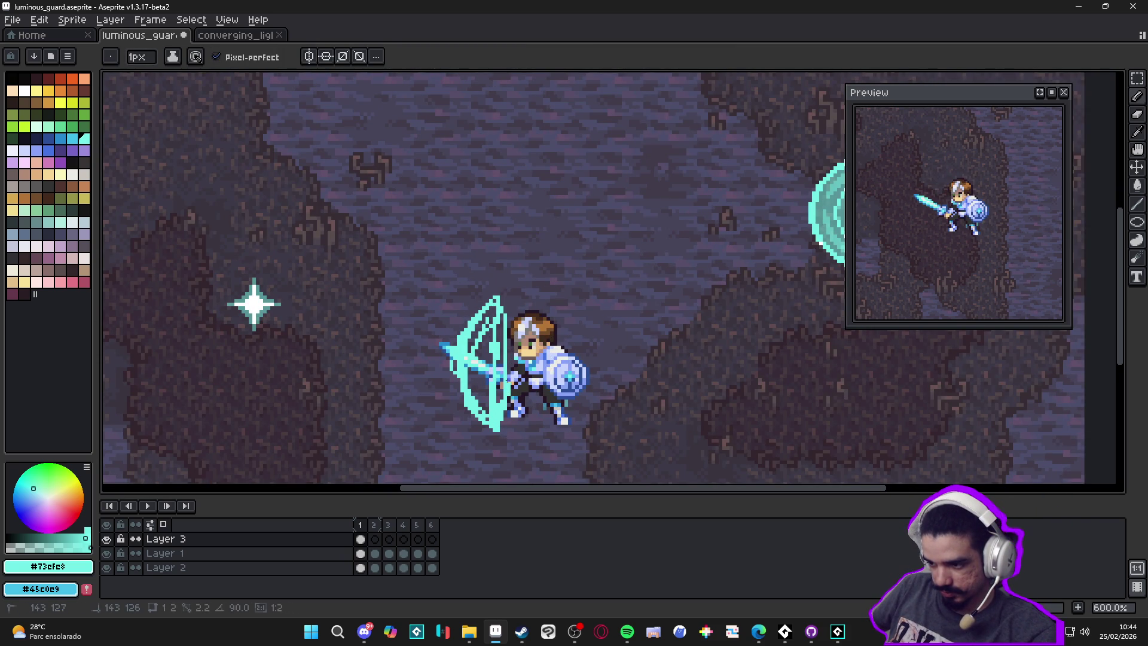
Step: Flood-fill the crescent's interior cyan and enlarge the pencil to 4px
key("g")
left_click(481, 371)
left_click(497, 320)
key("b")
key("plus")
key("plus")
key("plus")
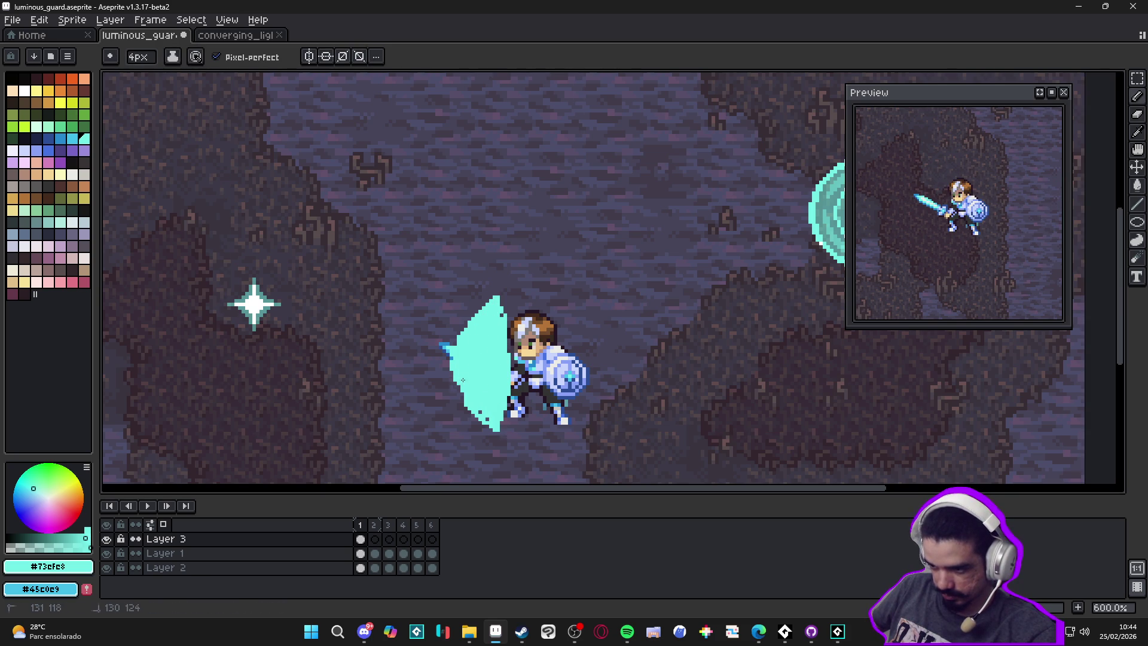
Step: Tidy the crescent's edges with Eraser and Pencil, then shift Layer 3's contents 5 px left
scroll(497, 401, "down", 2)
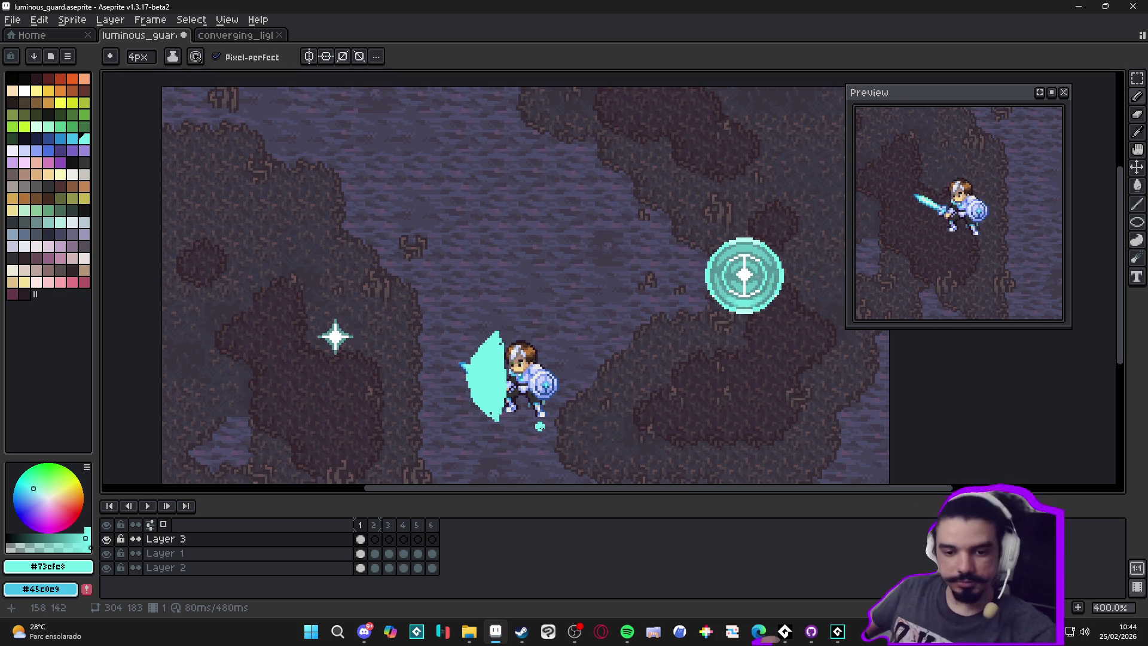
scroll(489, 393, "up", 2)
scroll(487, 328, "up", 4)
scroll(518, 256, "down", 1)
scroll(517, 256, "down", 2)
scroll(518, 256, "up", 3)
scroll(525, 379, "down", 1)
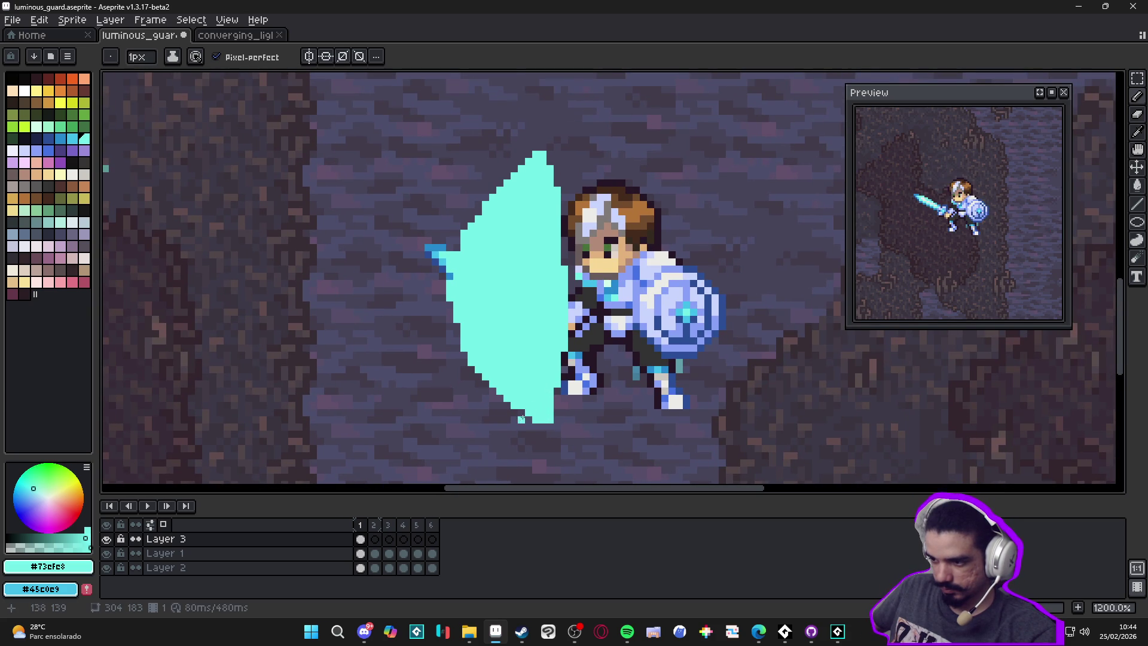
scroll(531, 418, "down", 1)
scroll(495, 341, "up", 1)
key("e")
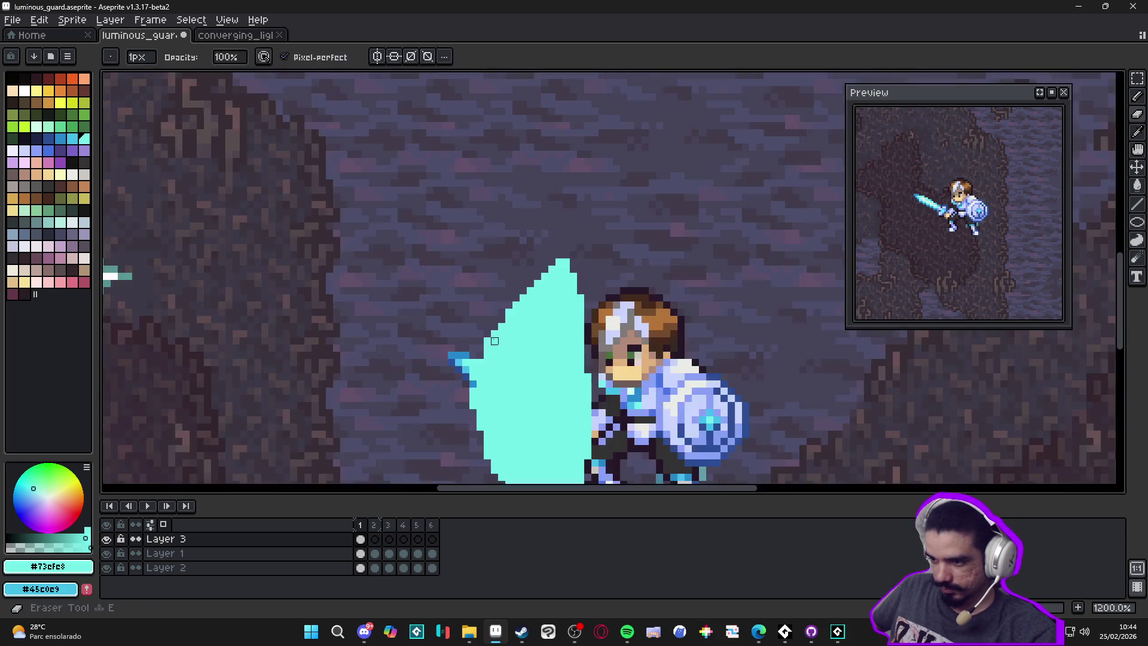
scroll(471, 368, "up", 1)
scroll(469, 431, "down", 2)
scroll(457, 390, "up", 4)
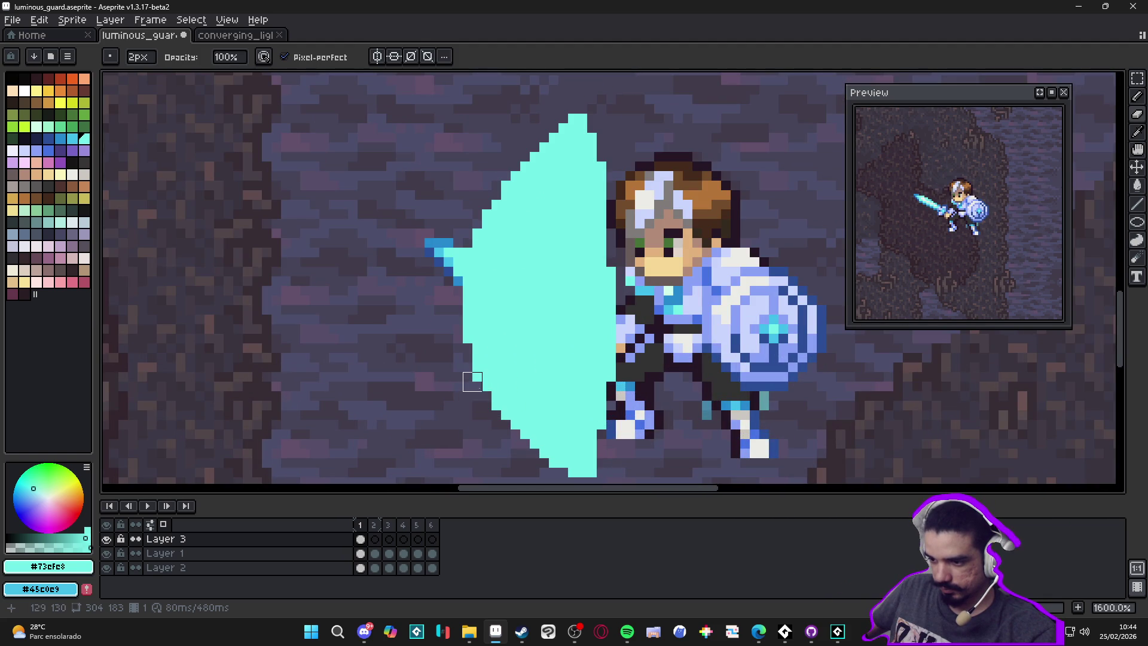
scroll(482, 402, "down", 2)
scroll(532, 350, "up", 2)
key("b")
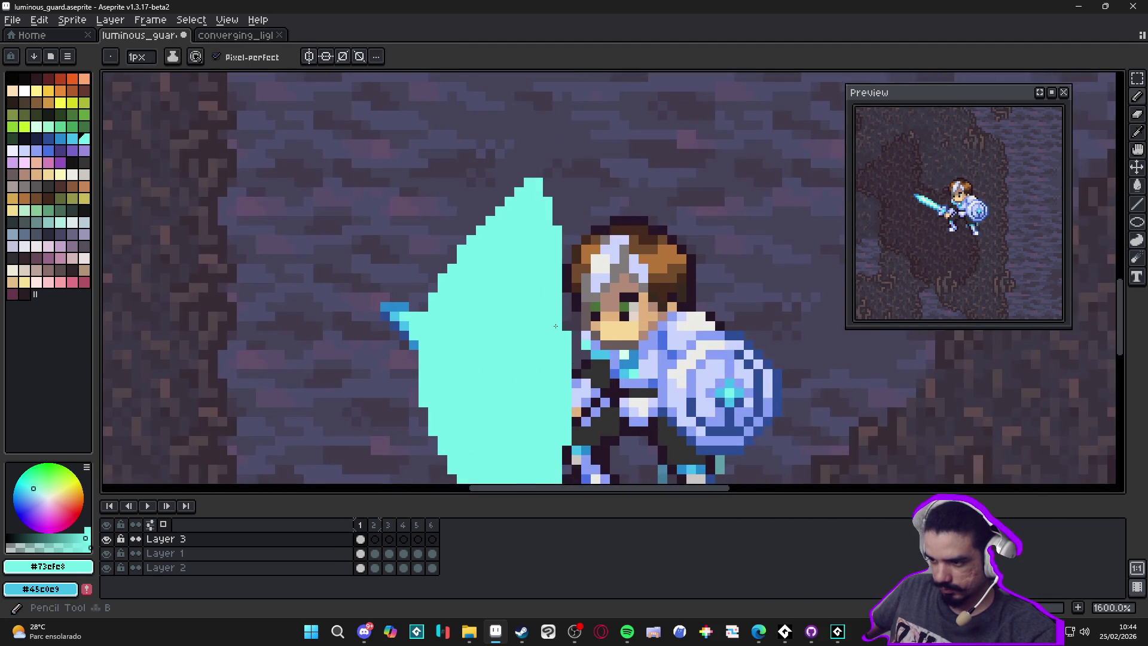
scroll(310, 264, "down", 3)
scroll(561, 276, "up", 2)
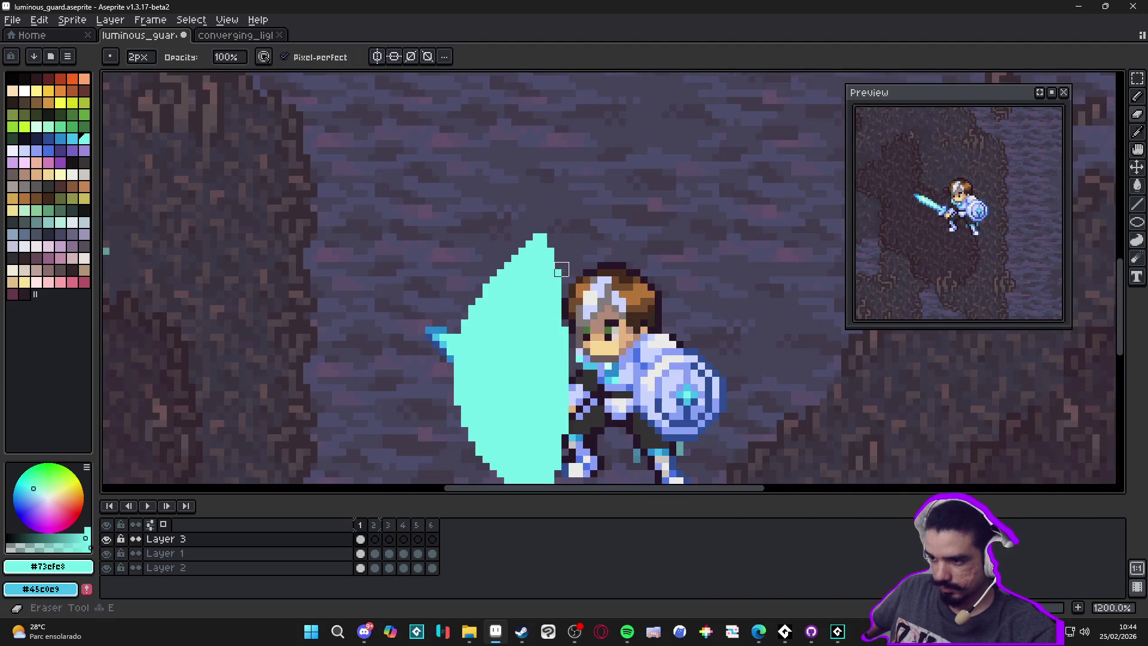
scroll(586, 323, "down", 3)
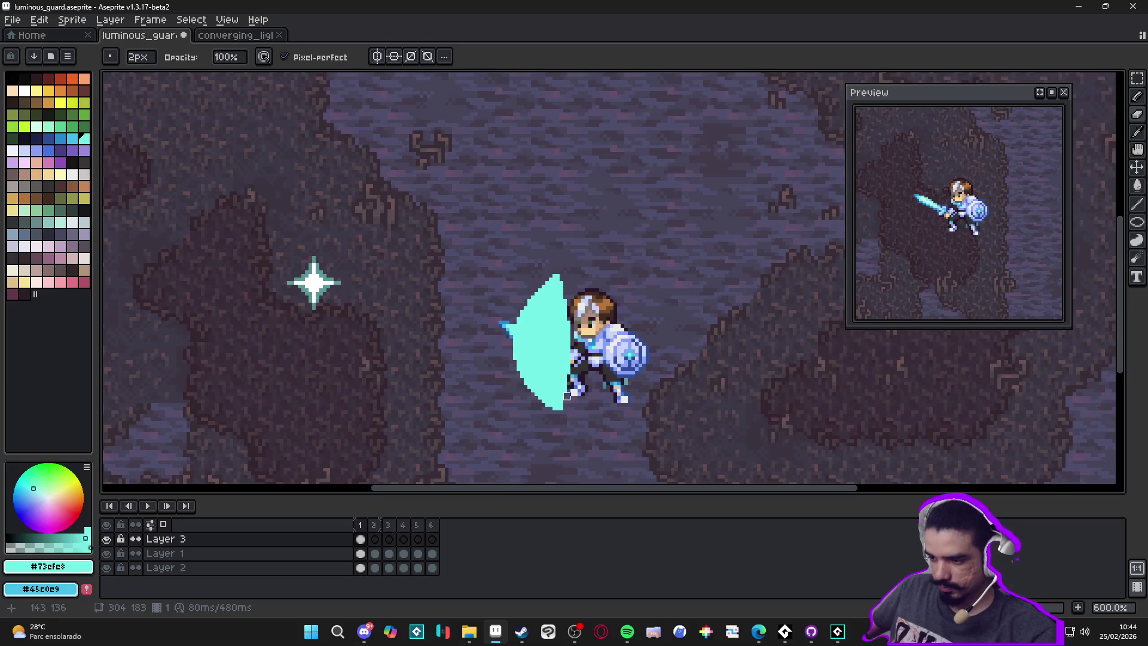
key("e")
scroll(564, 405, "up", 2)
key("e")
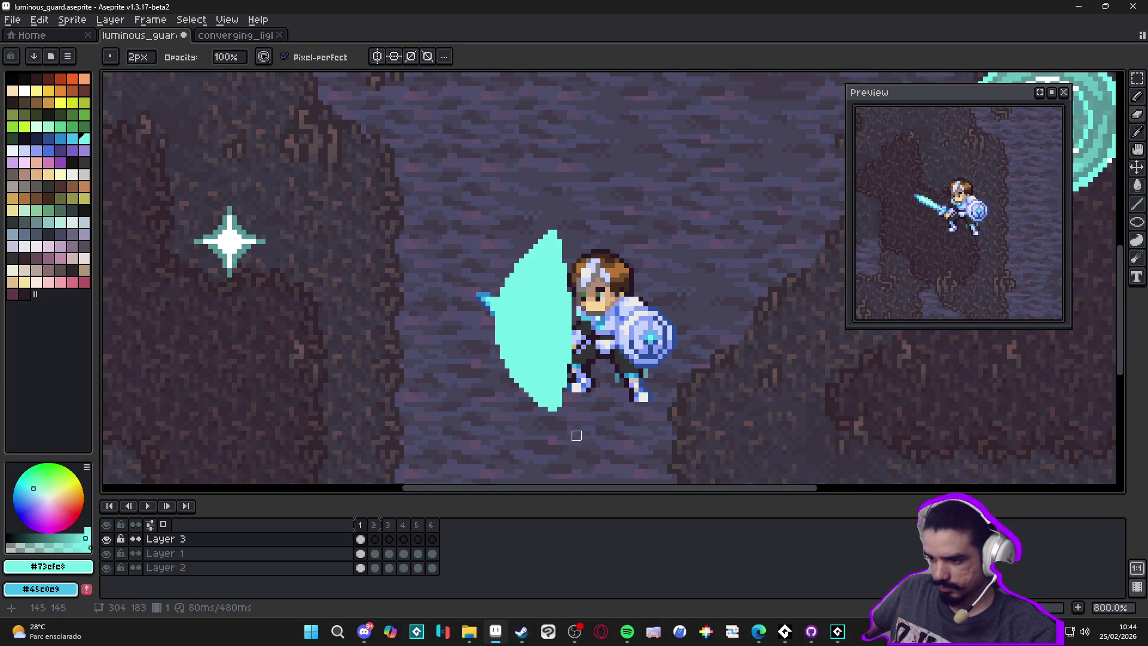
scroll(576, 430, "down", 1)
key("b")
scroll(582, 446, "down", 2)
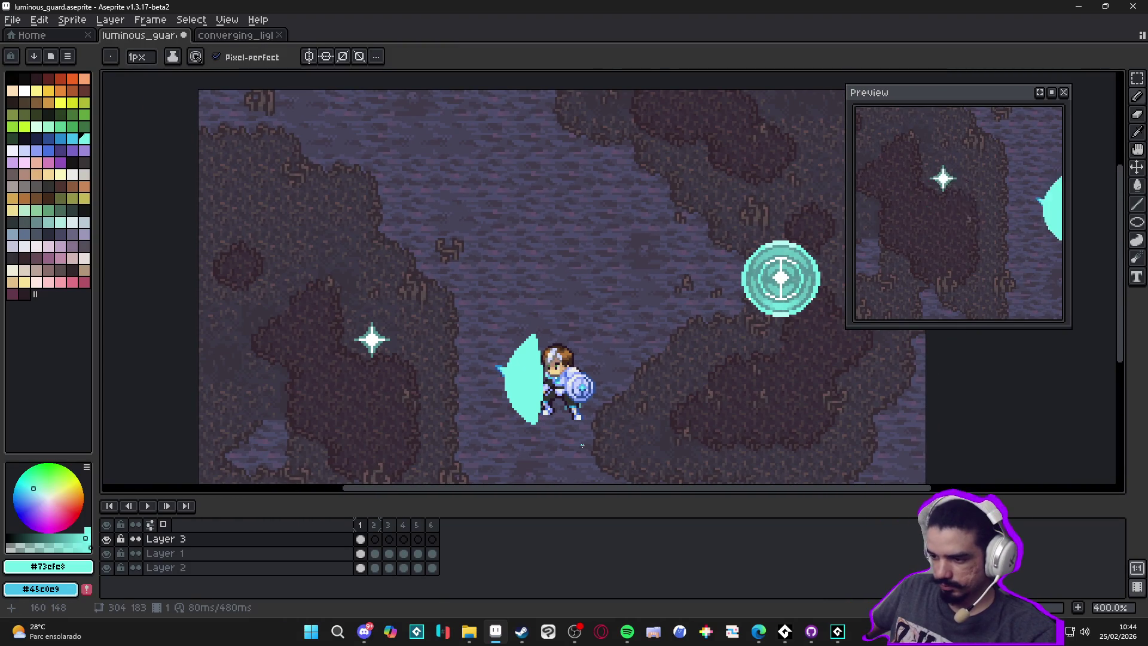
key("v")
left_click_drag(528, 394, 522, 396)
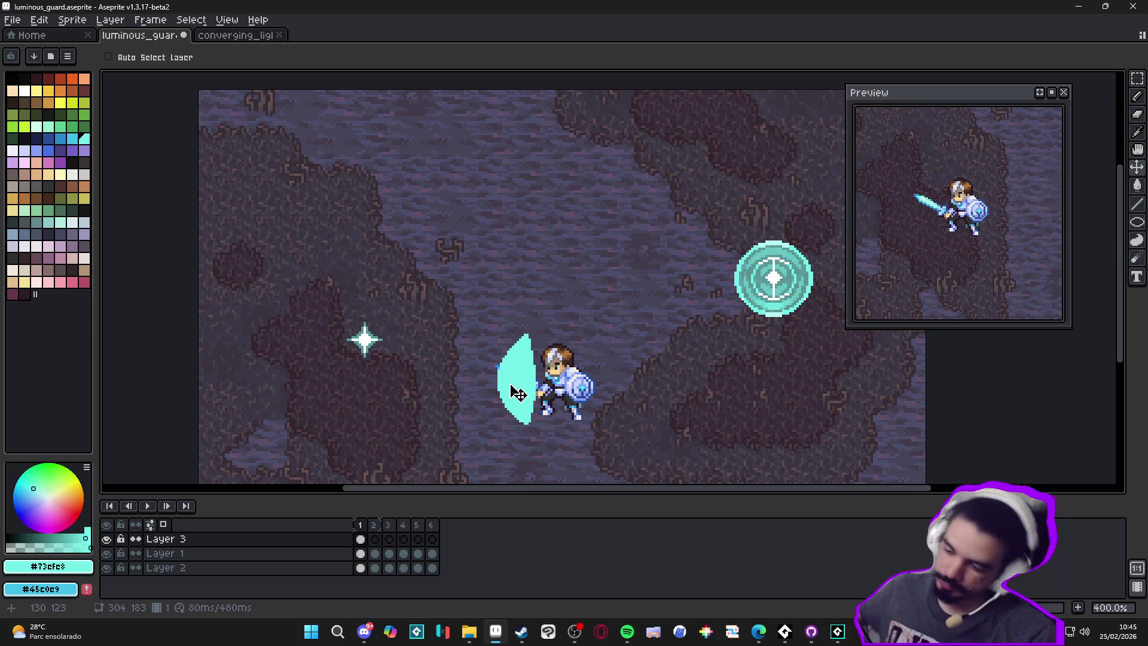
Step: Return to the 2px Pencil, ready for edge touch-ups on the crescent
key("b")
scroll(544, 312, "up", 5)
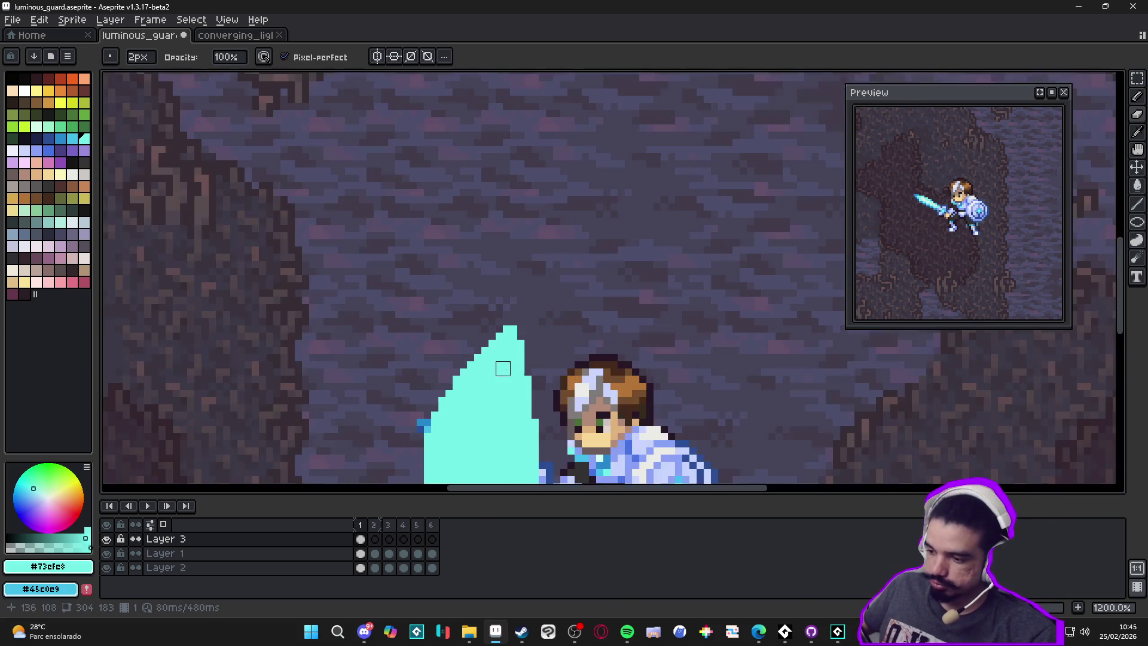
Step: Draw a dark line through the crescent and a dark diagonal along its lower-left edge
scroll(496, 286, "down", 3)
left_click(510, 379, "shift")
left_click_drag(489, 372, 474, 358)
left_click(474, 358)
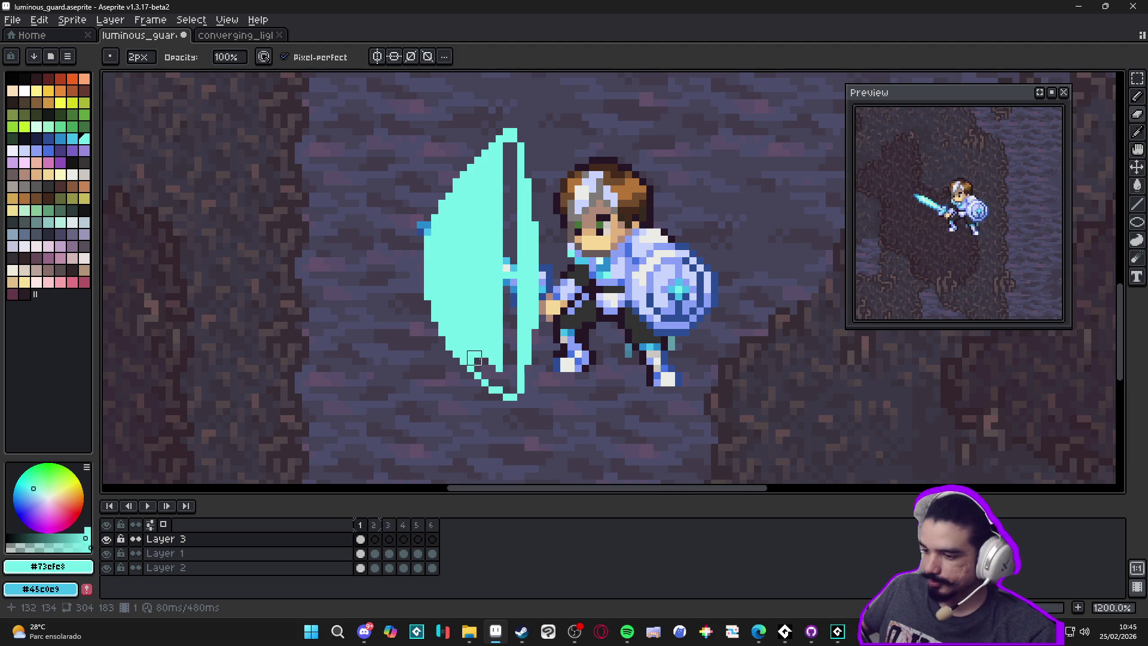
left_click(459, 343)
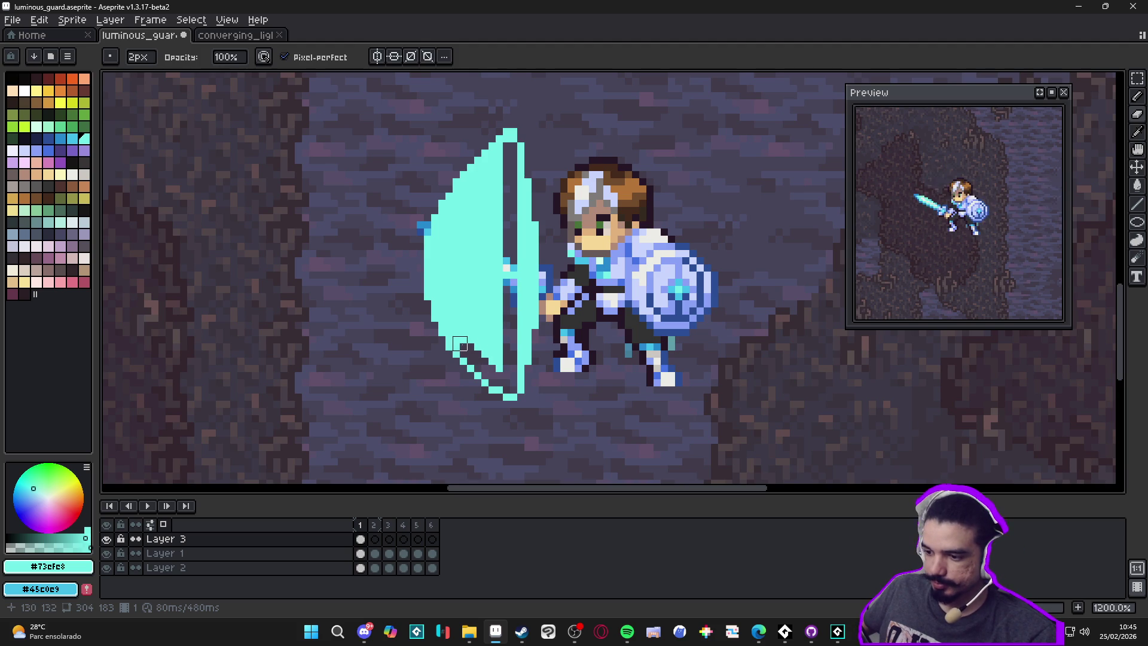
mouse_move(456, 333)
left_mouse_down()
mouse_move(465, 345)
mouse_move(464, 254)
left_mouse_up()
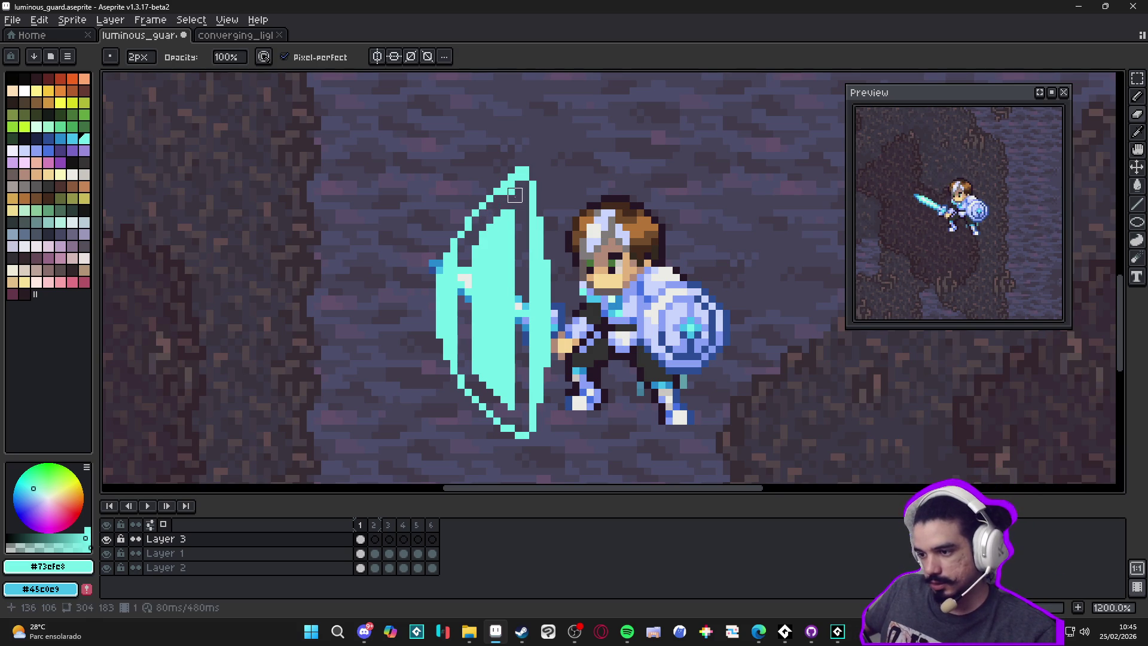
key("minus")
scroll(521, 185, "down", 2)
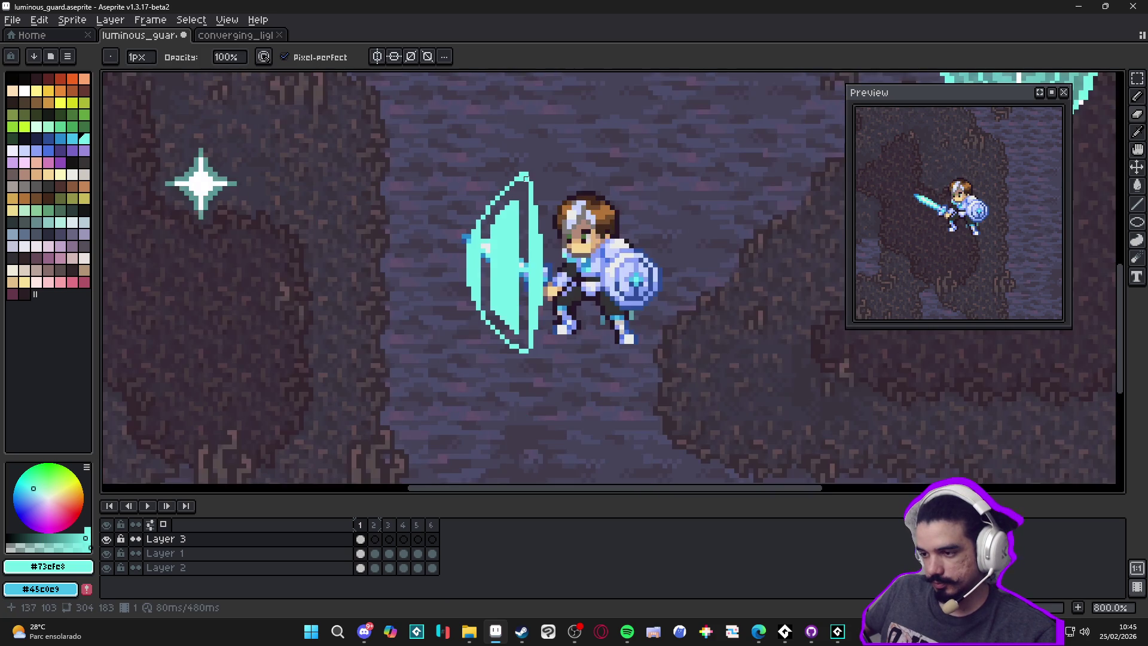
scroll(524, 236, "up", 3)
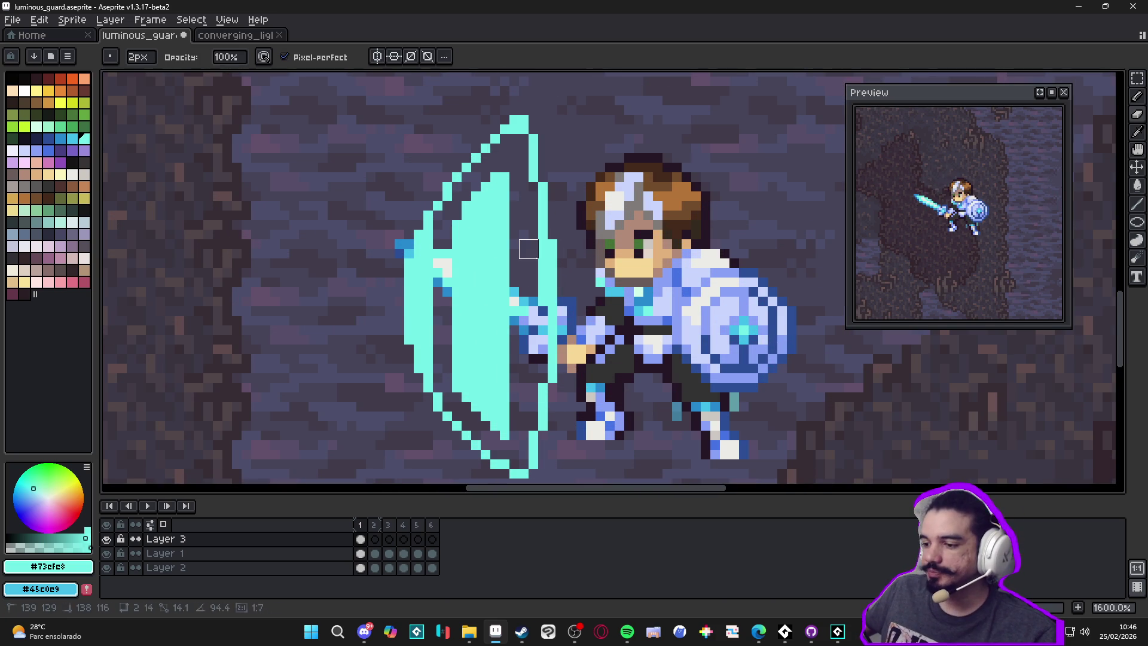
mouse_move(499, 182)
left_mouse_down()
mouse_move(490, 421)
mouse_move(481, 220)
mouse_move(455, 315)
mouse_move(461, 392)
left_mouse_up()
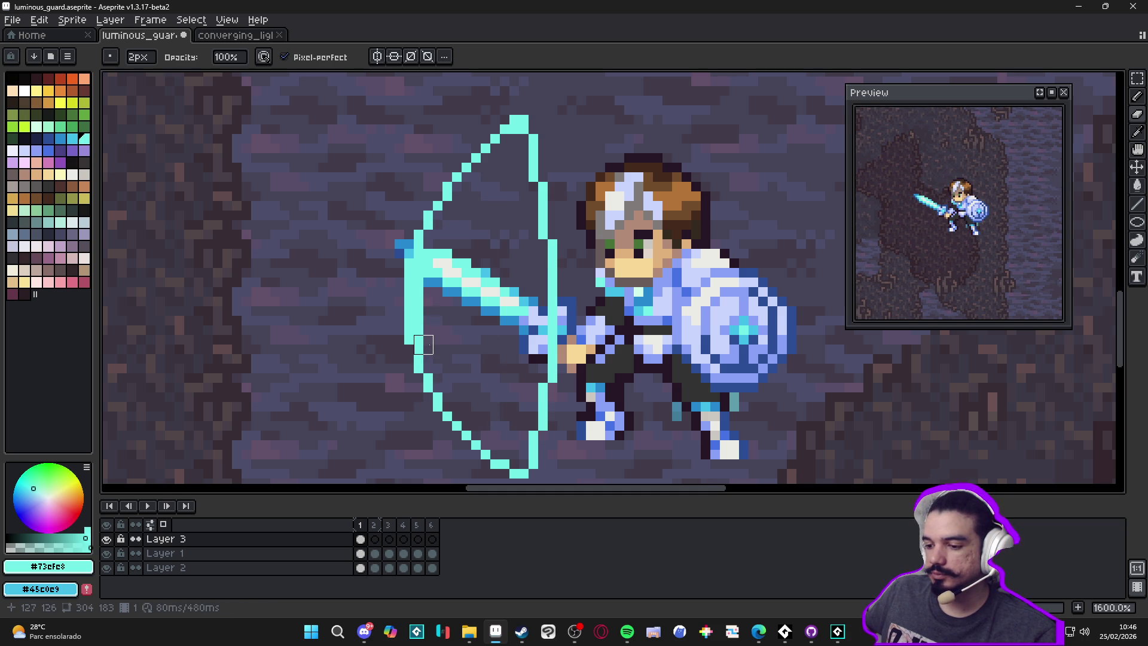
scroll(433, 278, "down", 2)
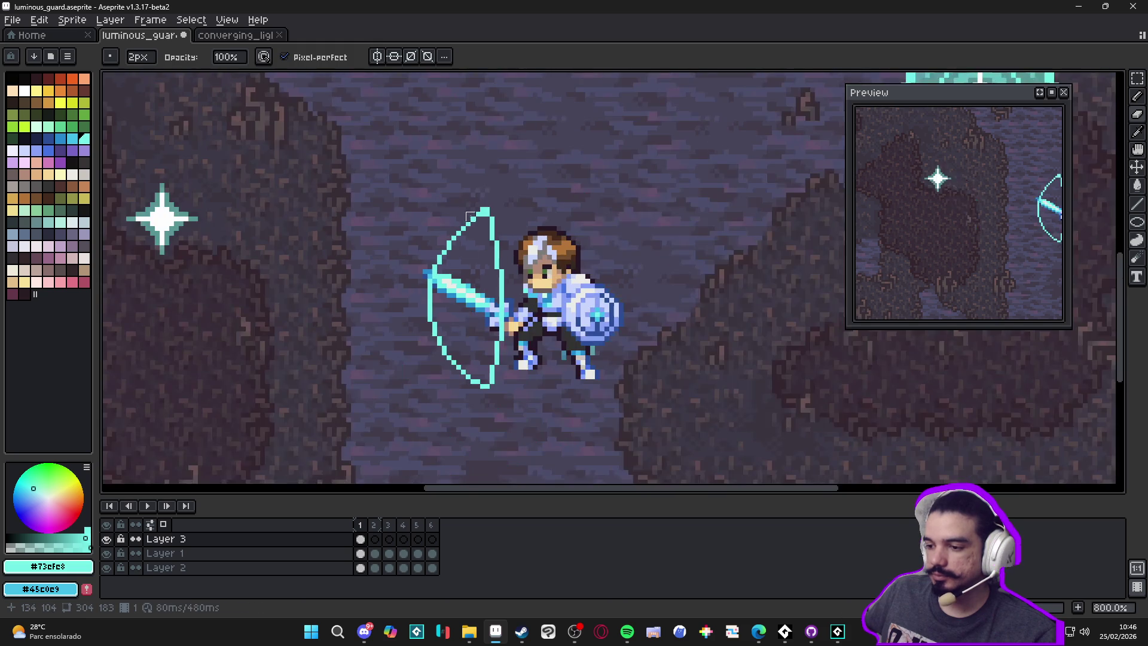
scroll(486, 214, "up", 2)
key("minus")
scroll(489, 228, "down", 4)
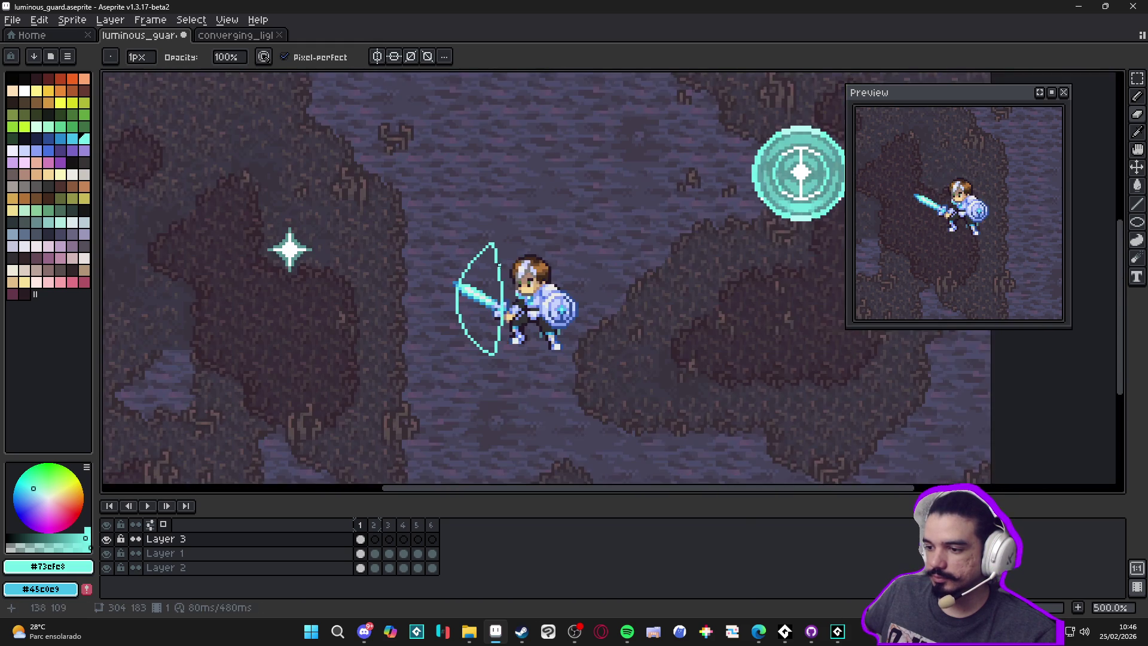
scroll(467, 223, "up", 3)
scroll(493, 228, "down", 3)
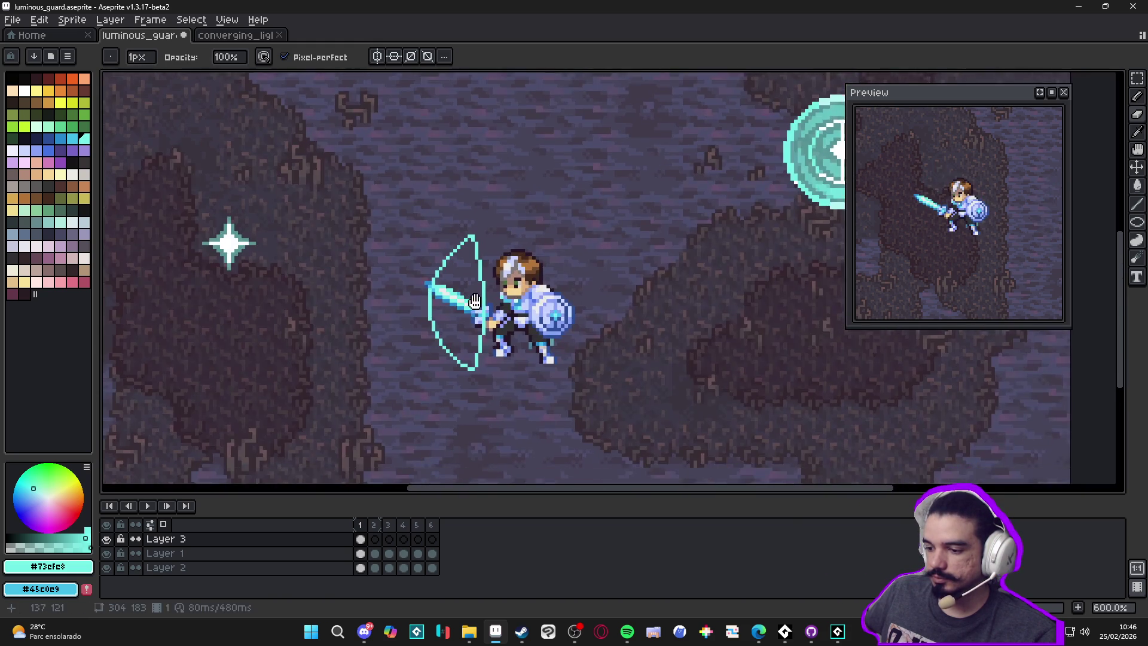
key("e")
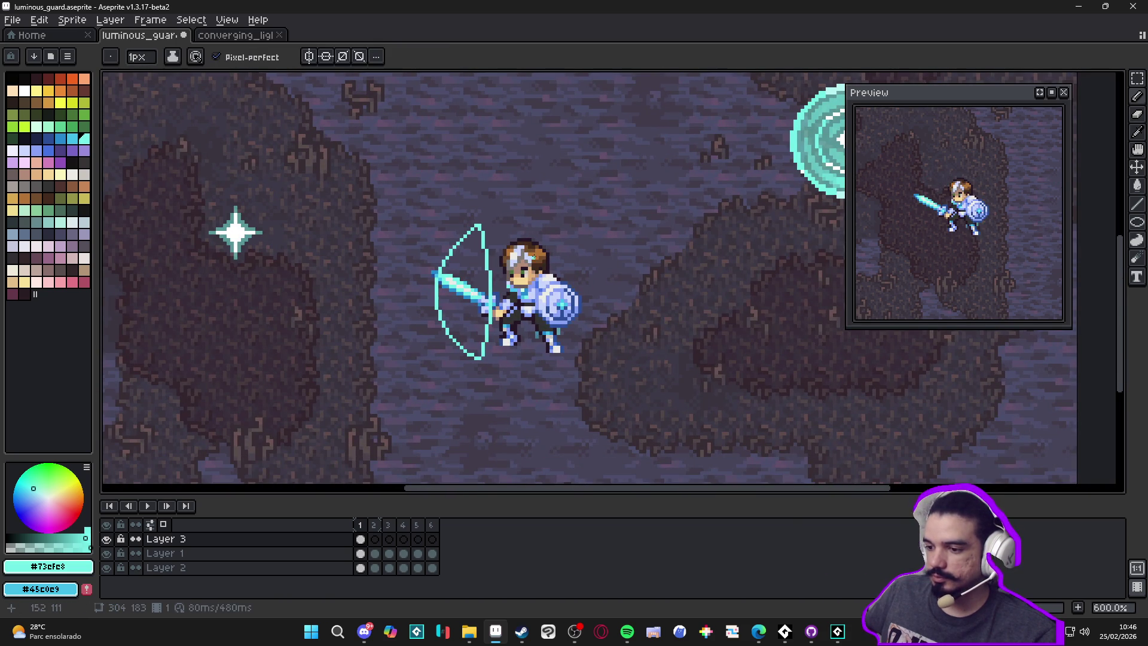
key("m")
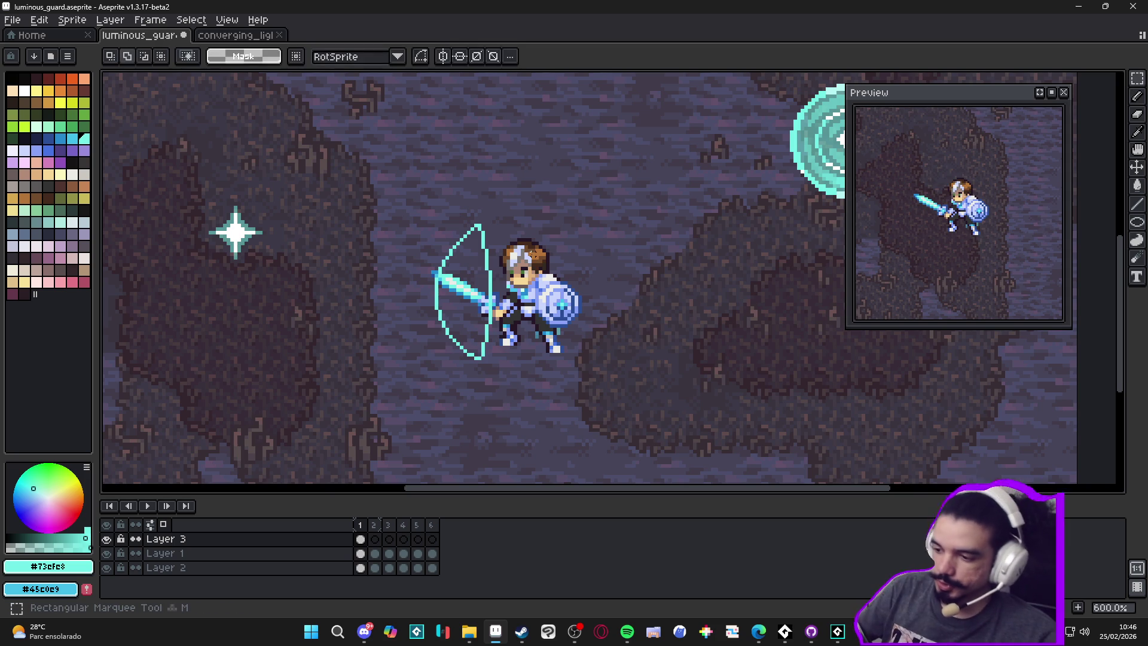
Step: Delete the crescent's top section and raise the lower curve so it sits 3 pixels higher
left_click_drag(385, 191, 558, 295)
key("Delete")
left_click_drag(403, 261, 550, 402)
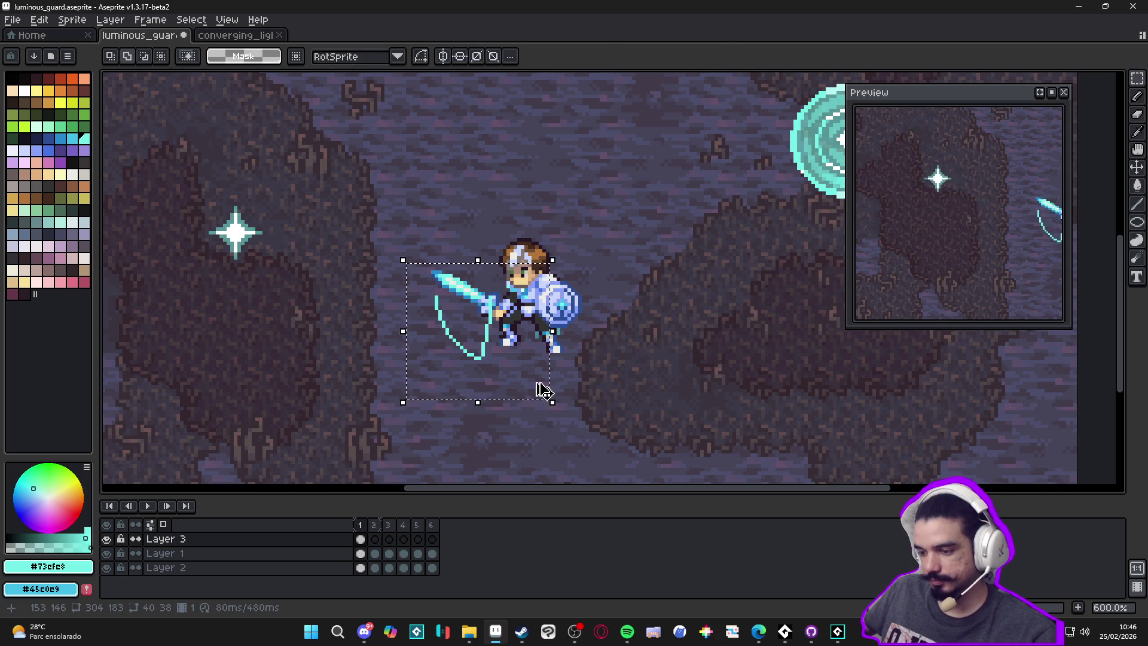
left_click_drag(502, 361, 502, 276)
key("Down")
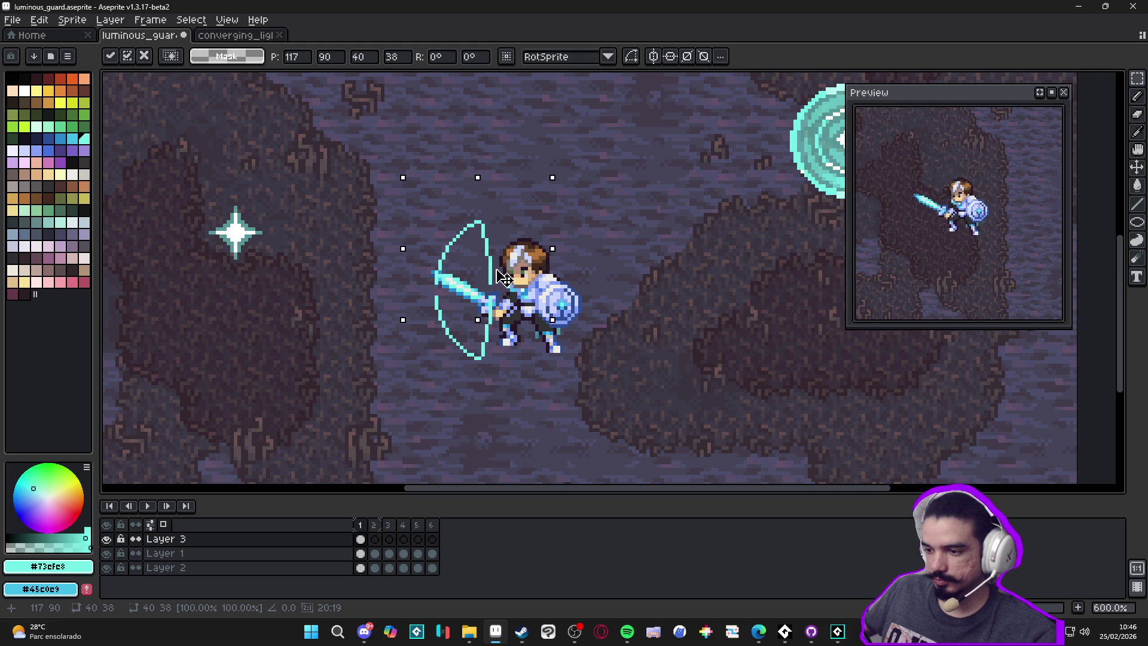
key("b")
scroll(496, 285, "up", 3)
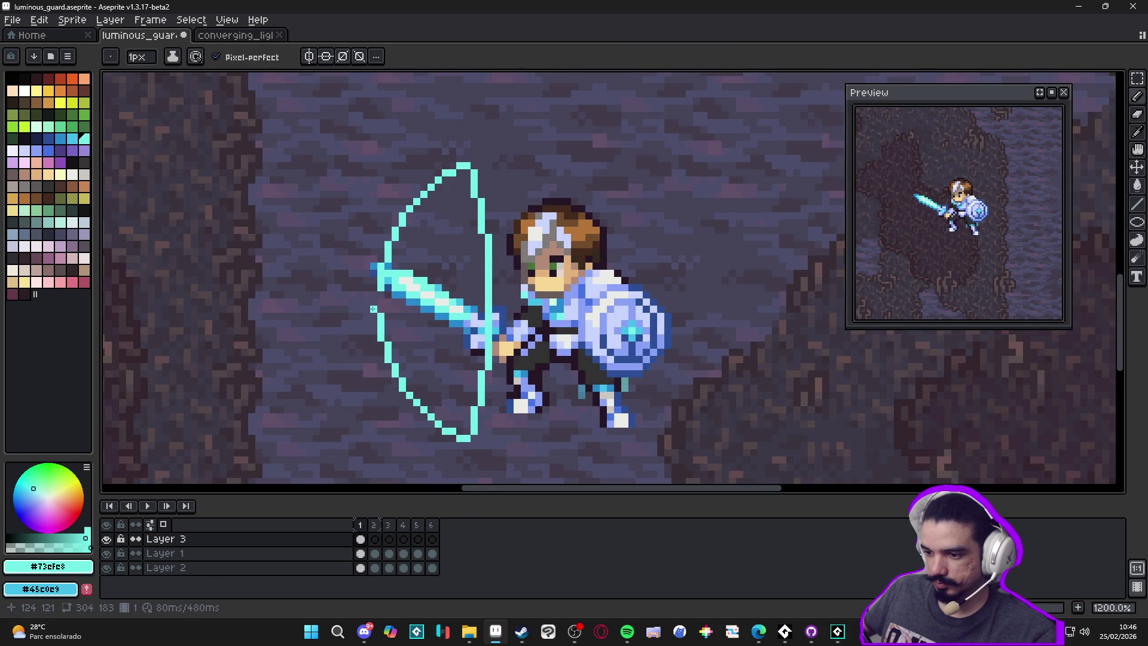
Step: Paint a 2px cyan dot where the crescent meets the sword tip, then return to 1px
scroll(381, 285, "down", 4)
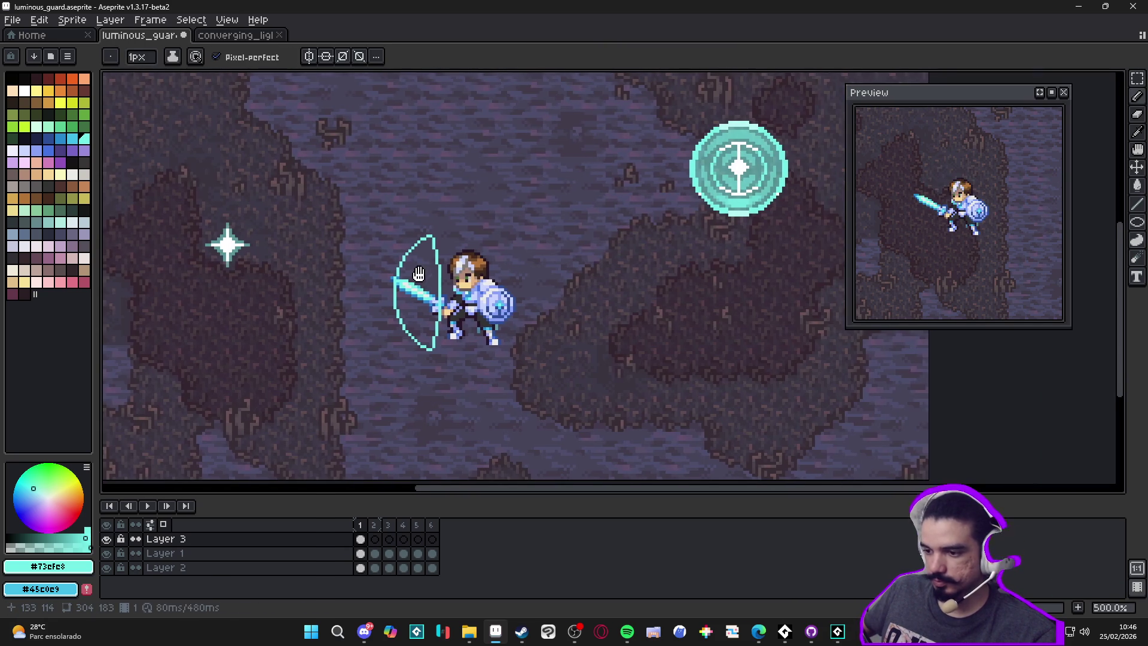
scroll(428, 291, "up", 5)
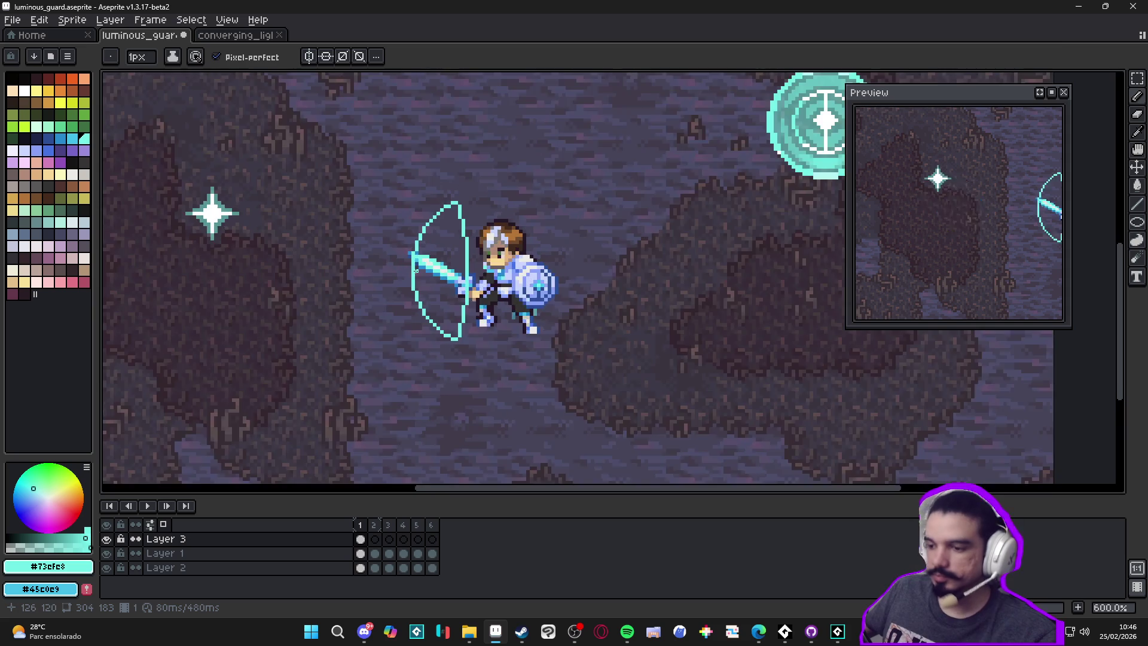
key("plus")
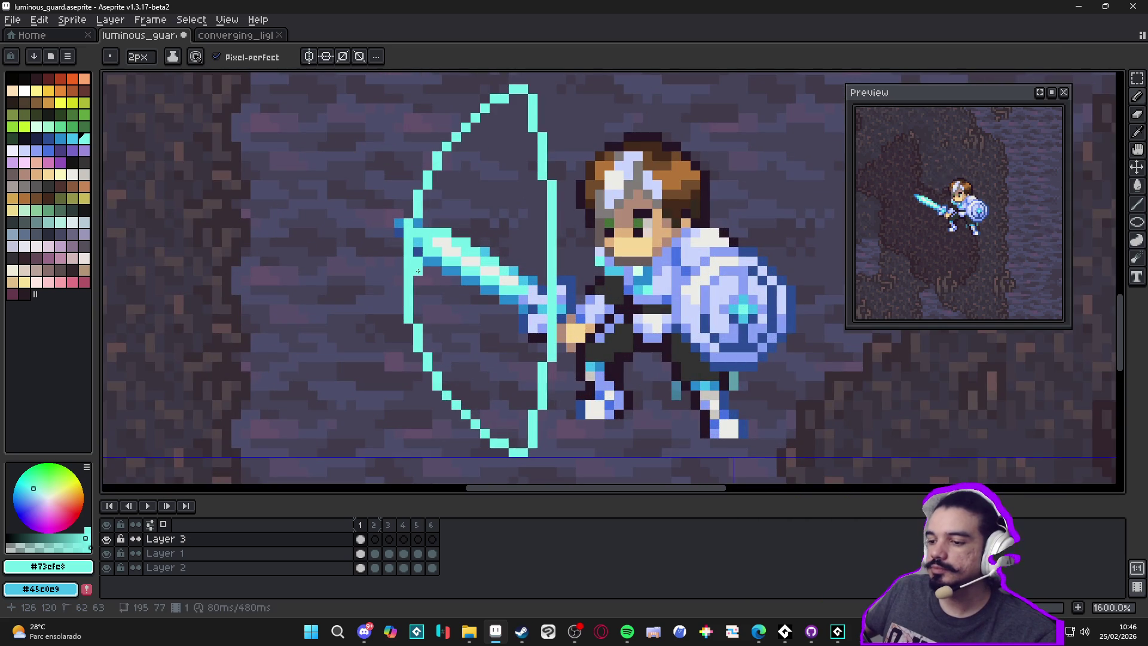
left_click(419, 284)
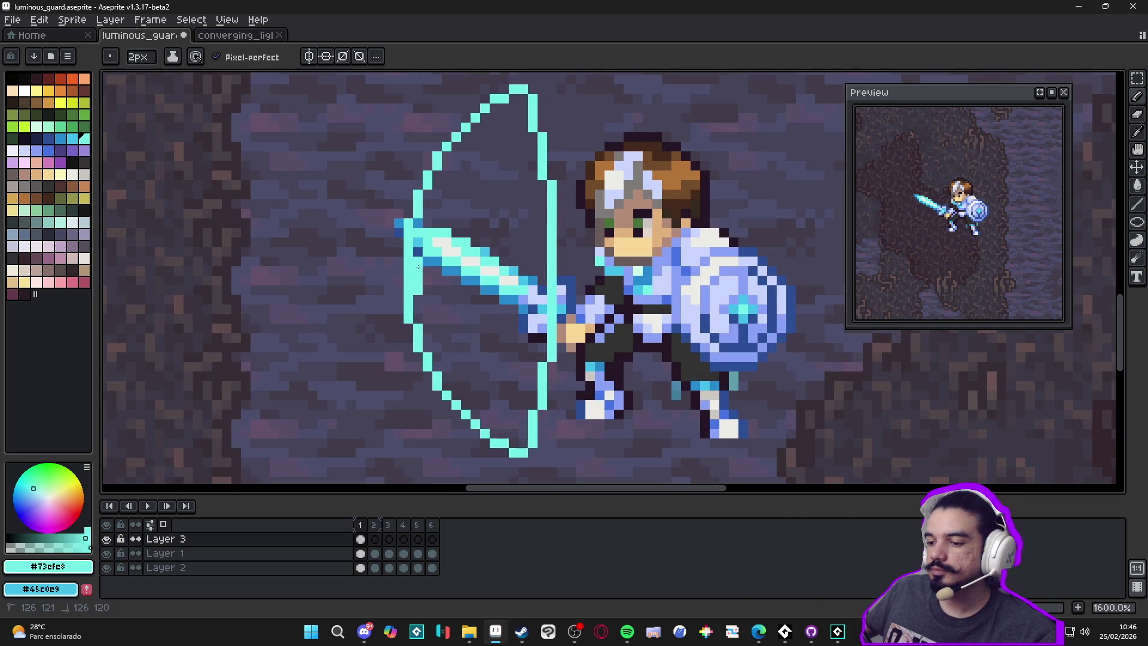
key("minus")
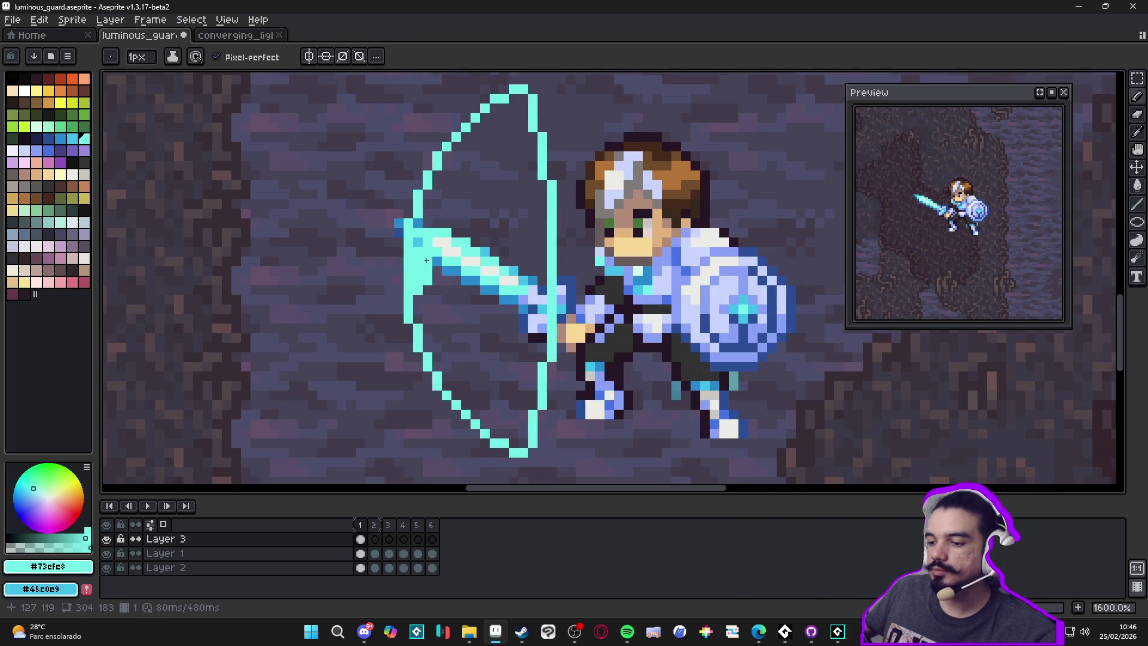
Step: Draw a straight 1px inner cyan line down the full height of the crescent
scroll(440, 276, "down", 1)
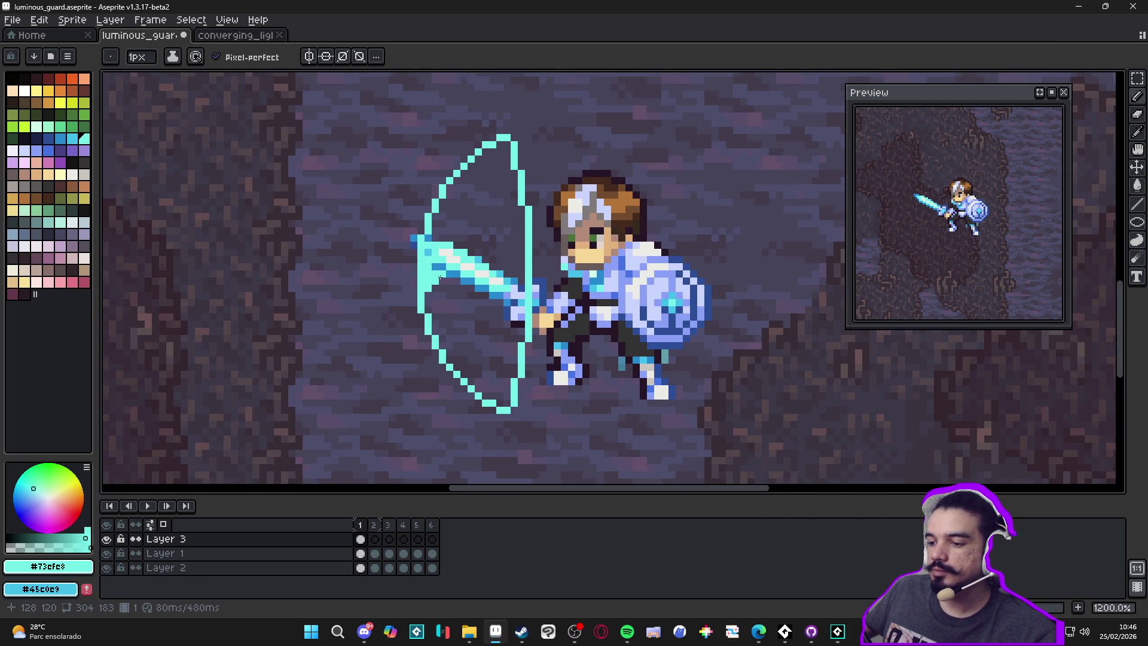
scroll(449, 273, "up", 3)
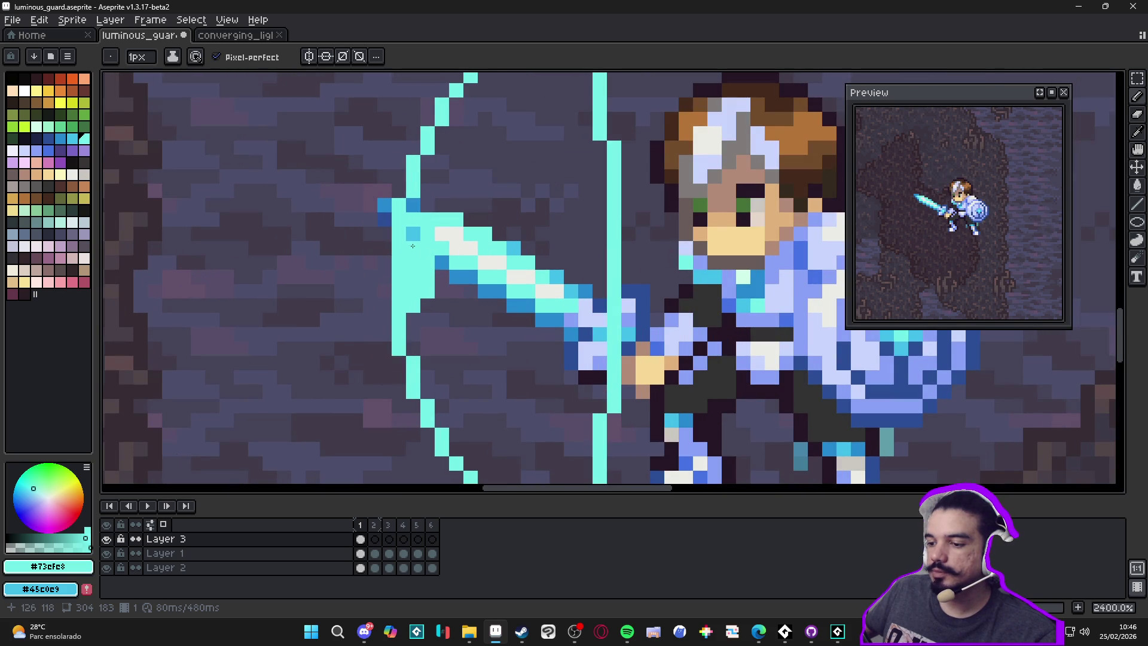
scroll(425, 236, "down", 6)
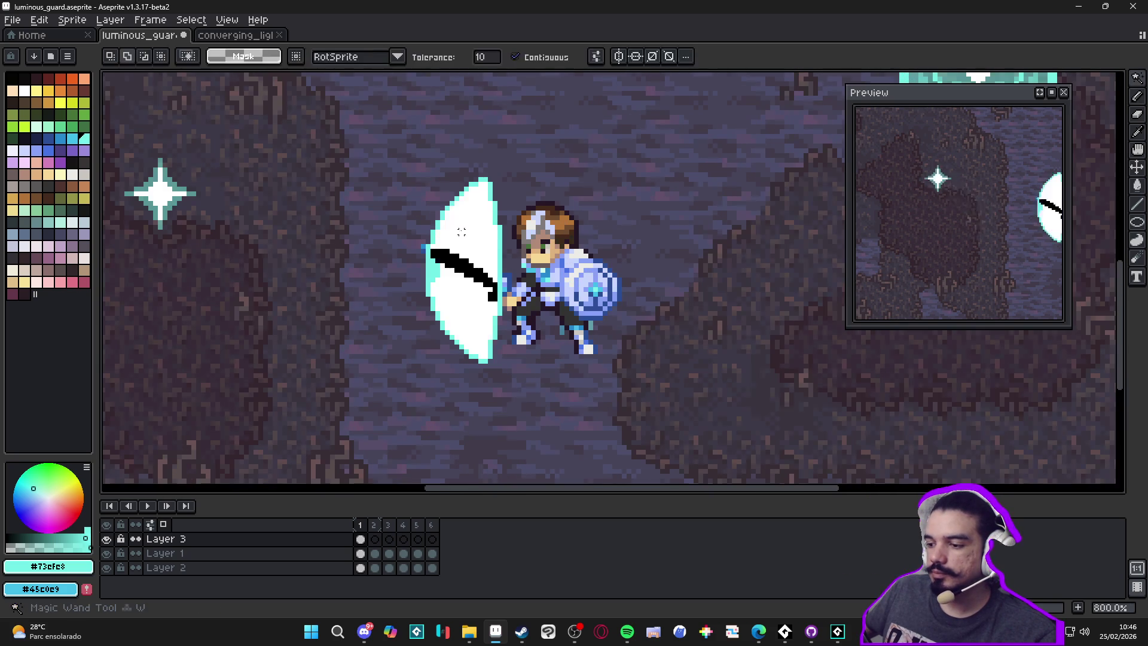
scroll(457, 221, "up", 2)
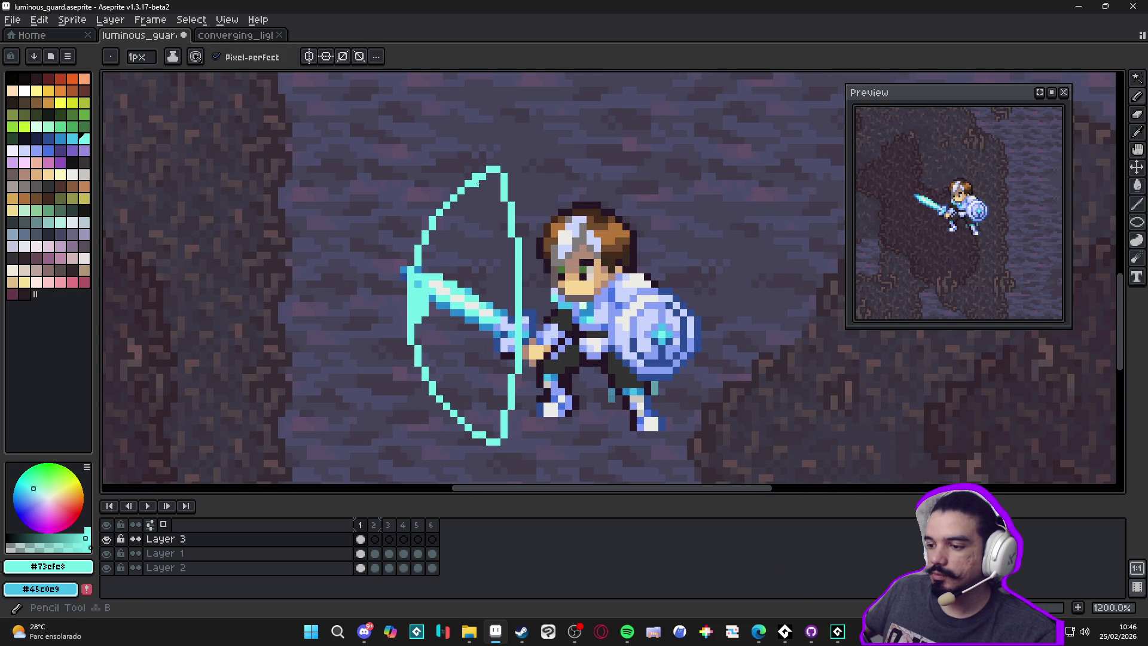
left_click(489, 255)
left_click(488, 370)
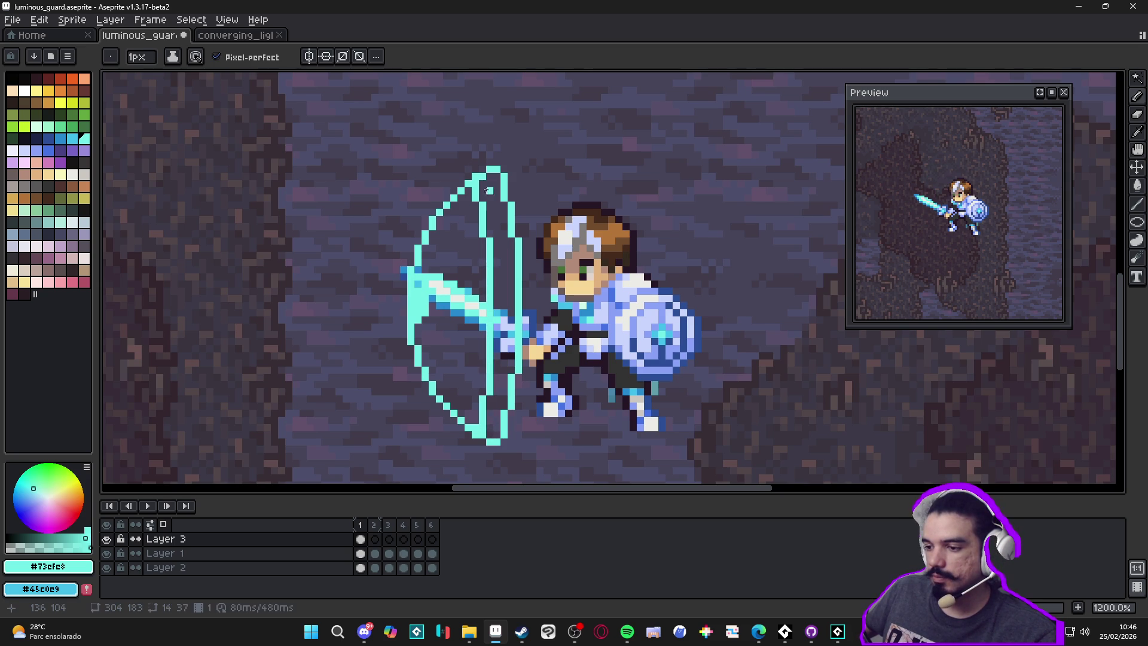
scroll(476, 204, "down", 3)
scroll(491, 259, "up", 4)
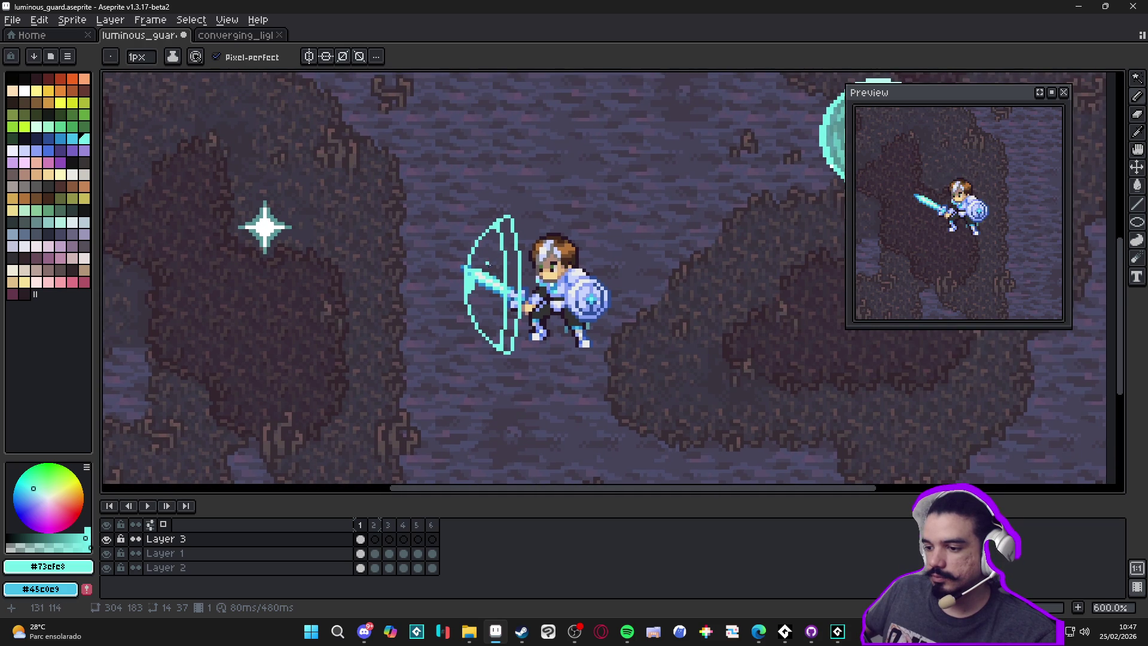
scroll(481, 272, "down", 4)
scroll(470, 287, "up", 3)
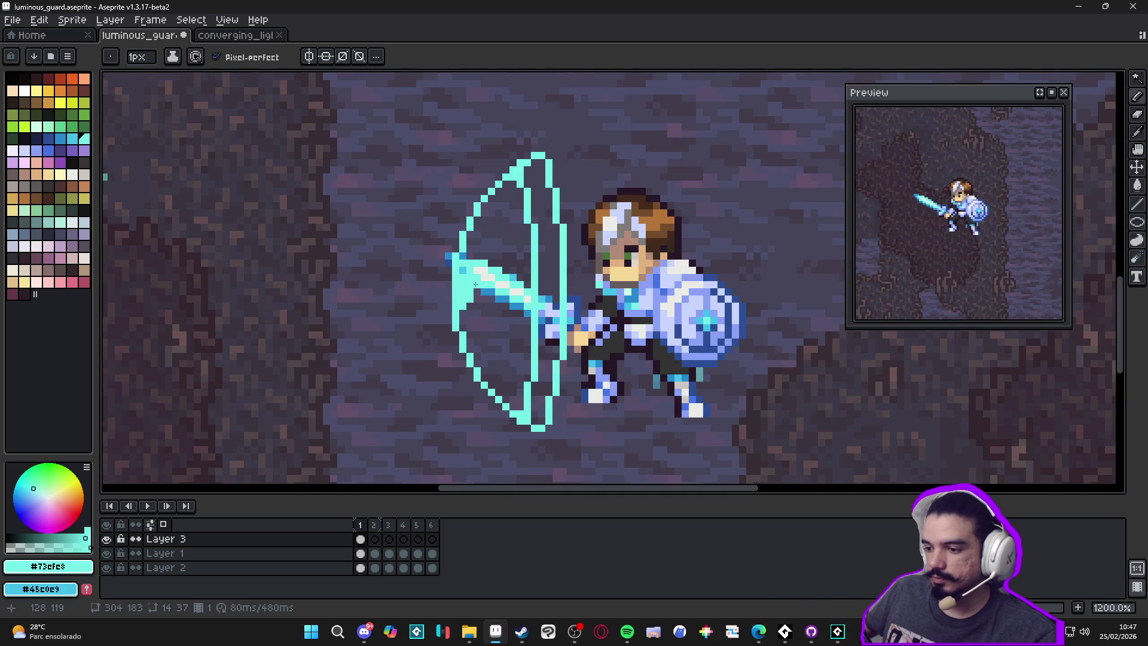
scroll(477, 291, "down", 2)
Step: Paint a horizontal white flash across the crescent's left edge, undoing the vertical cross stroke
left_click(632, 317, "alt")
scroll(571, 315, "up", 4)
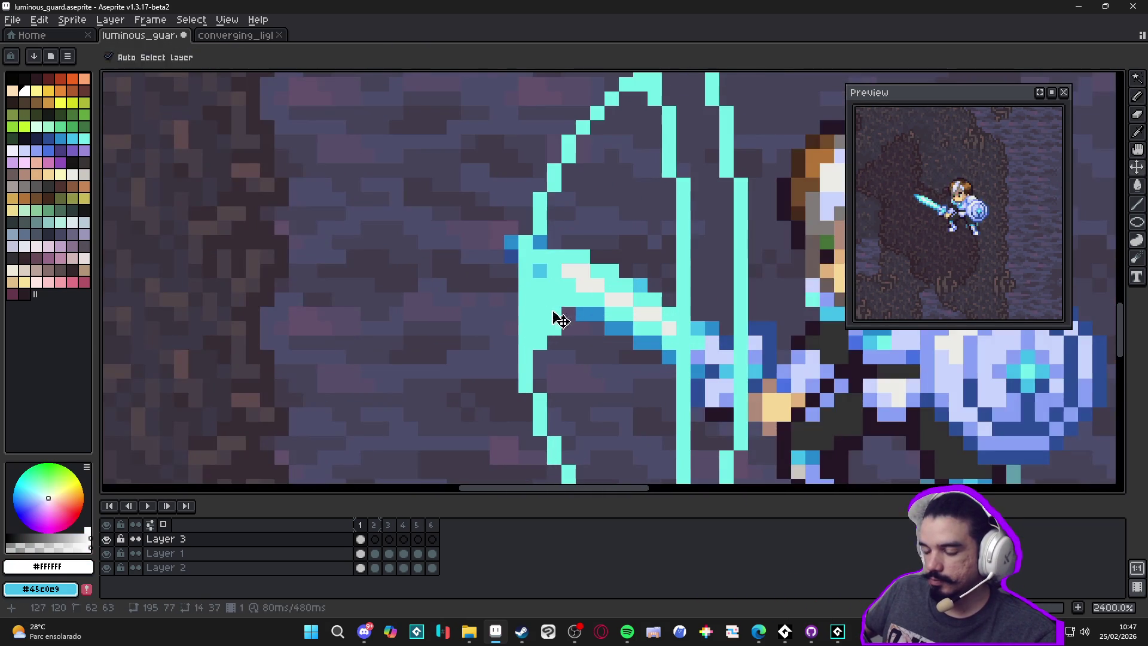
left_click(555, 300)
key("minus")
left_click(568, 300)
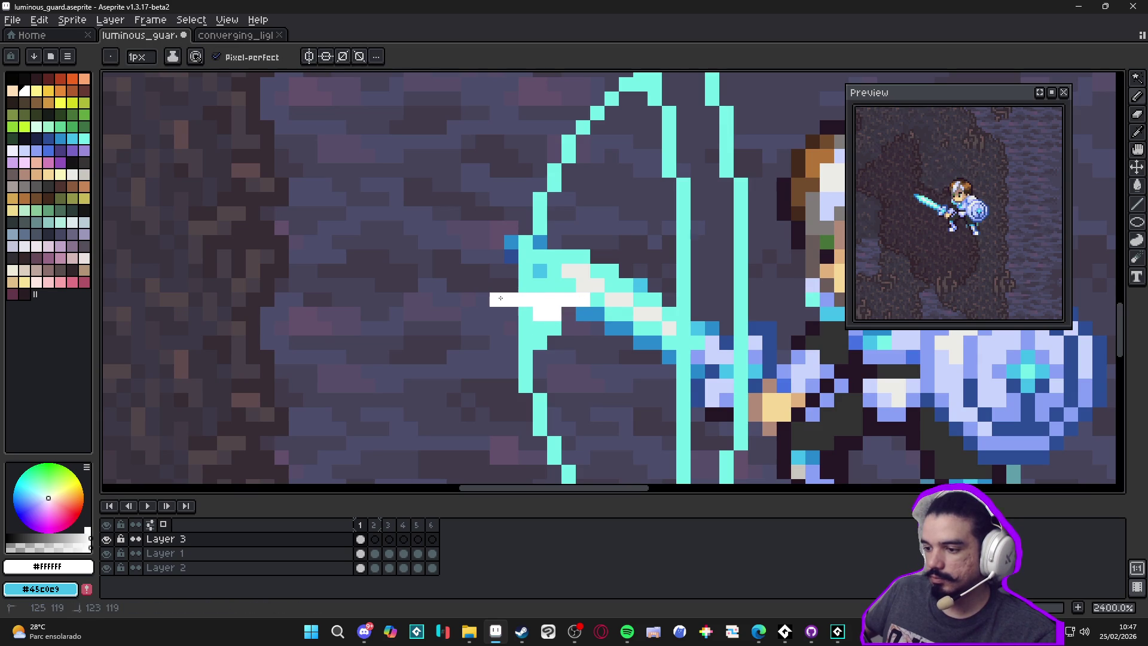
left_click(483, 300)
left_click_drag(525, 285, 526, 256)
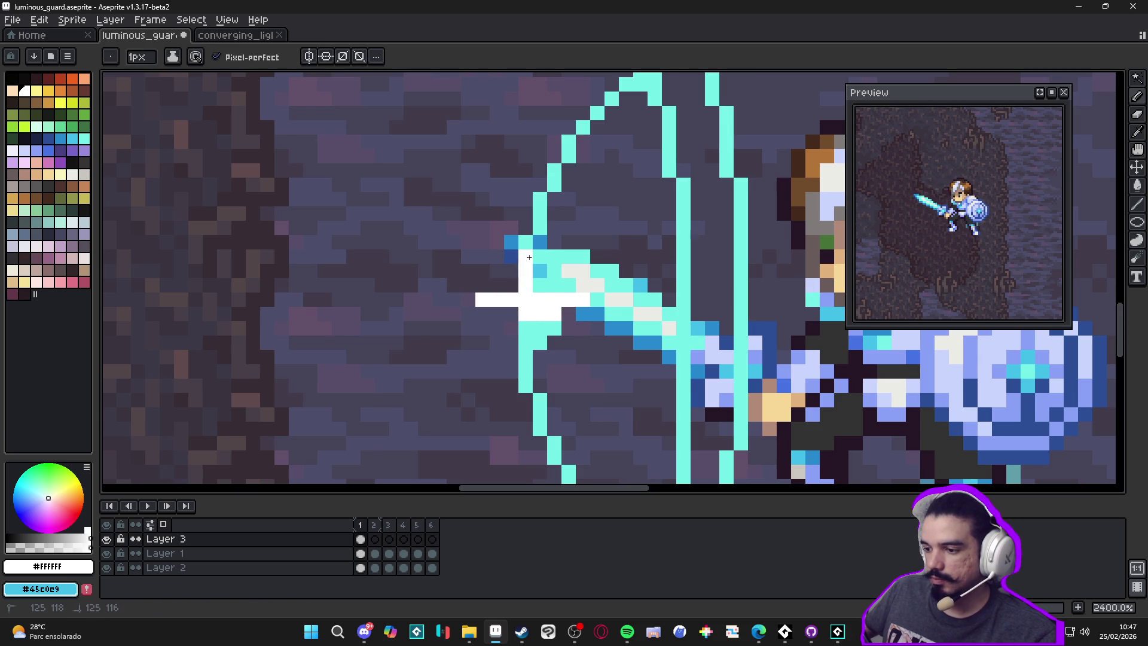
scroll(524, 328, "down", 4)
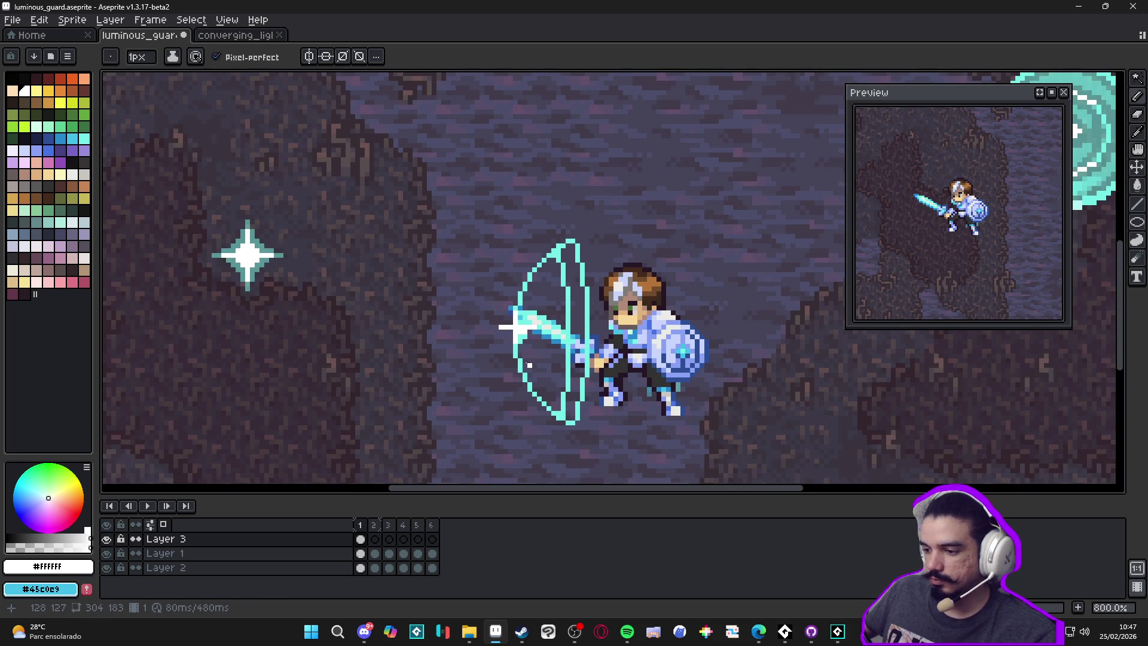
key("ctrl+z")
key("ctrl+z")
Step: Hide Layer 1 to isolate the crescent
key("b")
scroll(529, 338, "up", 2)
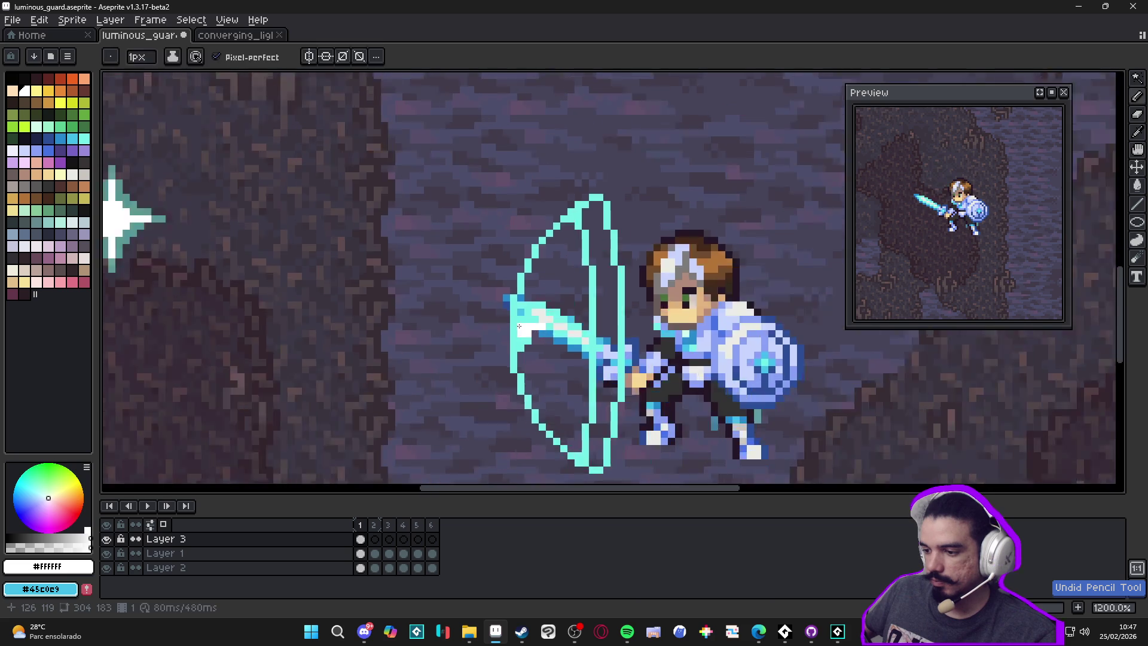
scroll(508, 335, "up", 3)
scroll(464, 382, "down", 3)
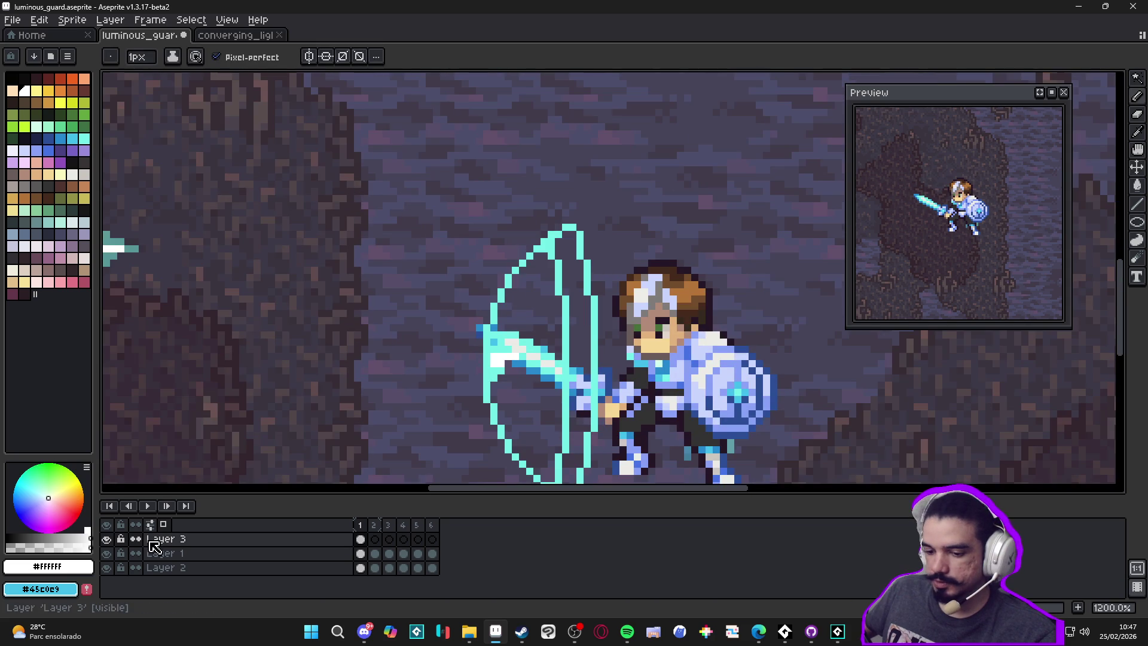
left_click(106, 553)
scroll(491, 354, "down", 3)
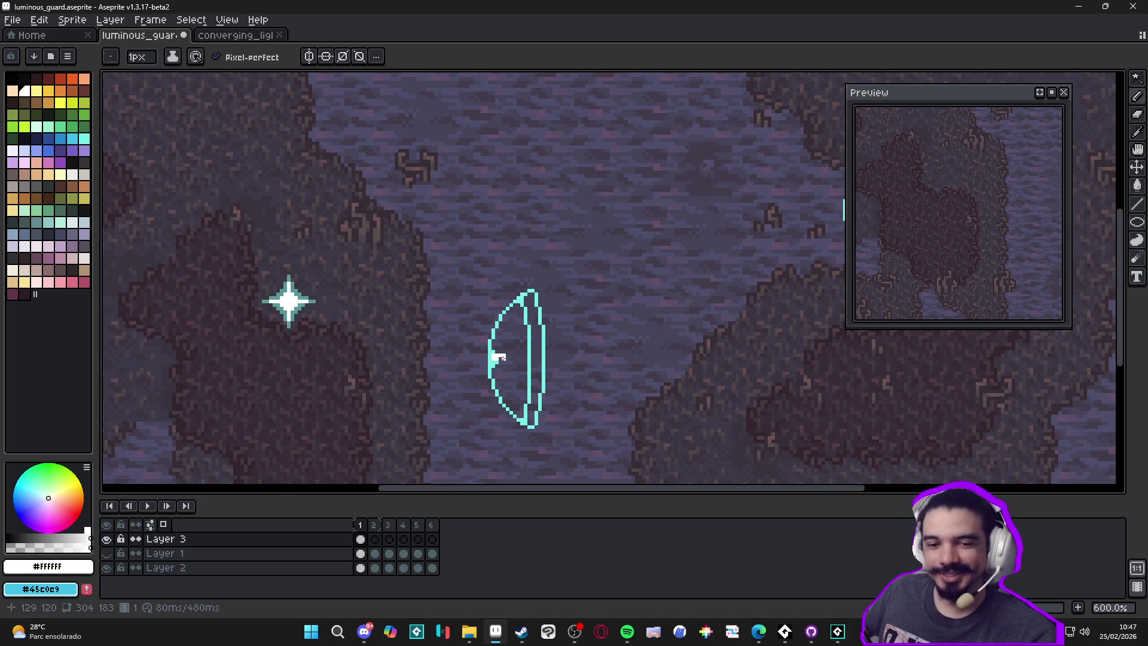
scroll(498, 357, "up", 4)
Step: Tidy the white flash by adding and erasing pixels and whitening the cyan pixel beside it
left_click(517, 354)
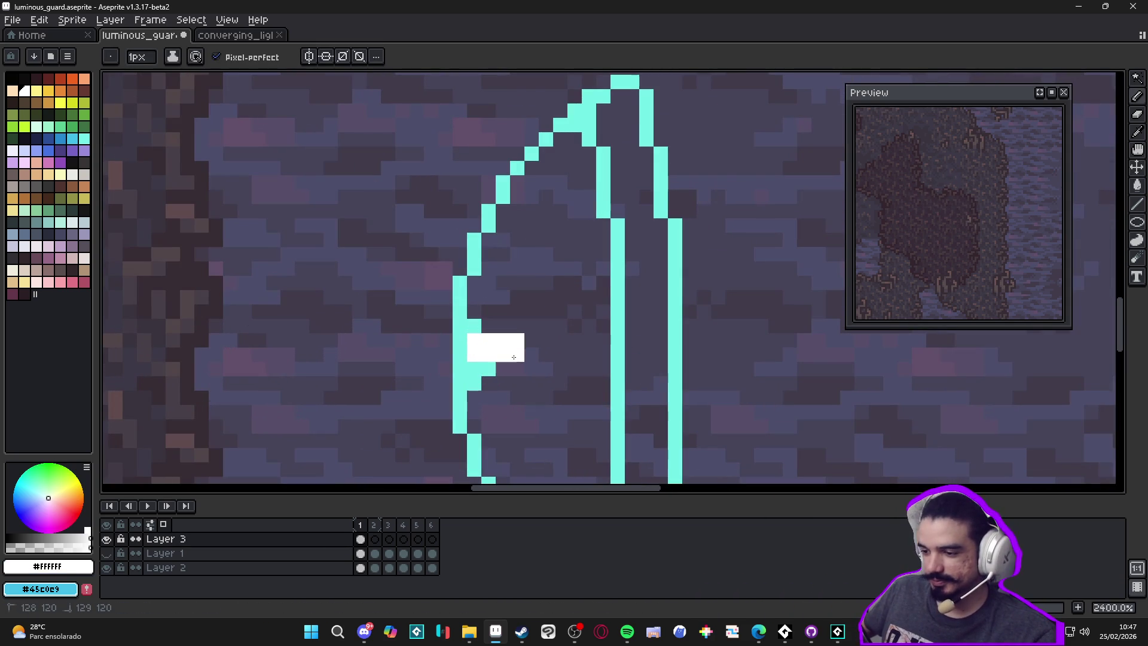
key("e")
mouse_move(517, 340)
left_mouse_down()
mouse_move(483, 368)
mouse_move(472, 341)
mouse_move(469, 393)
left_mouse_up()
key("b")
scroll(483, 368, "down", 3)
scroll(475, 368, "up", 3)
left_click(475, 369)
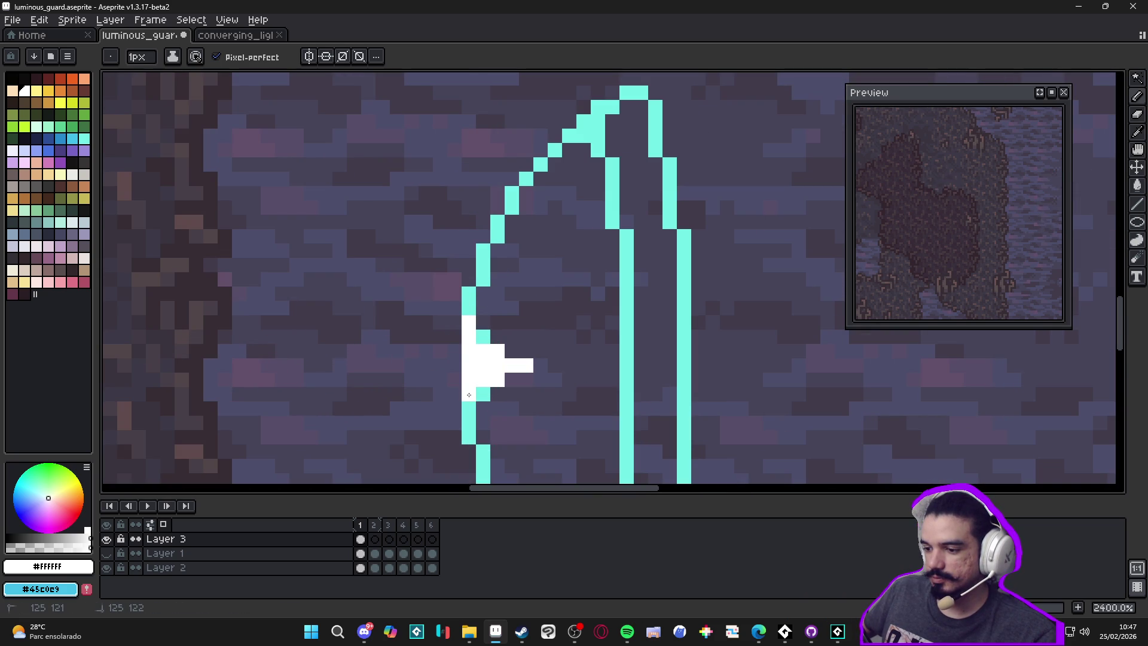
Step: Fill the inside of the left shield outline with the sampled cyan using the Paint Bucket
scroll(469, 406, "down", 5)
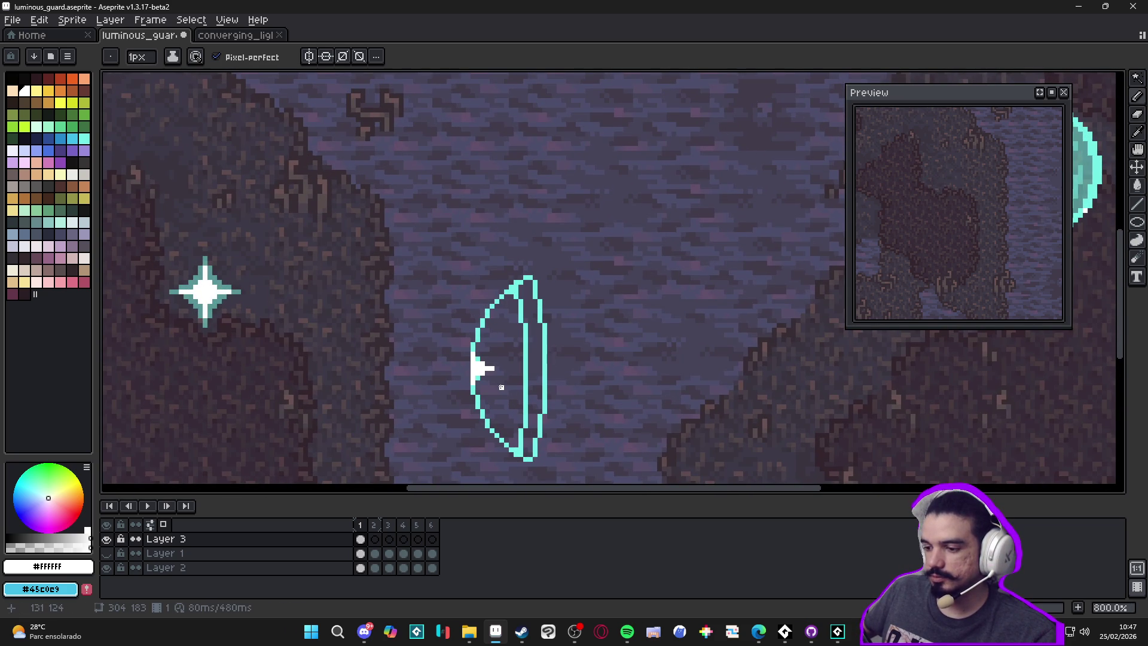
scroll(501, 383, "down", 2)
scroll(498, 386, "up", 4)
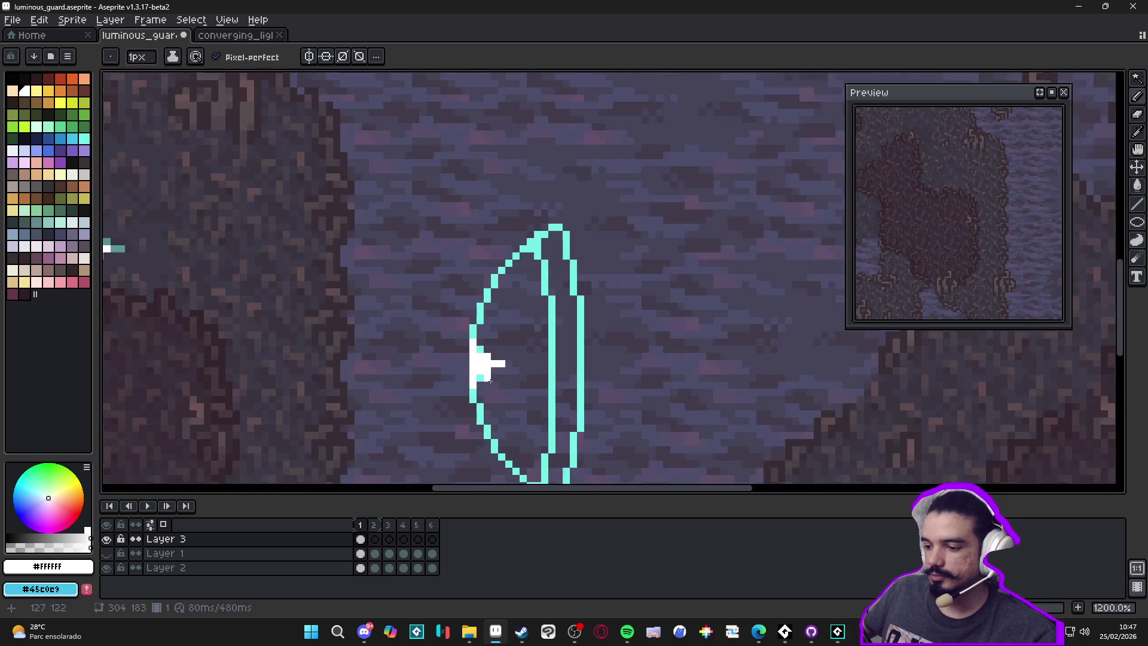
scroll(479, 356, "up", 1)
left_click(481, 335, "alt")
scroll(526, 335, "down", 6)
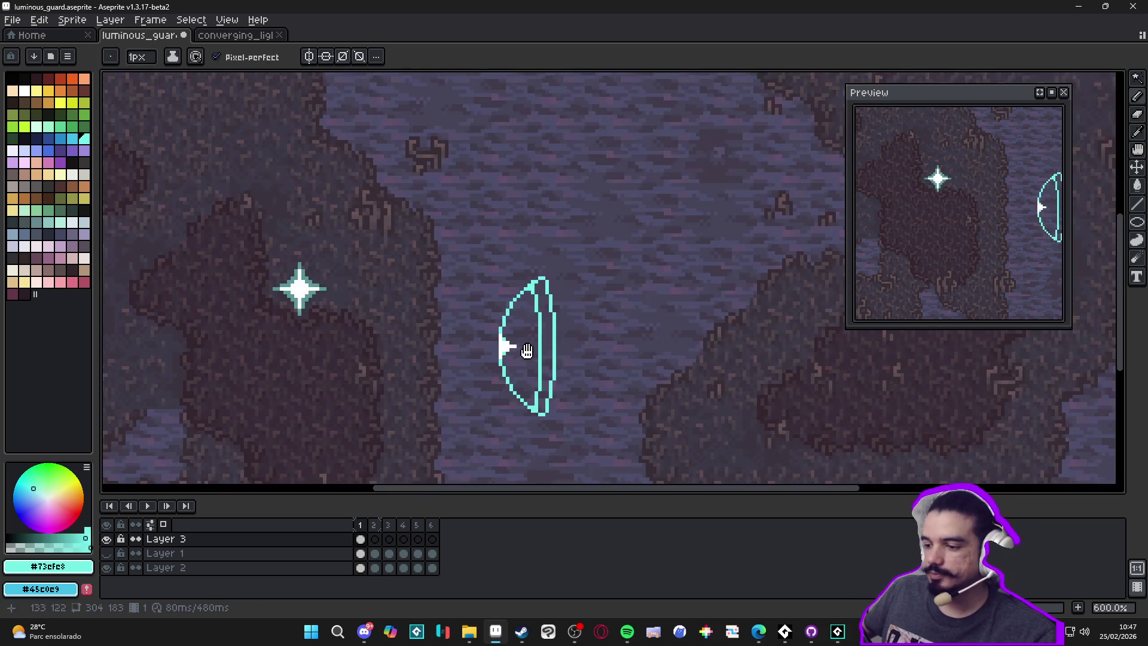
scroll(547, 313, "right", 2)
scroll(643, 226, "up", 3)
scroll(667, 198, "up", 2)
scroll(543, 249, "down", 2)
scroll(335, 346, "left", 2)
key("g")
left_click(245, 349)
scroll(335, 349, "down", 1)
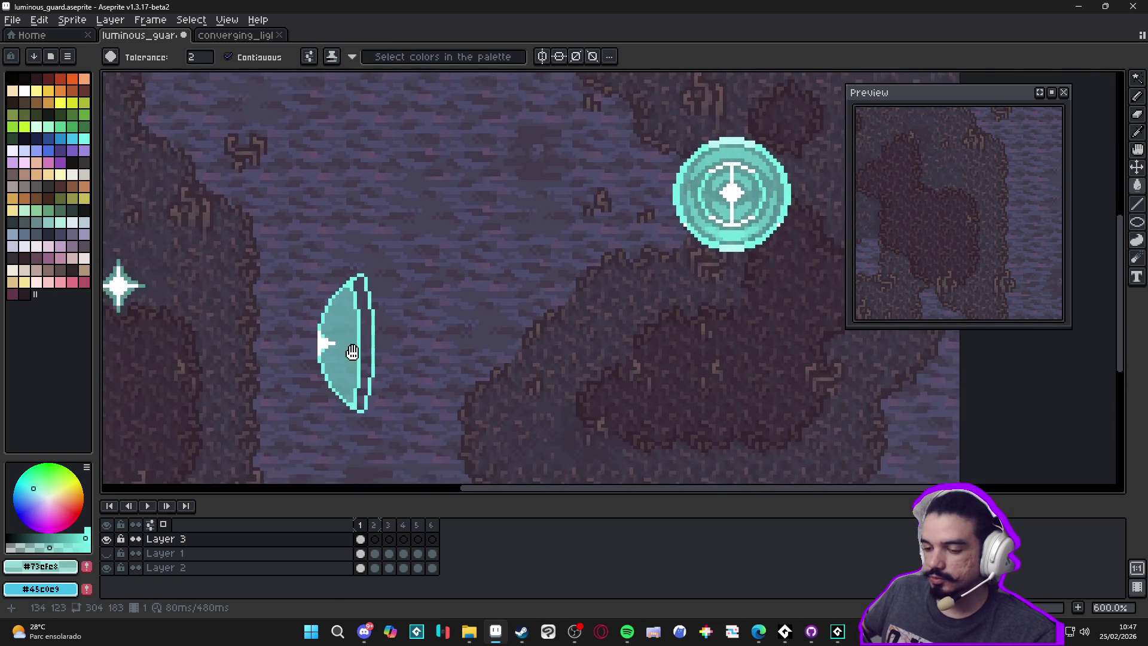
scroll(363, 351, "up", 1)
scroll(364, 352, "down", 2)
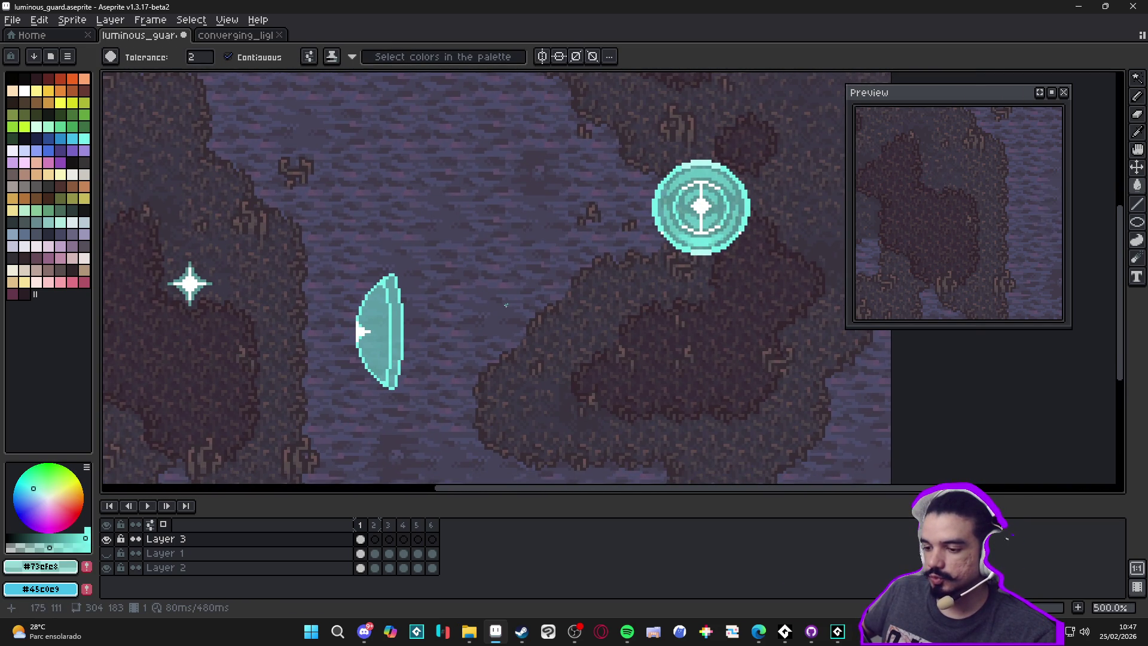
scroll(351, 345, "up", 4)
key("b")
left_click(358, 325, "alt")
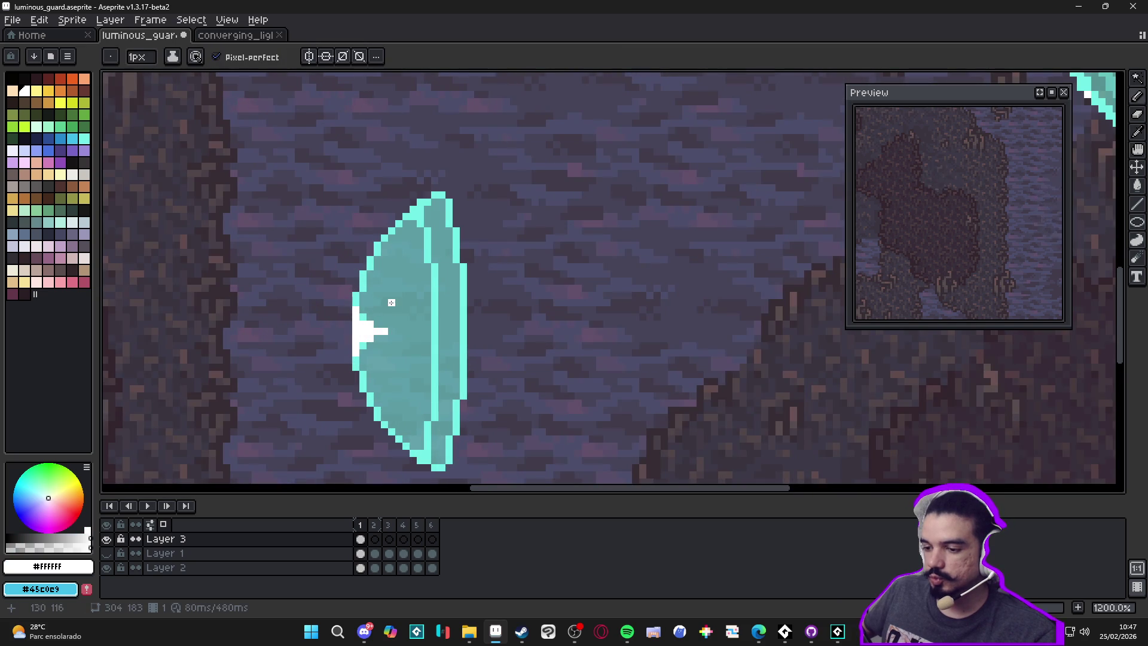
Step: Add a sampled cyan pixel at the shield's bottom tip
scroll(412, 338, "down", 4)
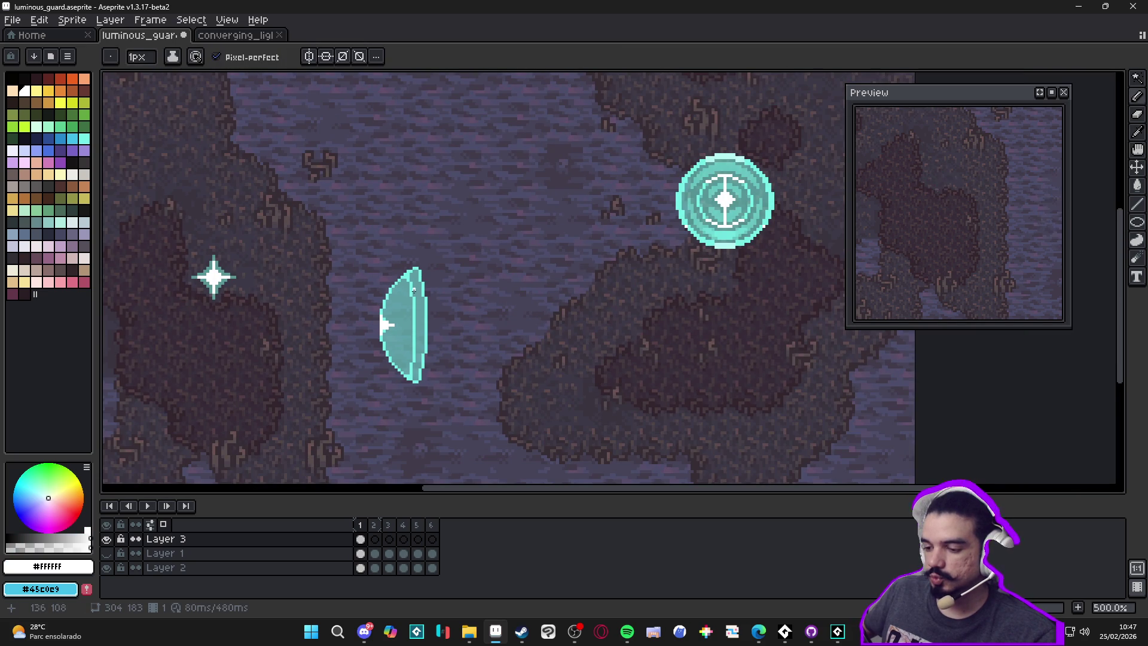
scroll(894, 259, "down", 3)
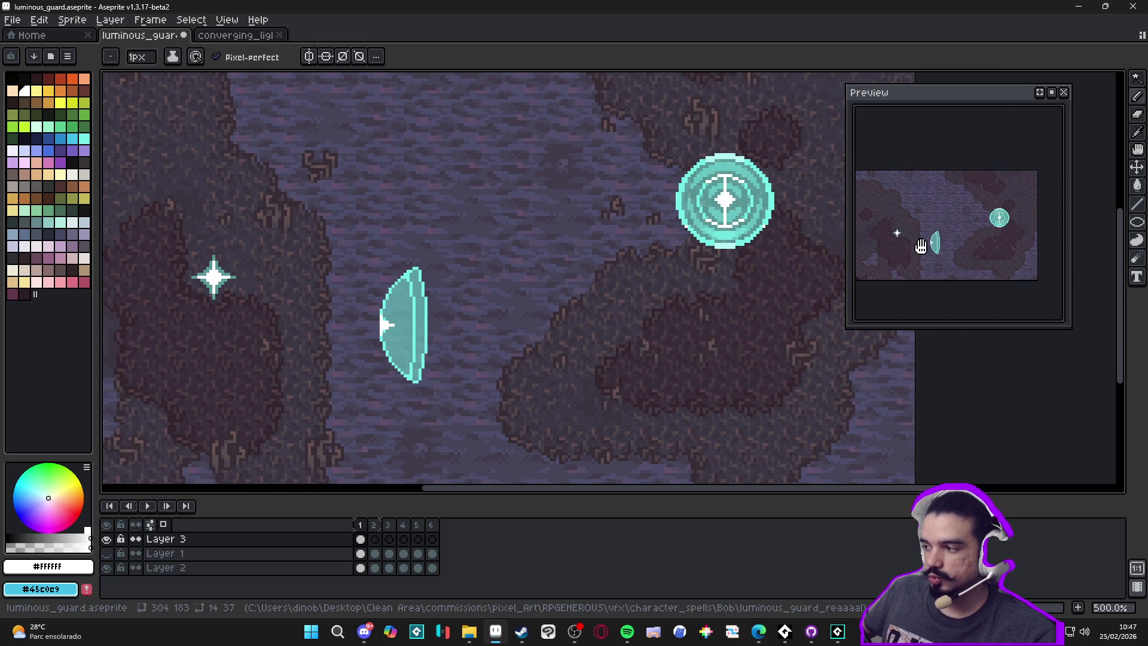
scroll(410, 370, "up", 4)
scroll(411, 369, "up", 3)
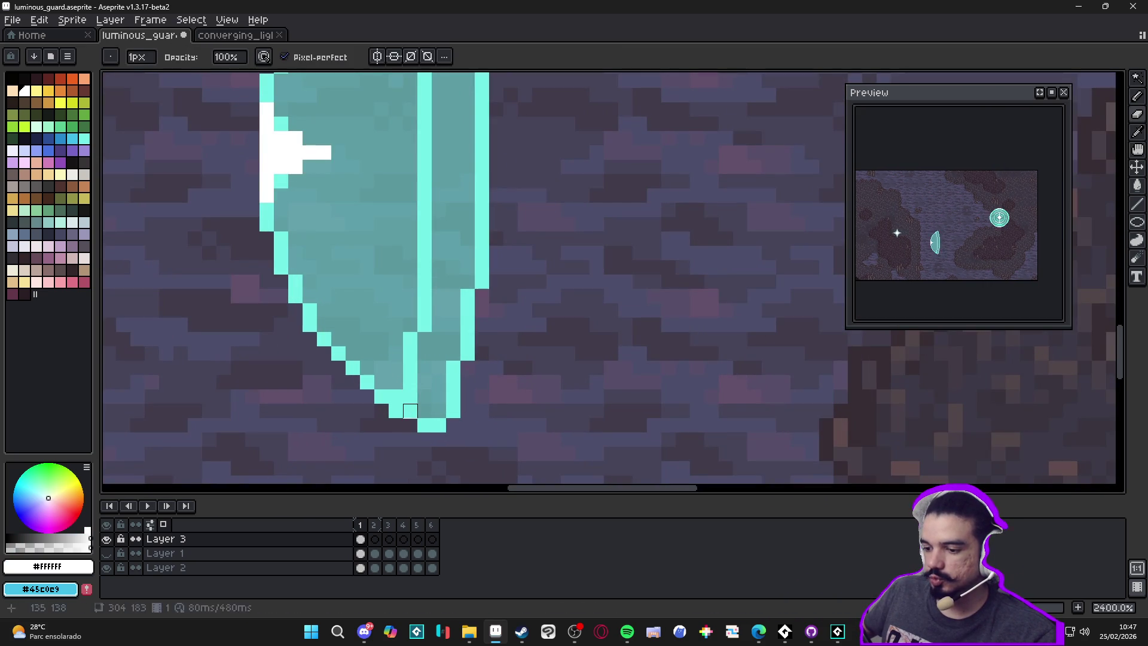
left_click(455, 412, "alt")
left_click(451, 421)
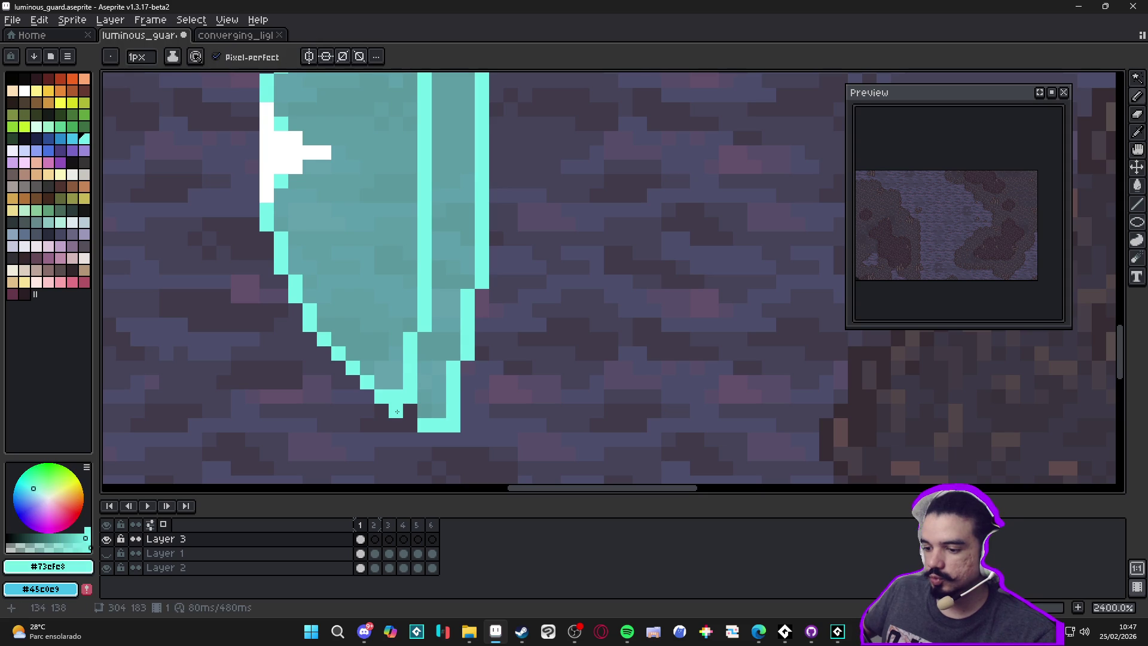
Step: Erase the top row of the shield outline to trim its top tip to a point
scroll(396, 411, "down", 2)
left_click_drag(403, 251, 411, 287)
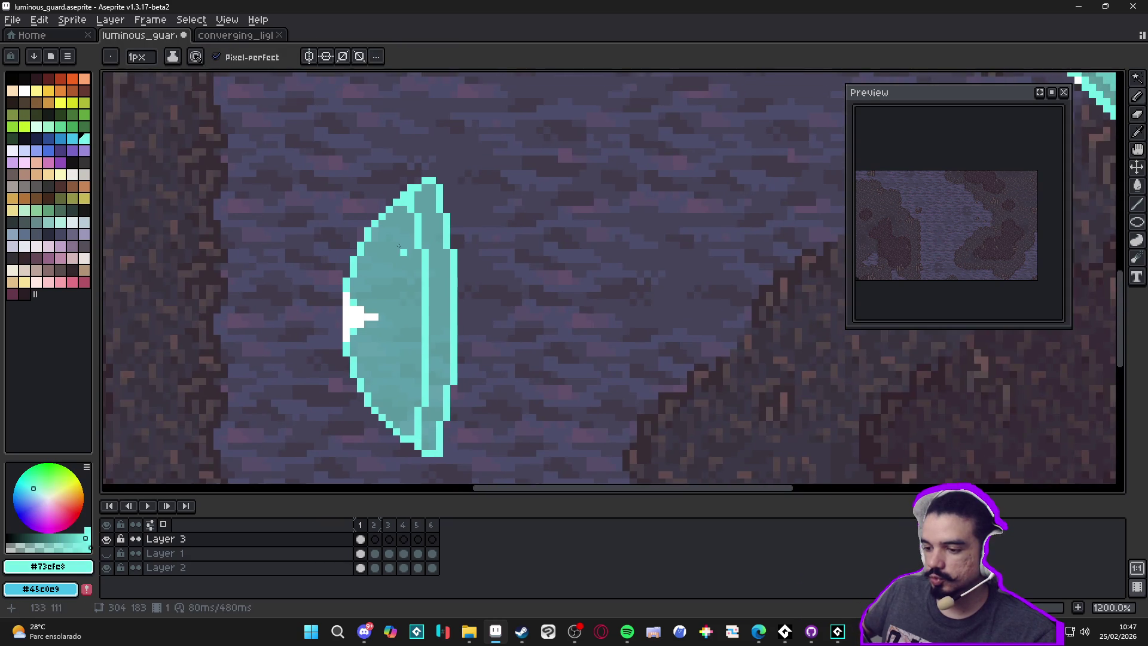
scroll(397, 197, "up", 3)
key("e")
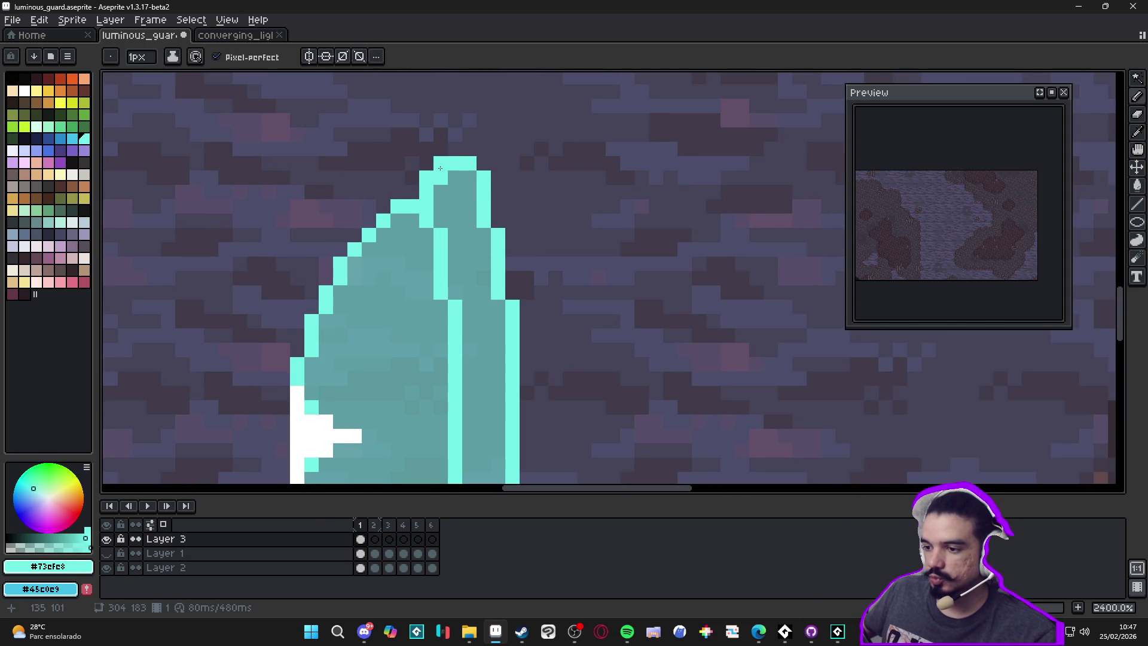
scroll(453, 318, "down", 5)
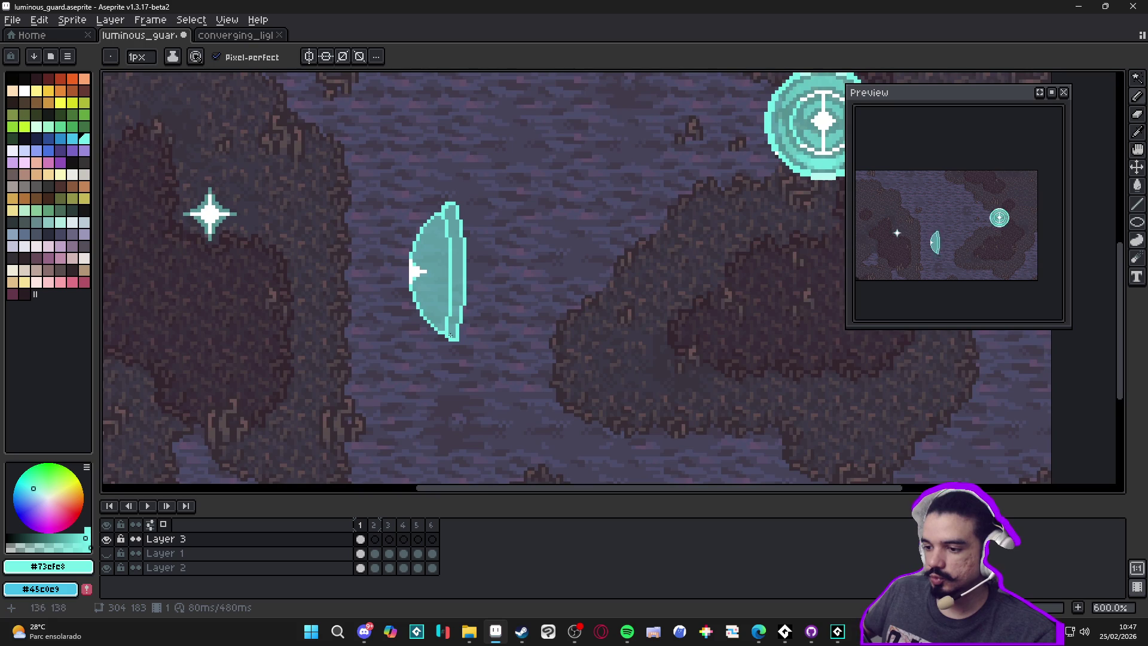
scroll(451, 360, "up", 4)
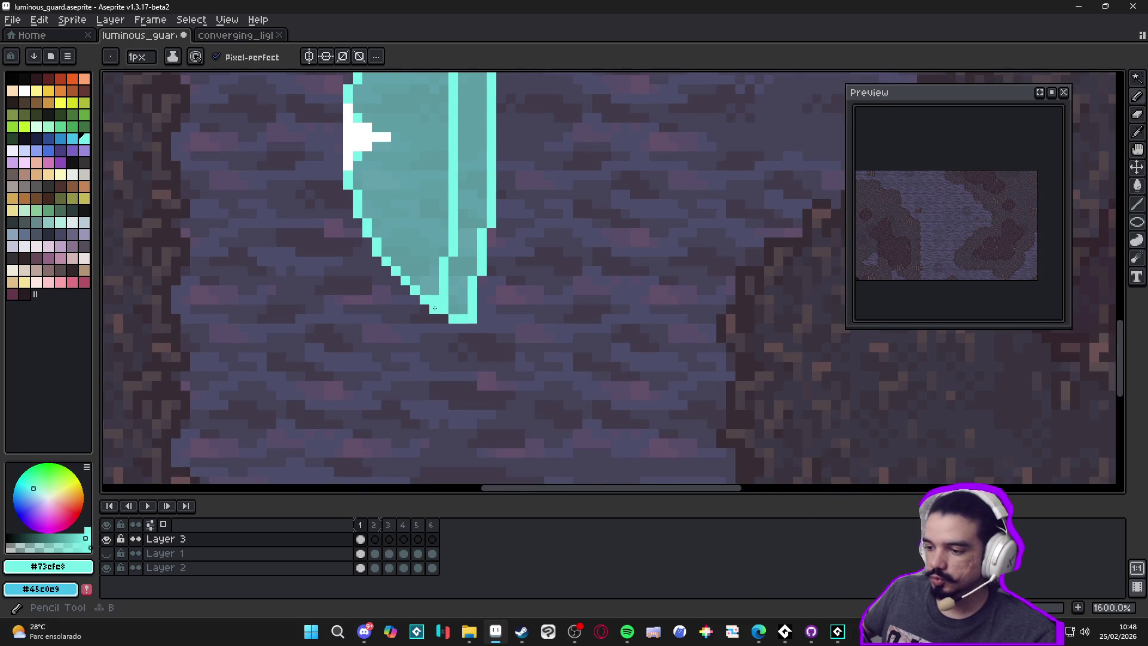
scroll(459, 256, "down", 3)
scroll(458, 256, "up", 3)
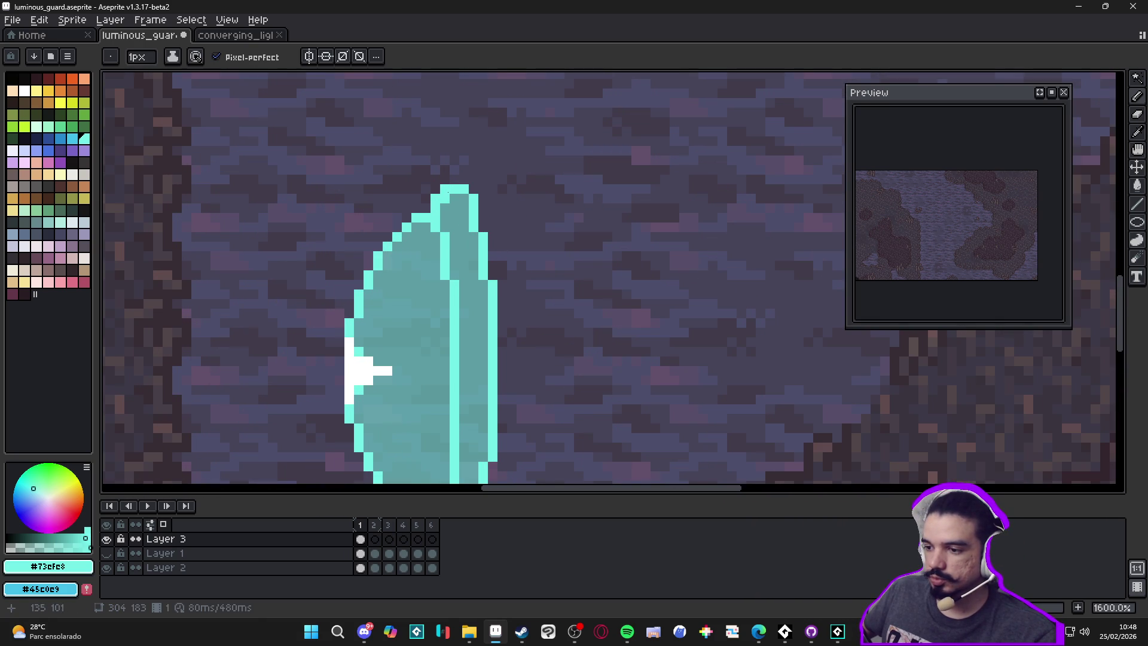
key("e")
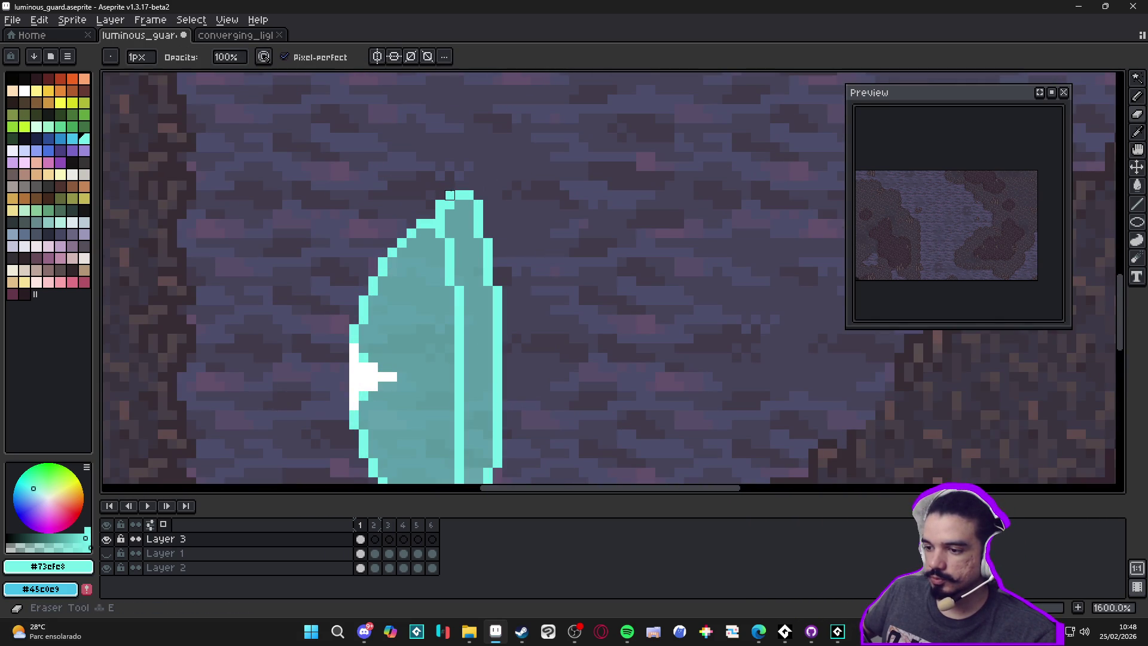
left_click_drag(459, 195, 469, 195)
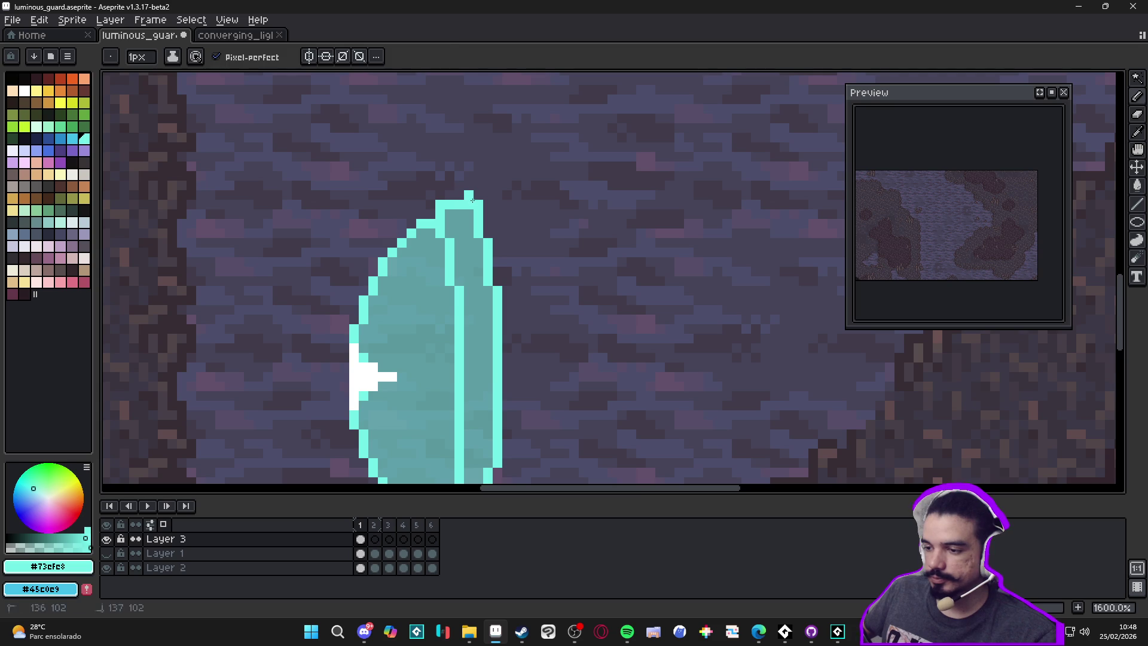
scroll(440, 225, "down", 3)
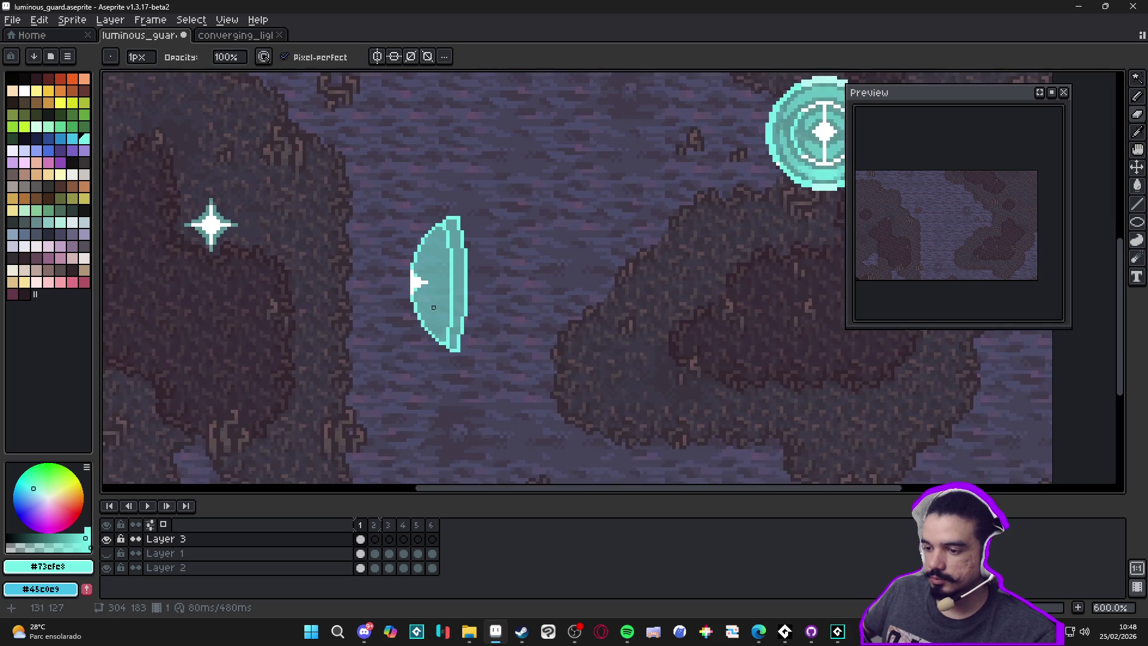
scroll(451, 375, "up", 3)
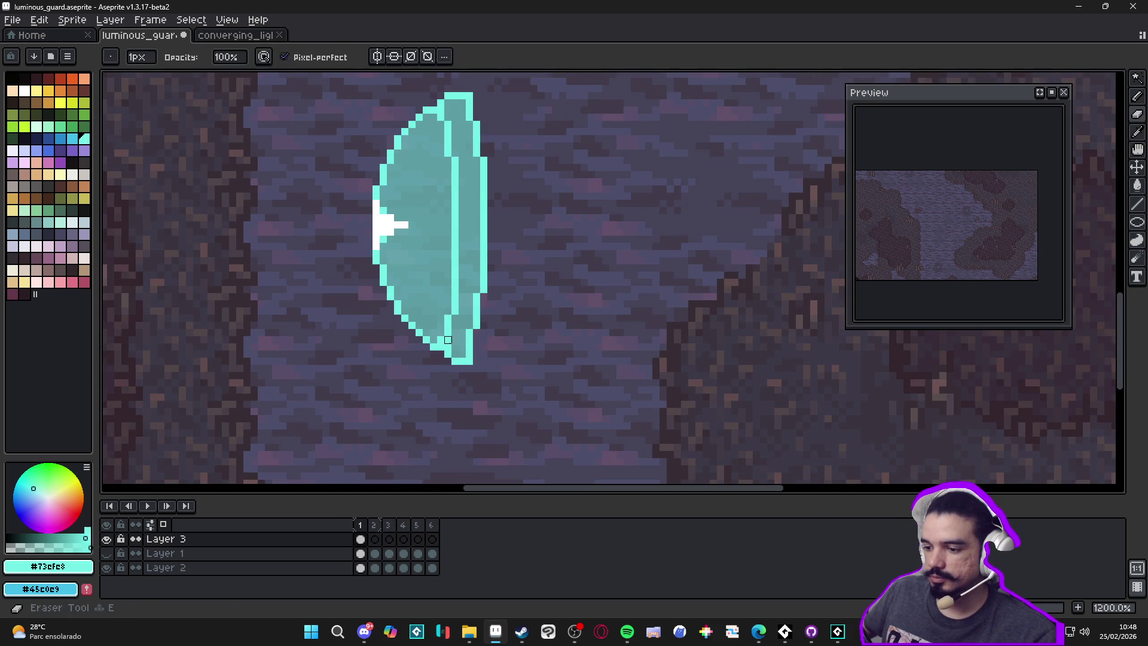
left_click(447, 338, "alt")
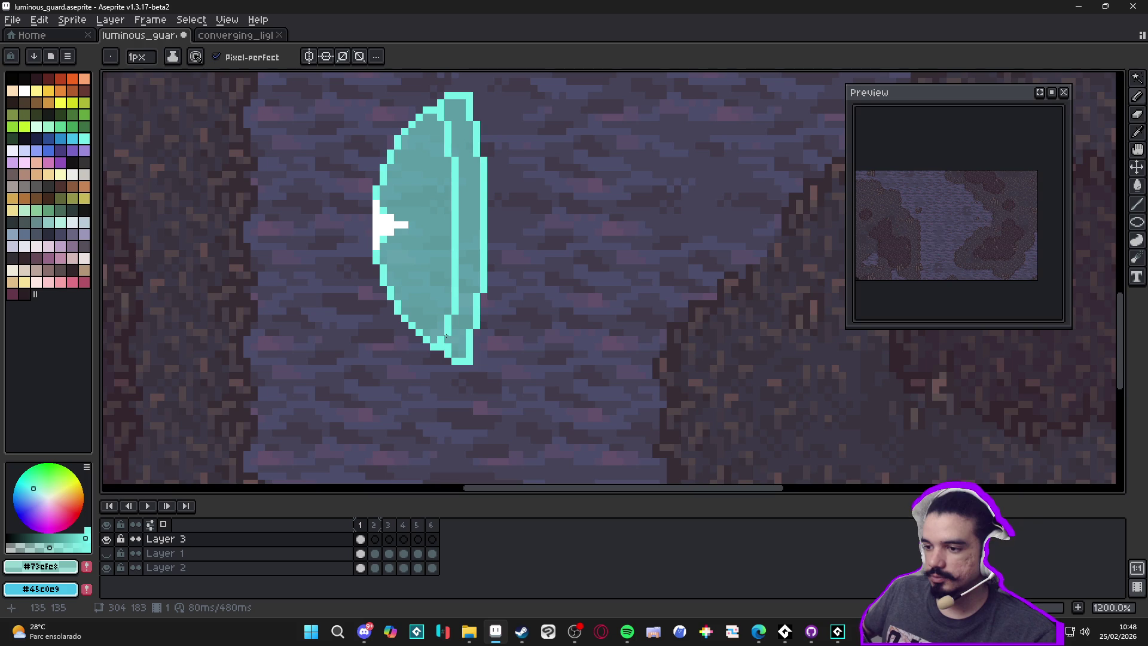
Step: Try painting fill-coloured pixels in the shield's lower tip, then undo both strokes
left_click(441, 329, "alt")
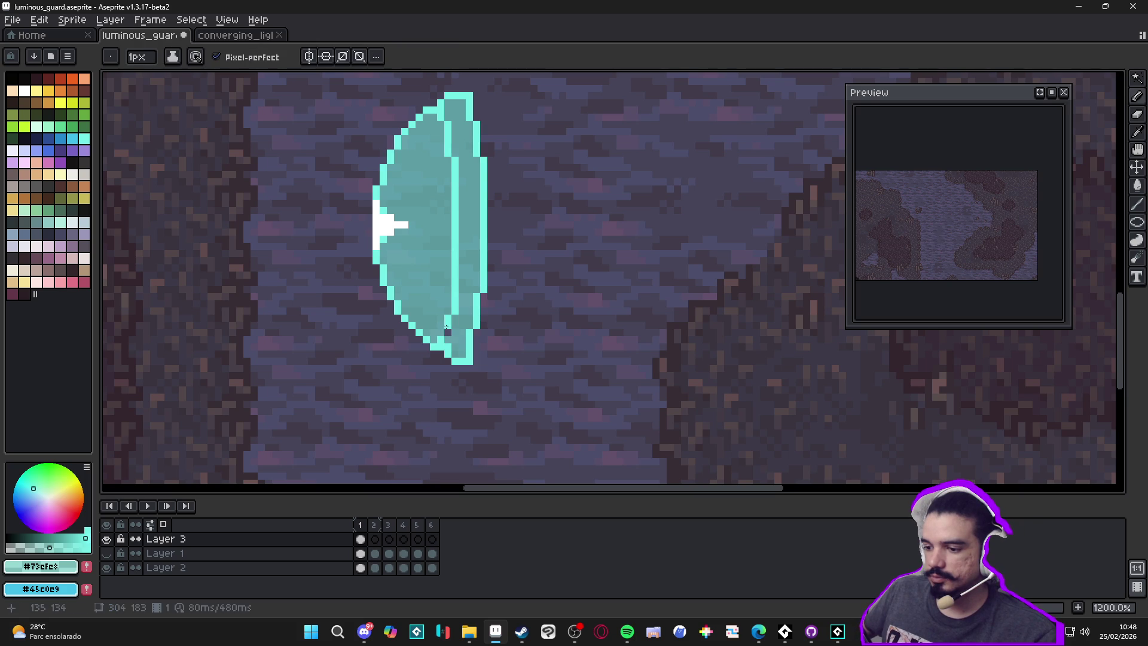
left_click(447, 335, "alt")
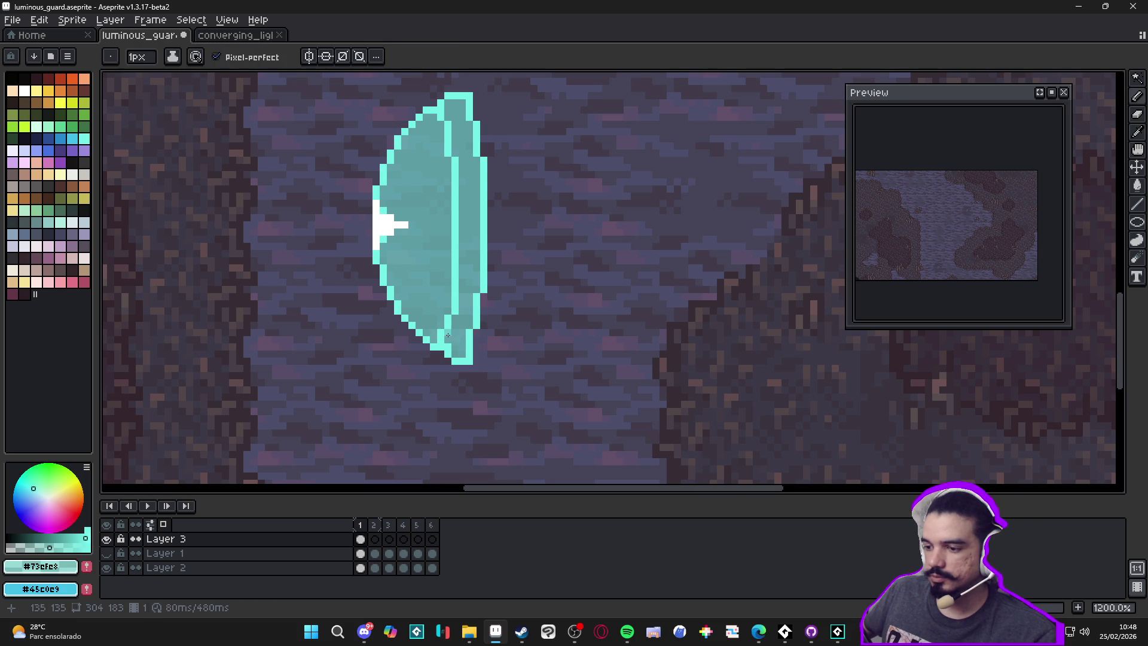
scroll(460, 353, "down", 1)
scroll(459, 353, "up", 3)
left_click(455, 304)
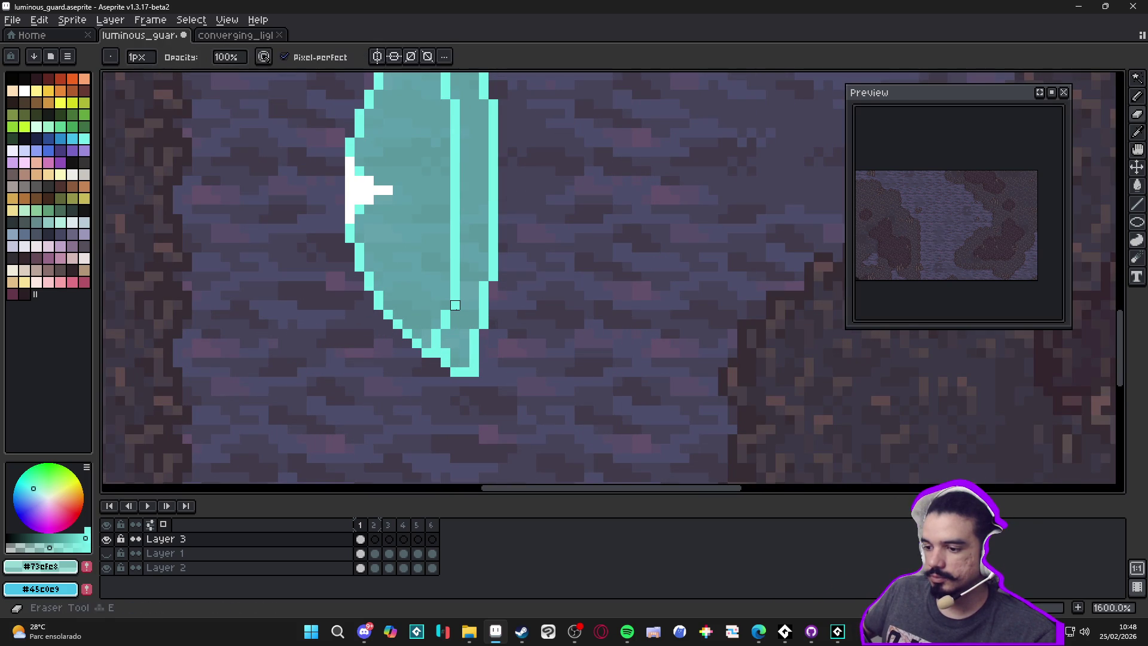
left_click_drag(455, 295, 455, 286)
left_click(446, 296, "alt")
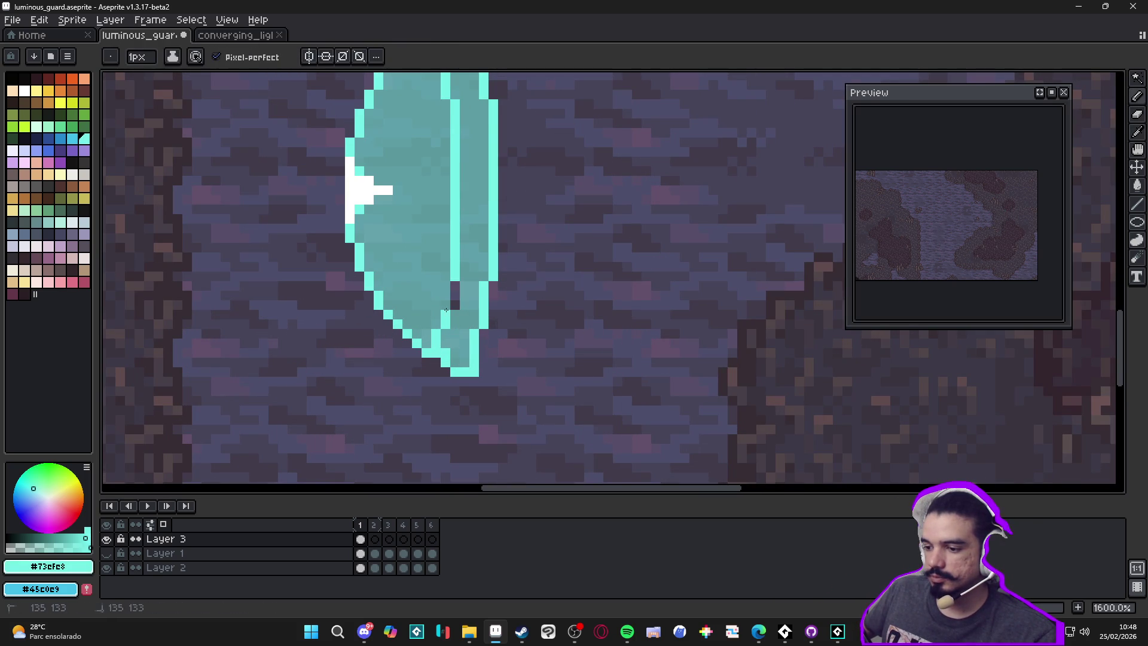
key("ctrl+z")
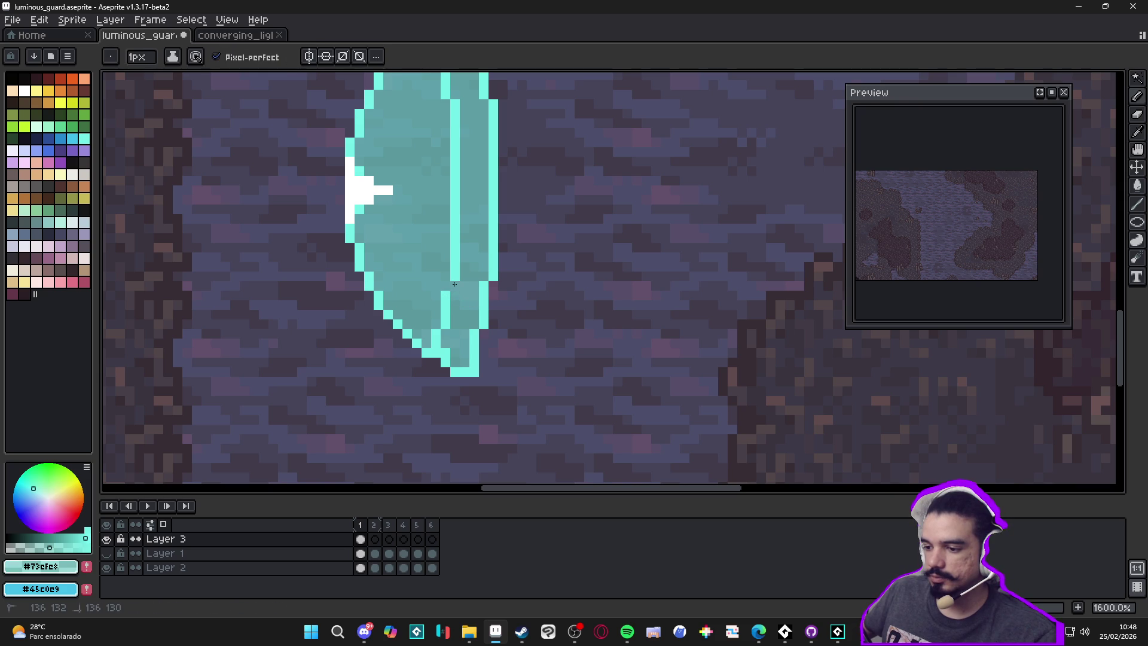
key("ctrl+z")
scroll(457, 284, "down", 3)
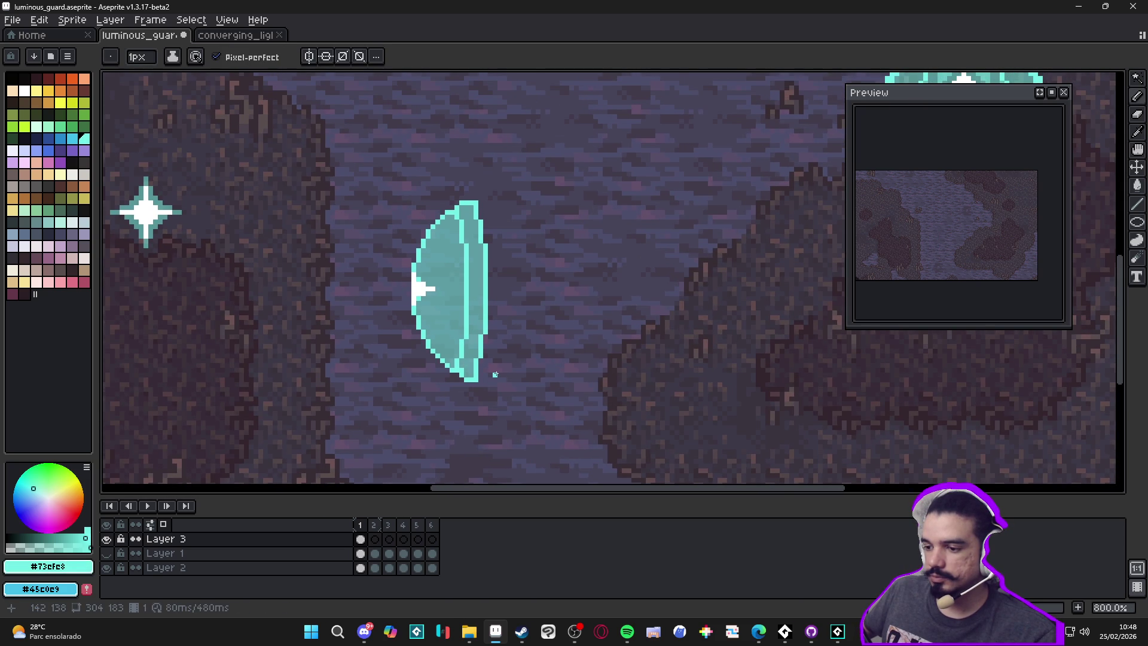
scroll(483, 360, "up", 3)
Step: Erase and repaint a shield pixel, then eyedrop the light cyan #73efe8 outline colour
key("e")
left_click(463, 338)
left_click(477, 338, "alt")
key("b")
left_click(463, 338)
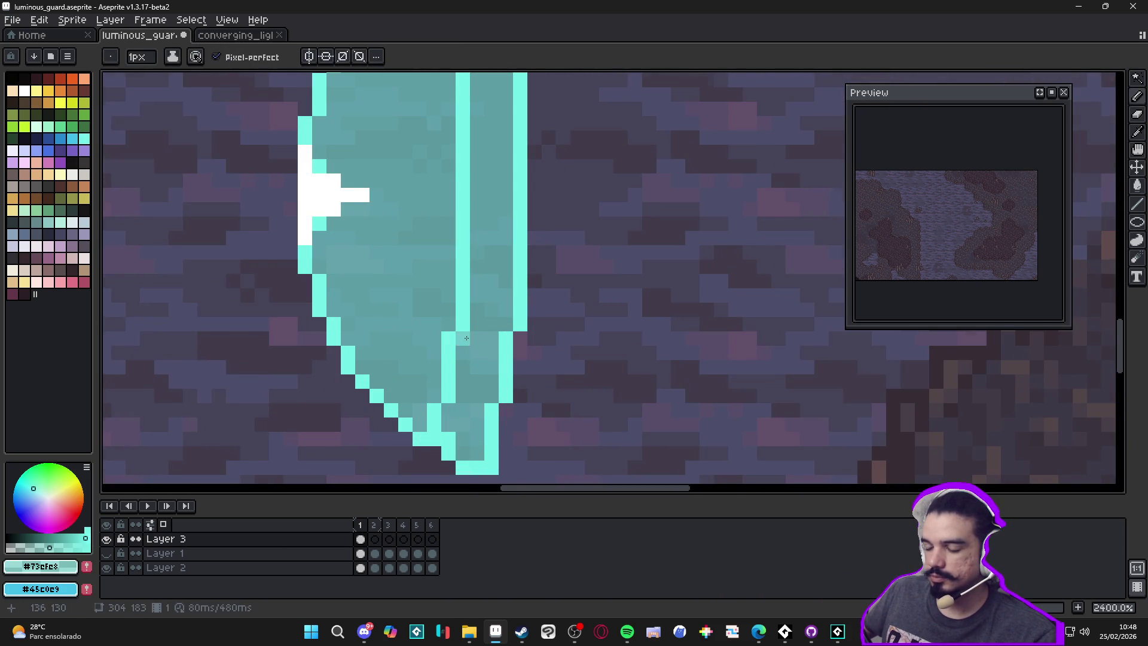
scroll(479, 358, "down", 3)
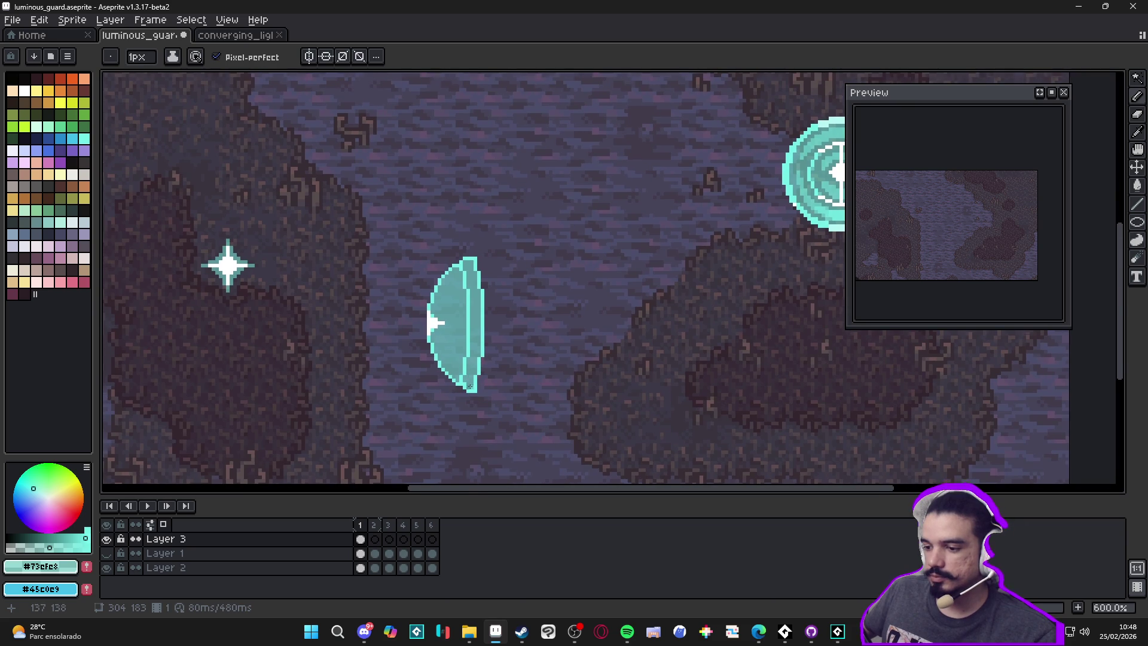
scroll(474, 390, "up", 3)
scroll(453, 392, "down", 1)
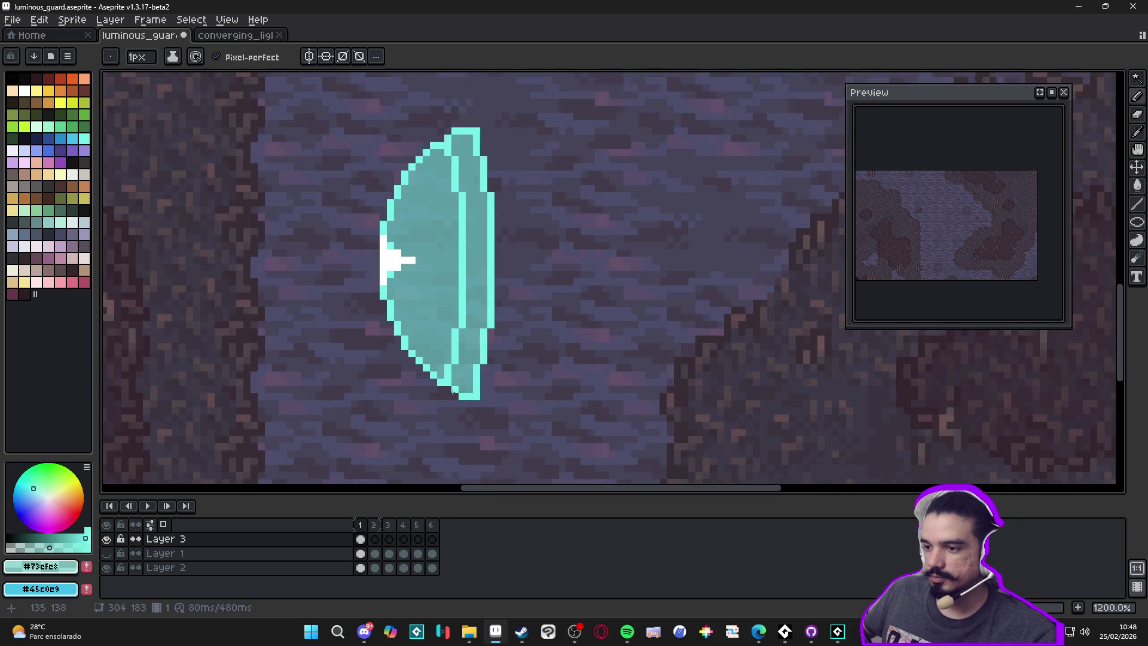
scroll(481, 414, "down", 2)
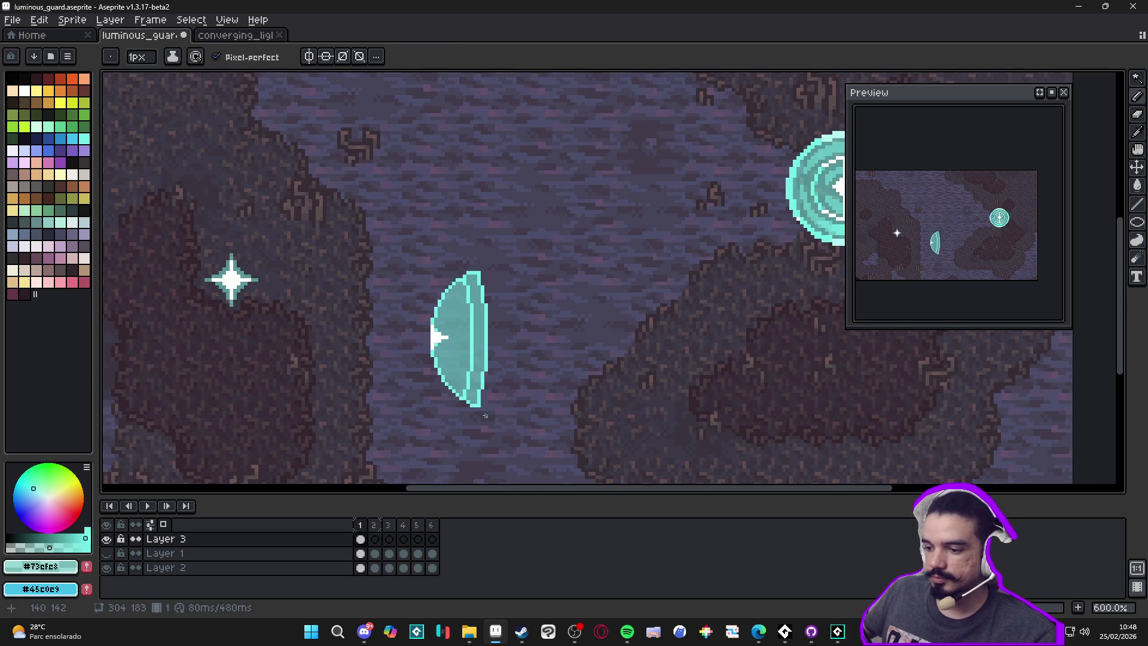
scroll(489, 416, "up", 4)
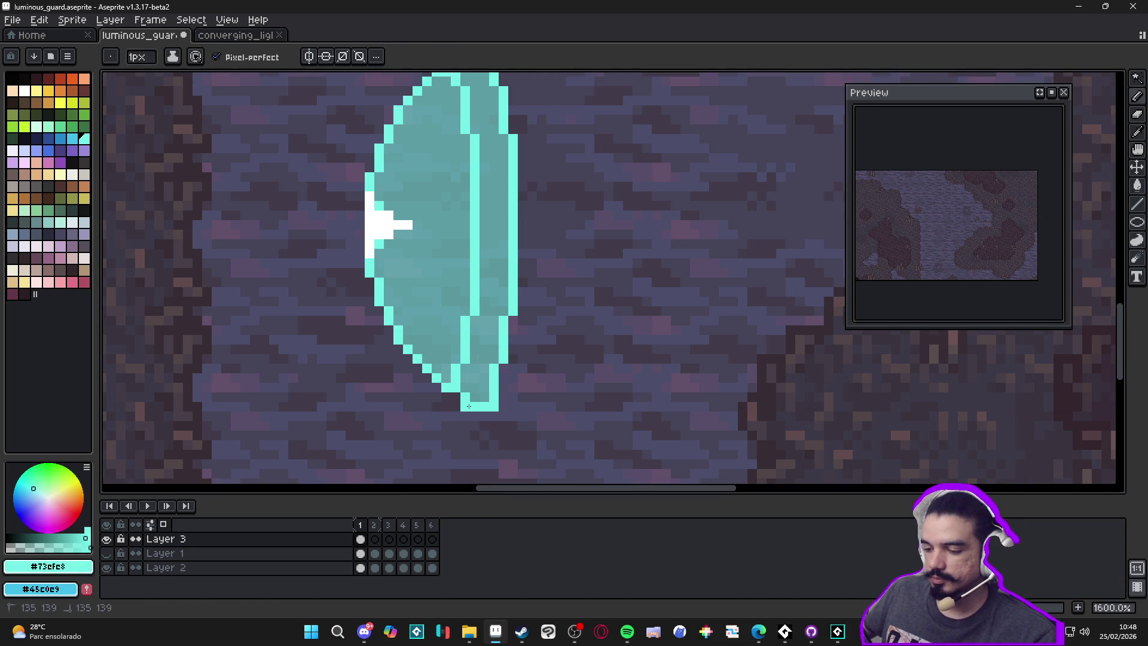
left_click(469, 393, "alt")
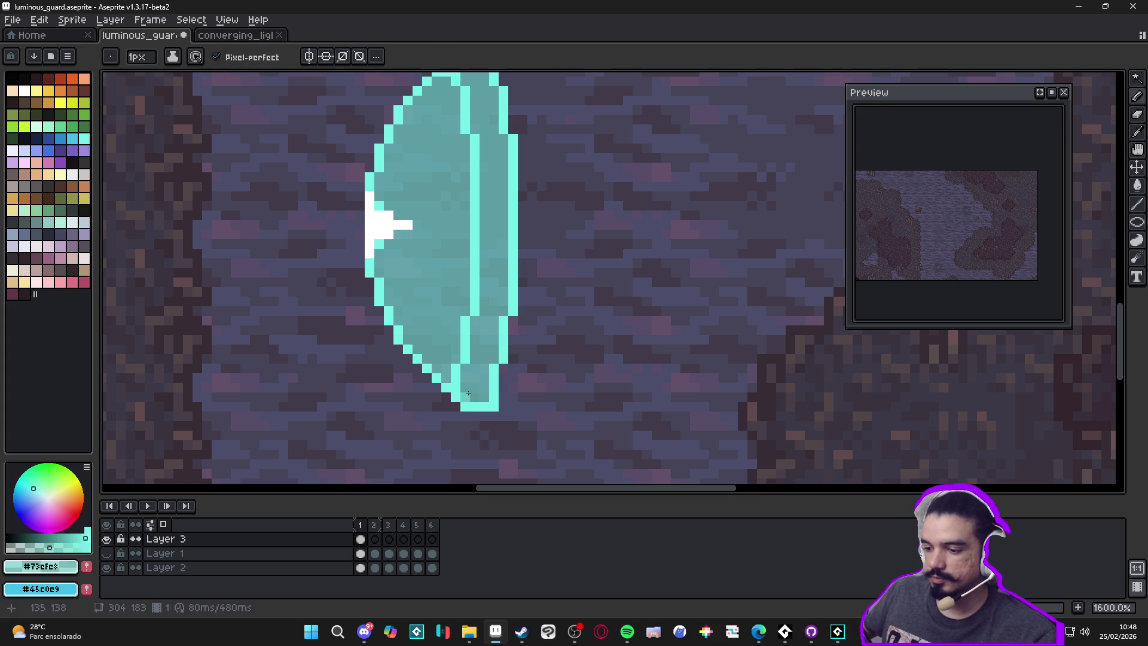
scroll(468, 394, "down", 5)
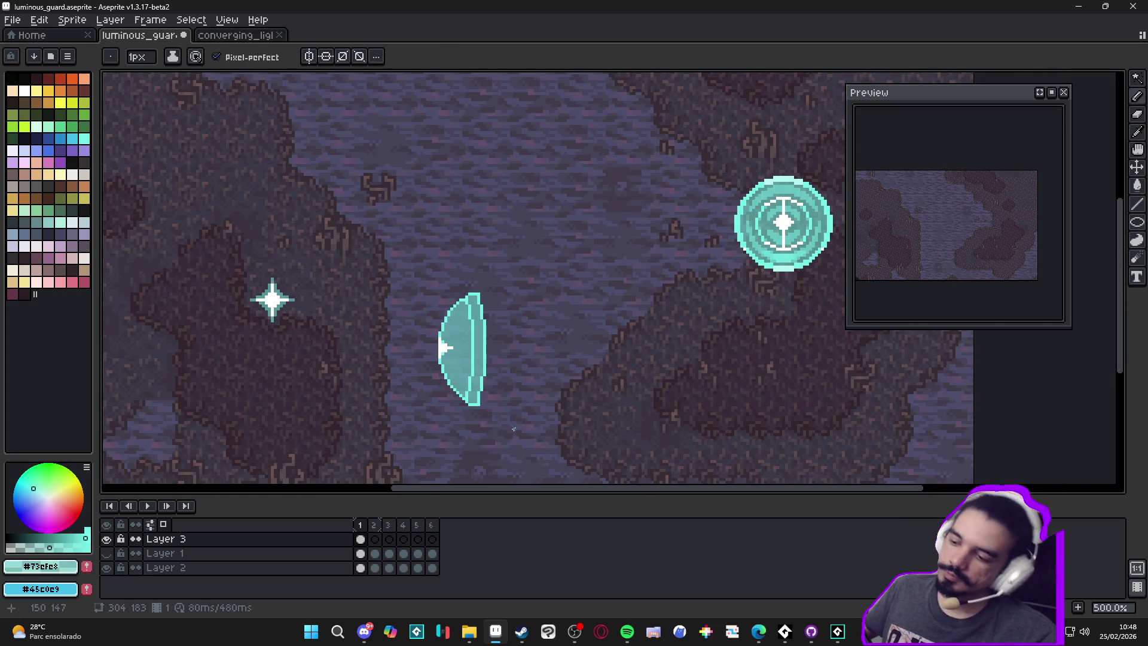
scroll(462, 392, "up", 4)
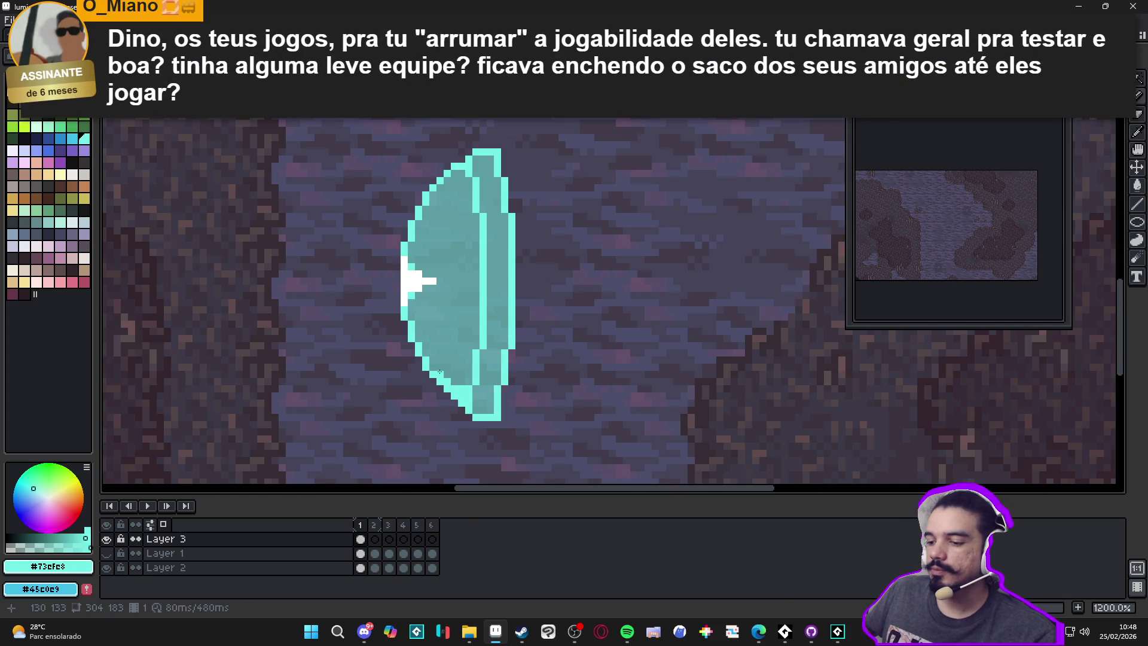
Step: Add two #73efe8 pixels to the shield's upper outline
scroll(484, 236, "down", 4)
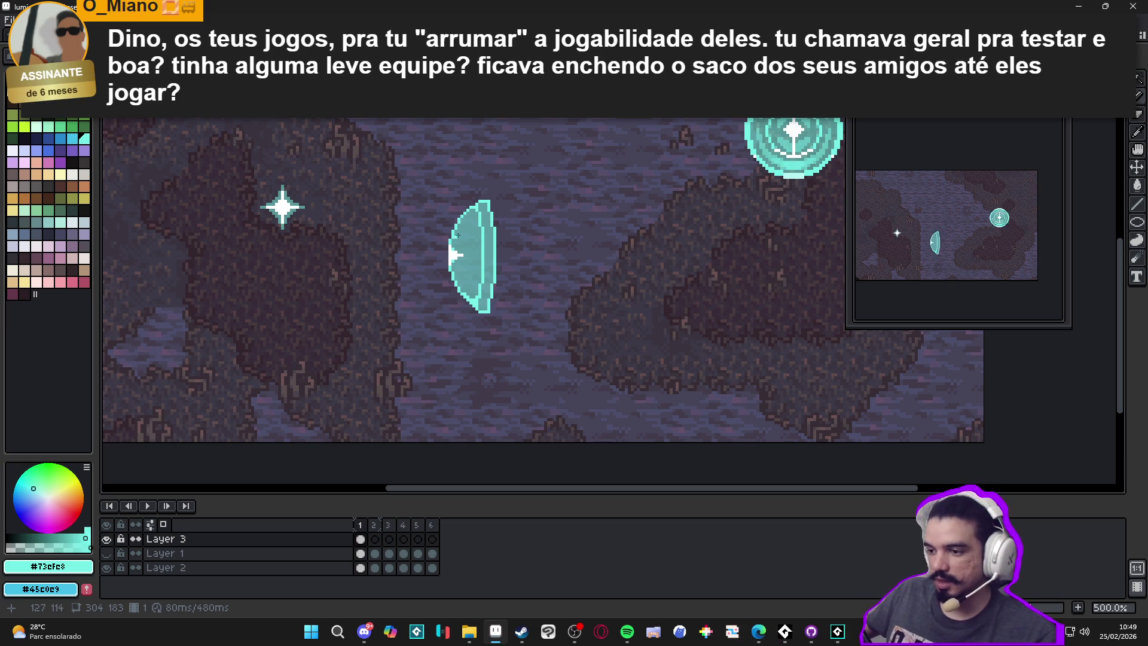
scroll(455, 240, "up", 5)
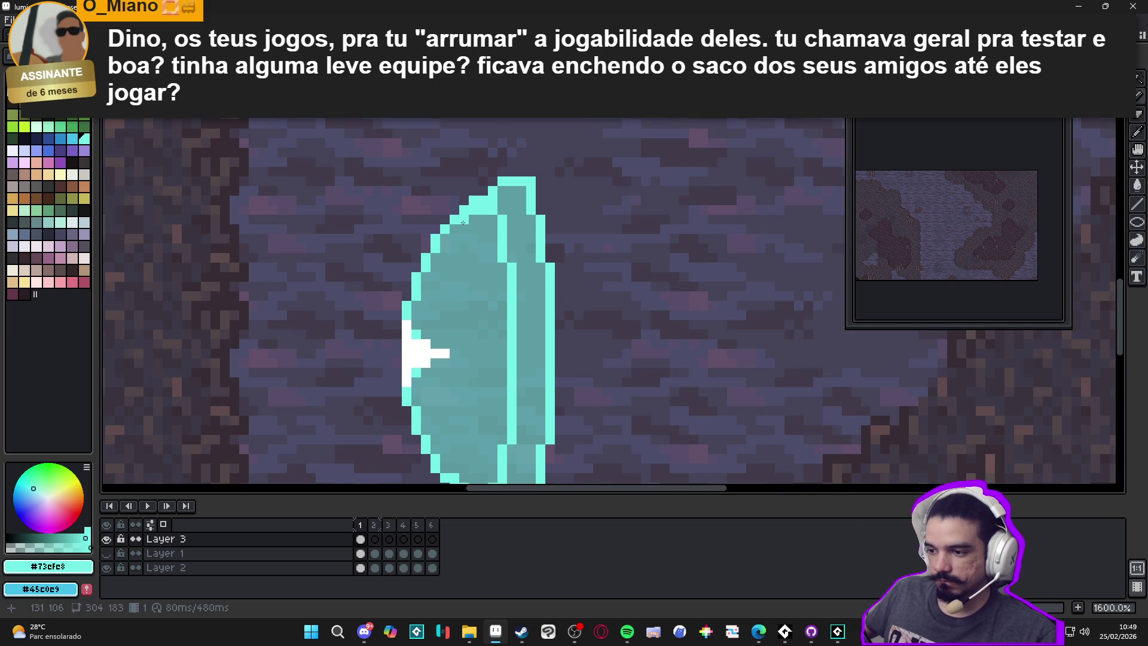
left_click(454, 229)
left_click(444, 248)
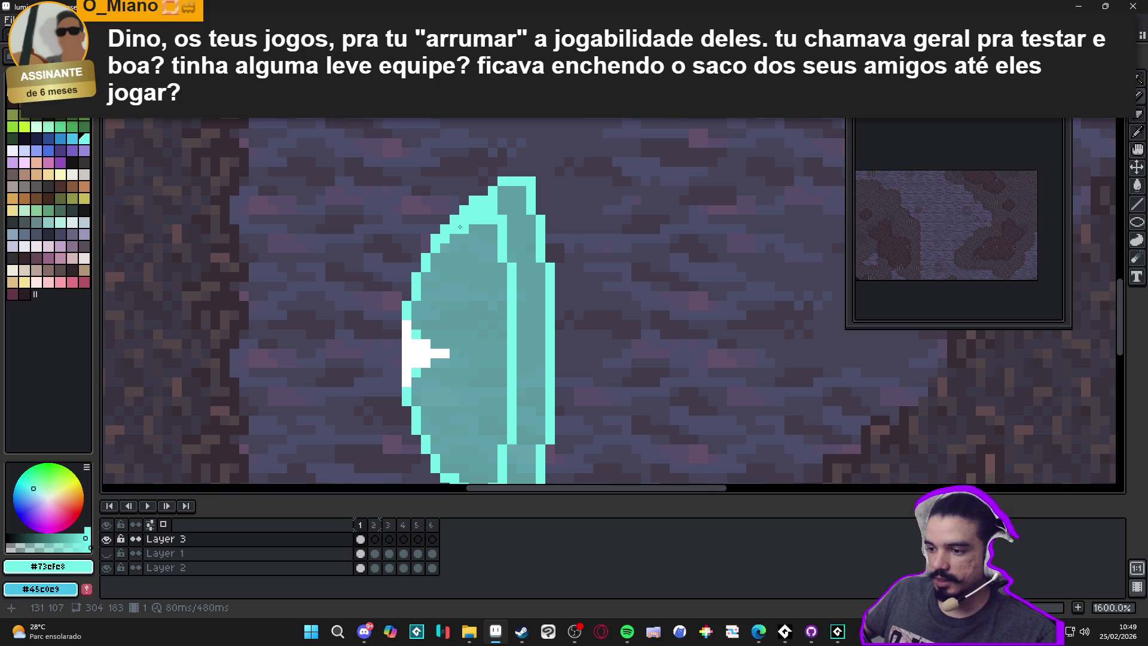
Step: Add #73efe8 pixels on the shield's lower outline and fill, zooming to check the result
scroll(460, 281, "down", 2)
scroll(454, 312, "up", 2)
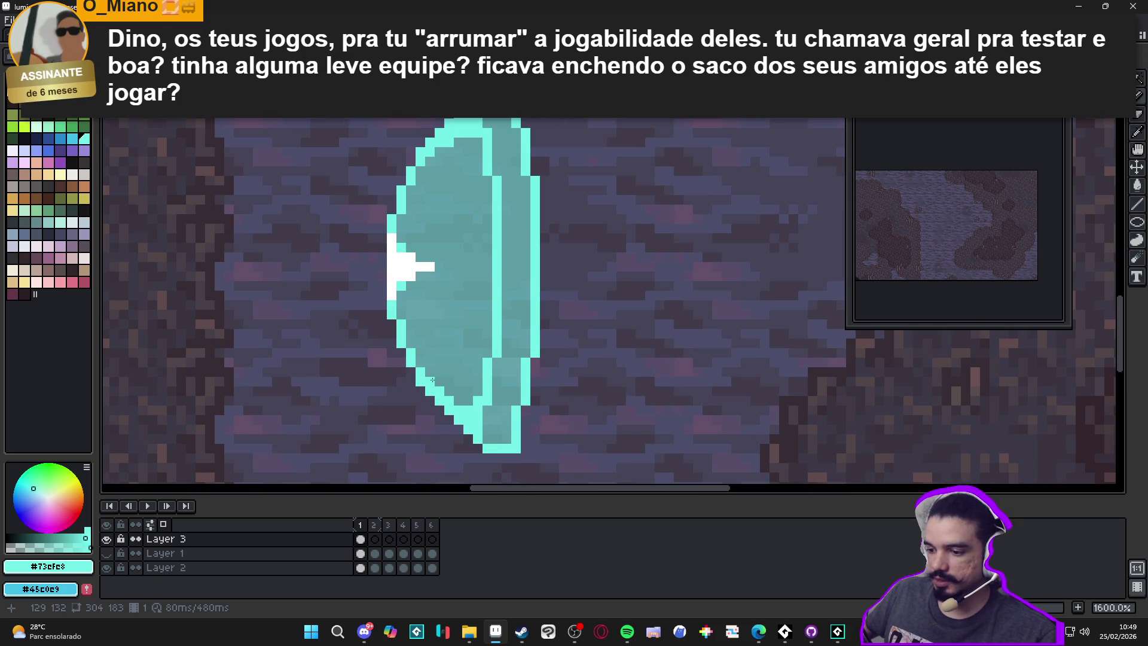
left_click(470, 396)
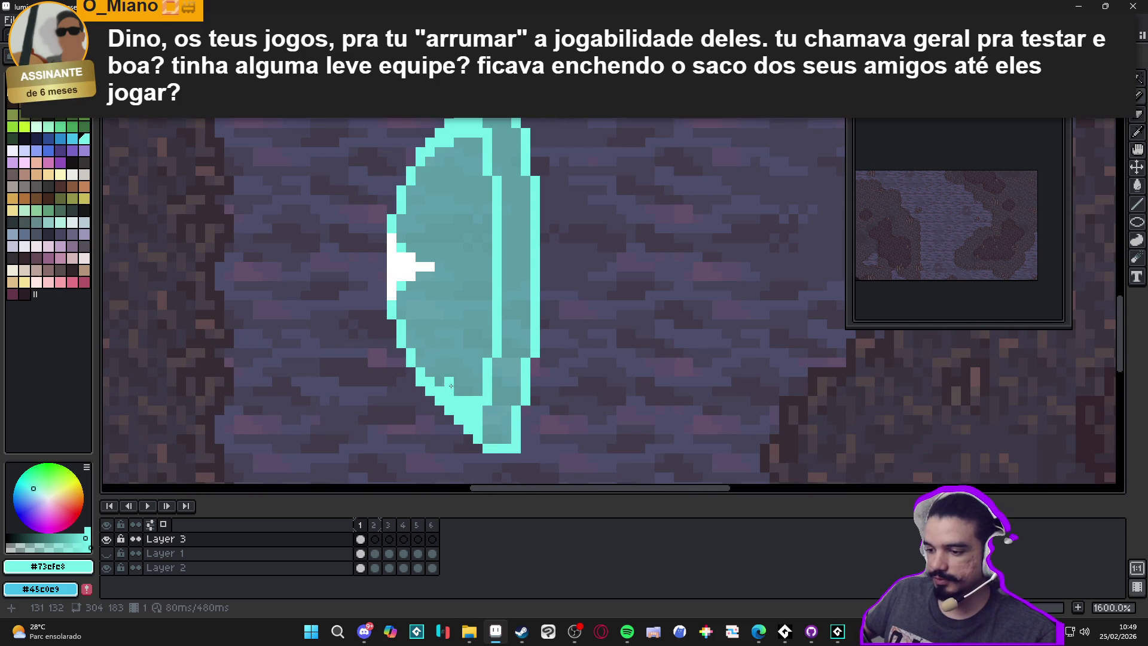
scroll(451, 386, "down", 2)
scroll(478, 299, "up", 3)
scroll(490, 270, "down", 2)
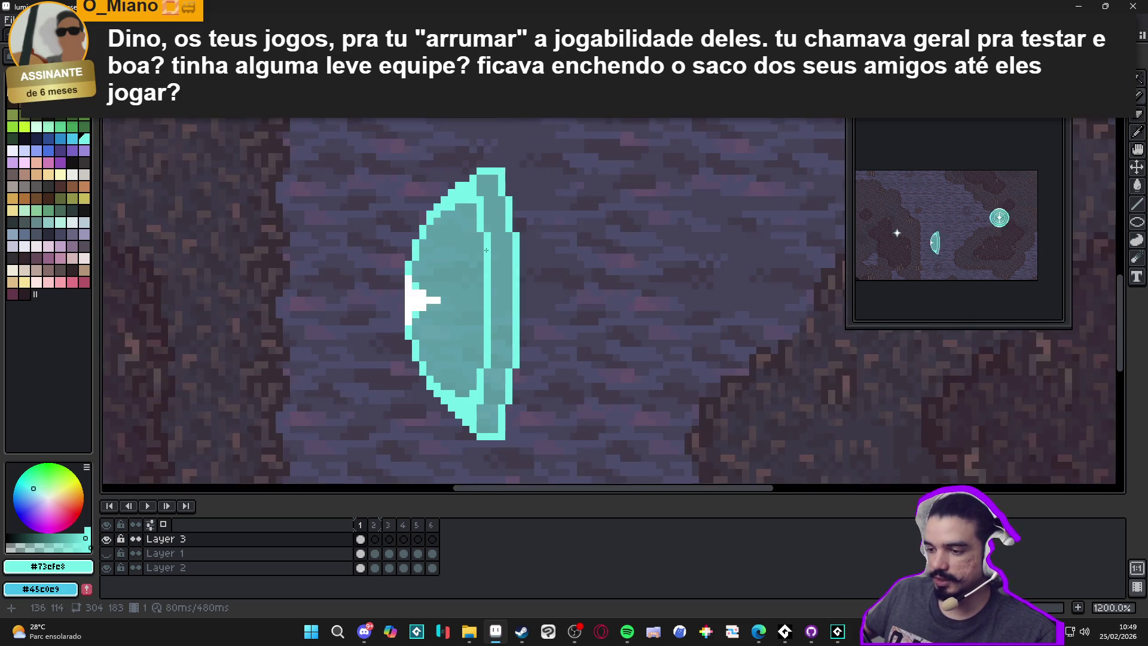
scroll(490, 270, "up", 3)
scroll(481, 245, "down", 4)
scroll(477, 226, "up", 2)
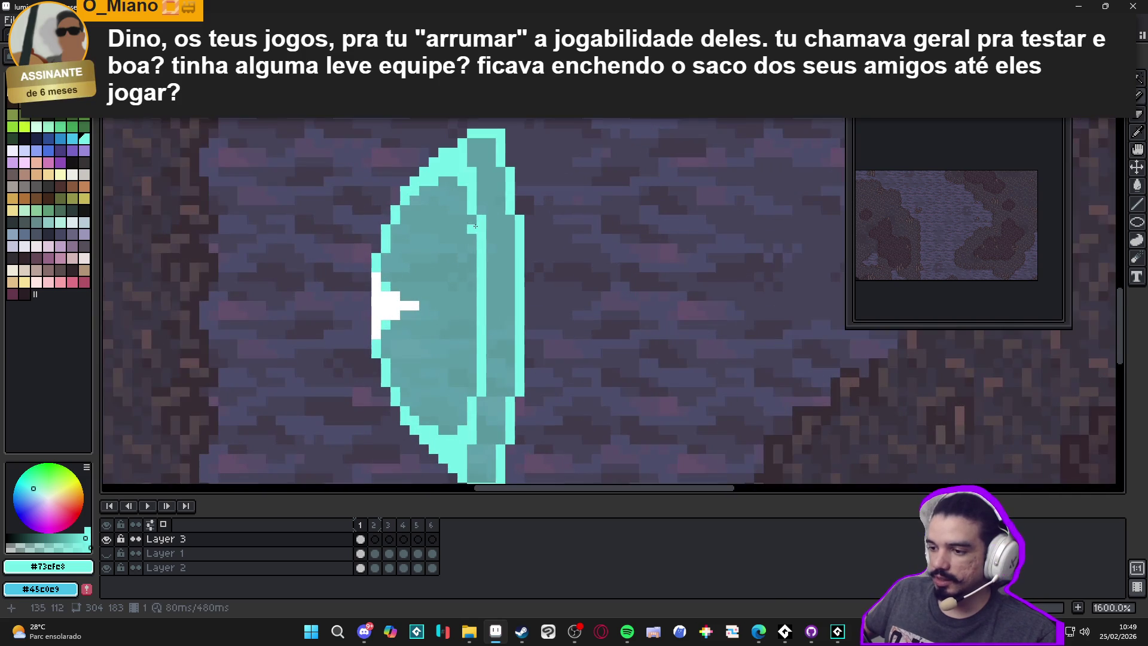
left_click(460, 392)
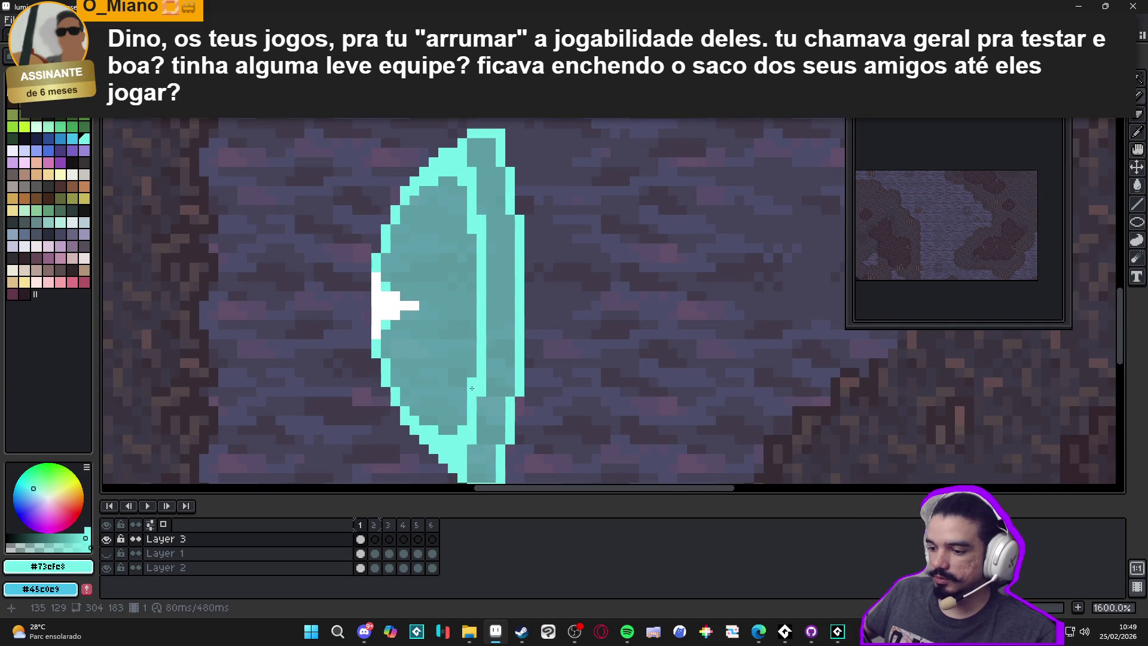
scroll(461, 383, "down", 1)
scroll(464, 437, "up", 1)
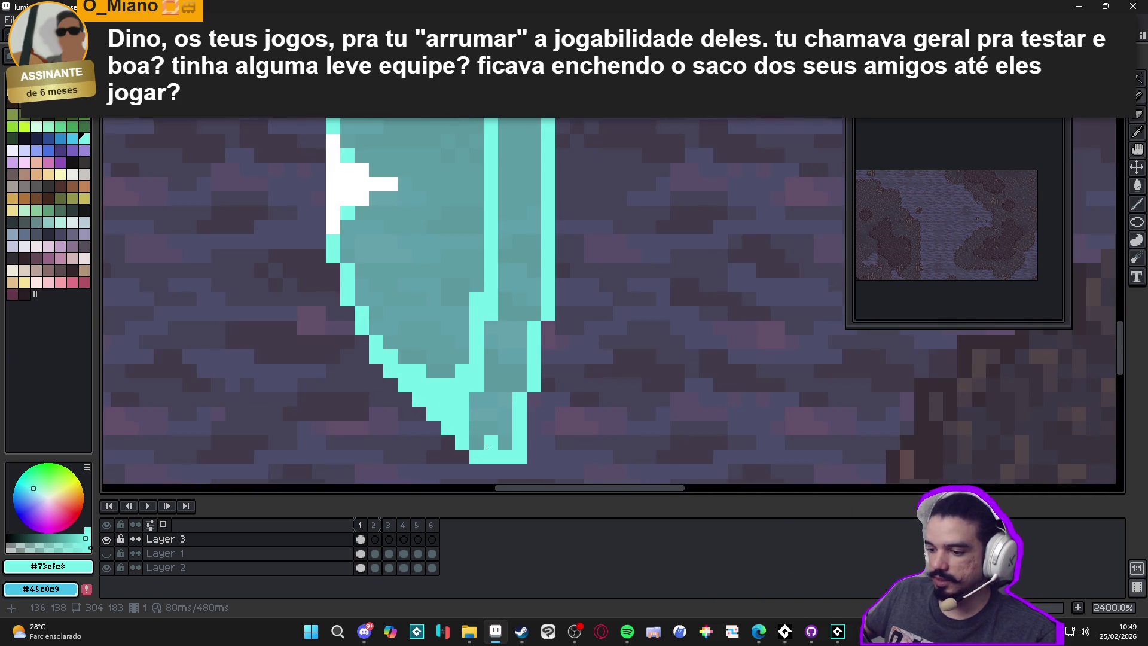
scroll(464, 431, "down", 1)
scroll(473, 278, "up", 1)
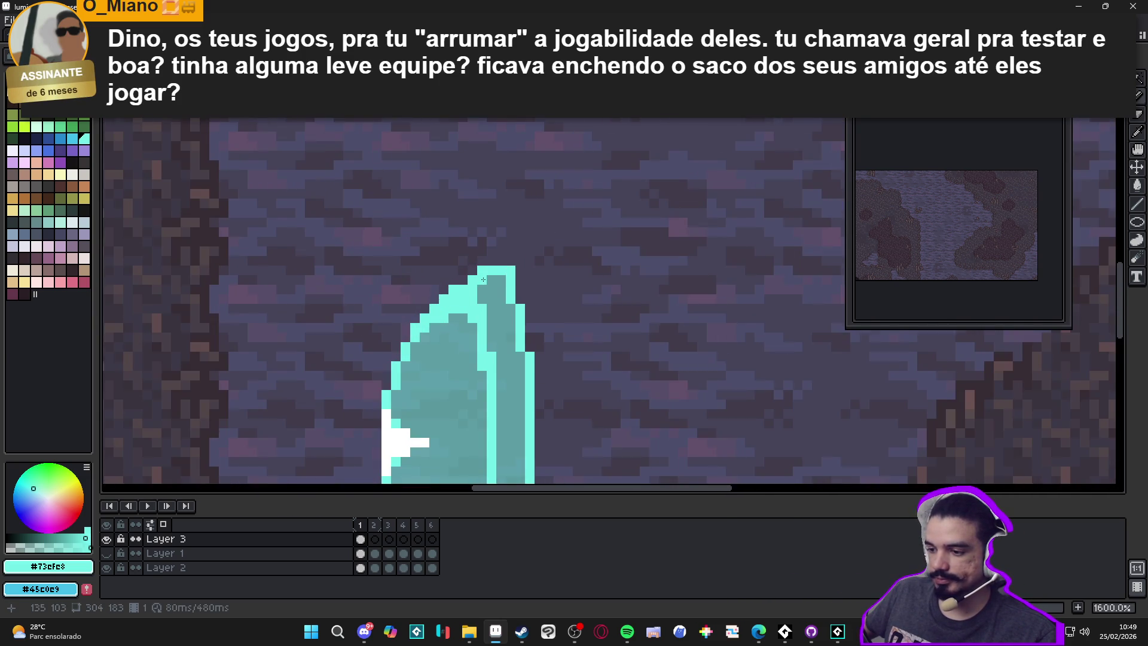
scroll(478, 285, "down", 2)
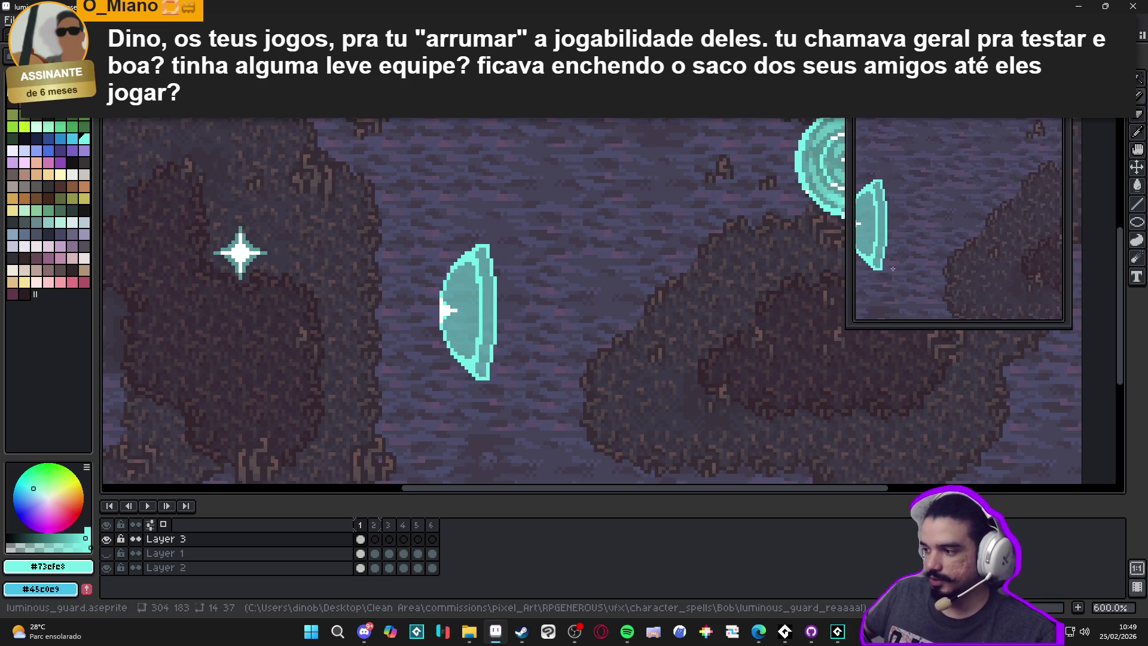
scroll(477, 286, "up", 2)
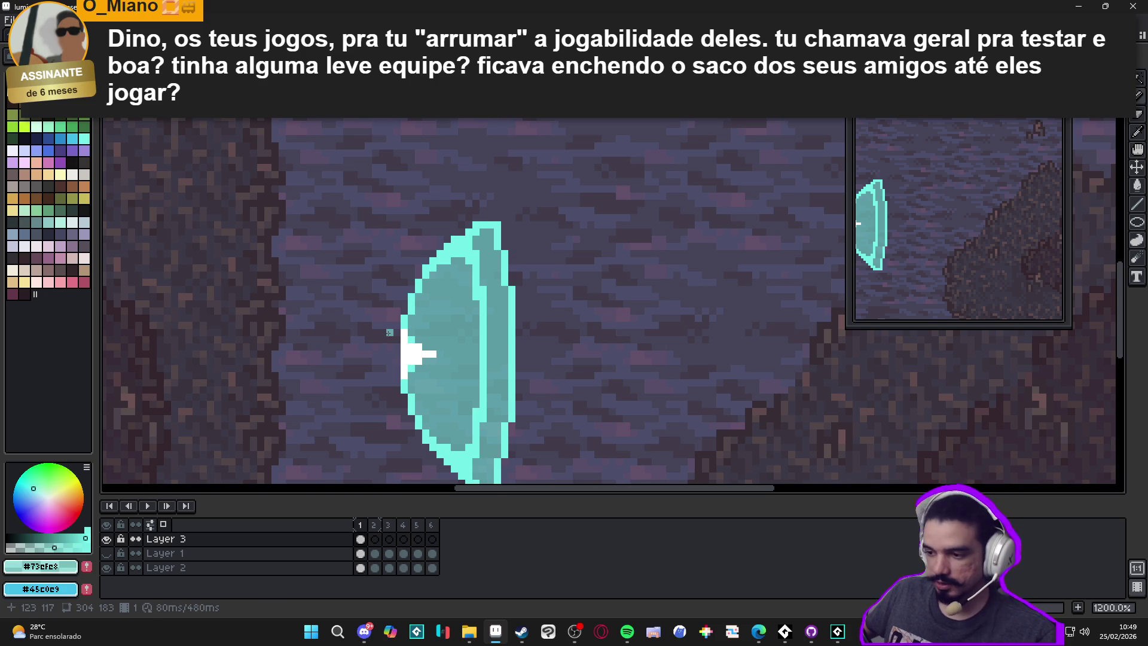
scroll(461, 318, "up", 2)
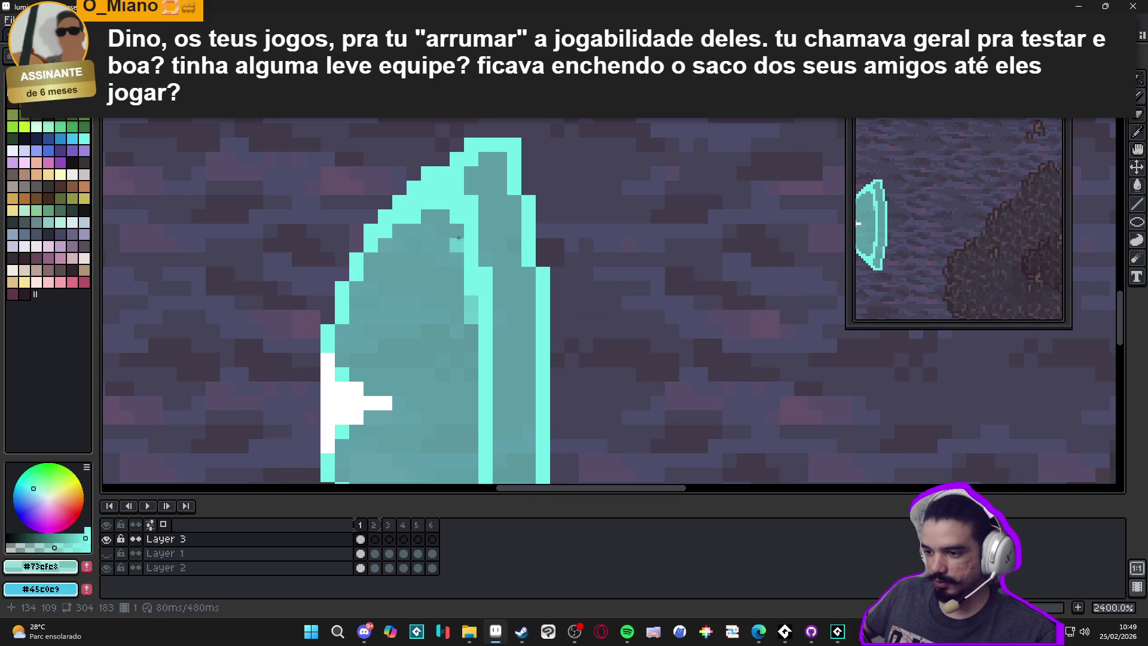
scroll(405, 269, "down", 3)
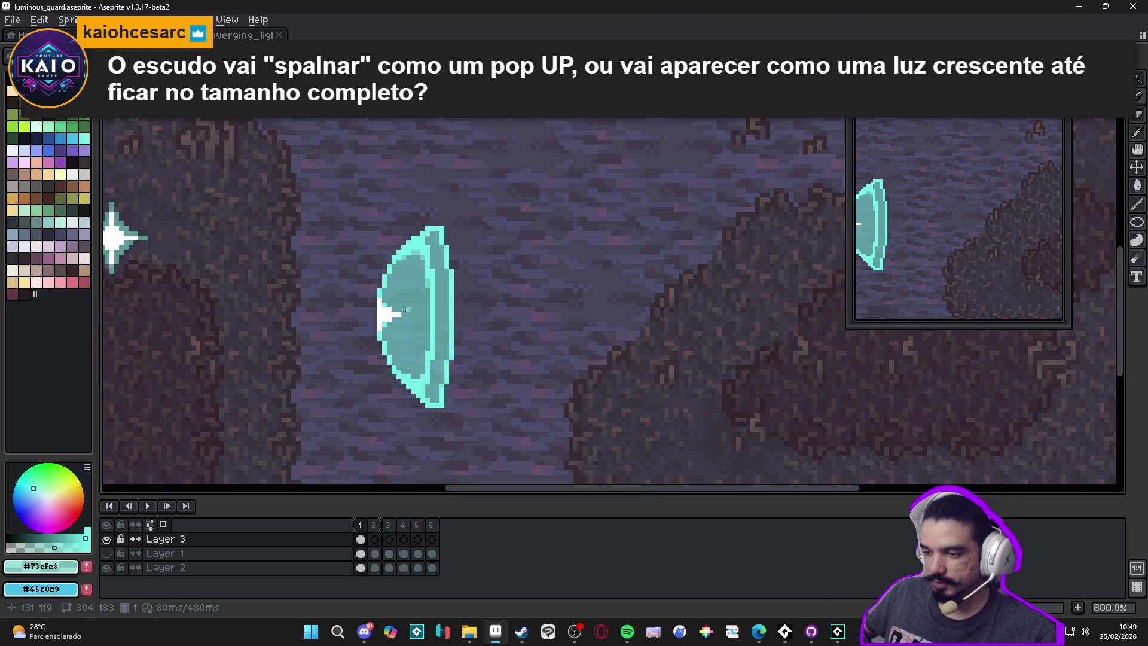
scroll(419, 317, "down", 3)
Step: Undo the stray pixel, sample white, and paint white highlight pixels at the shield's top
key("ctrl+z")
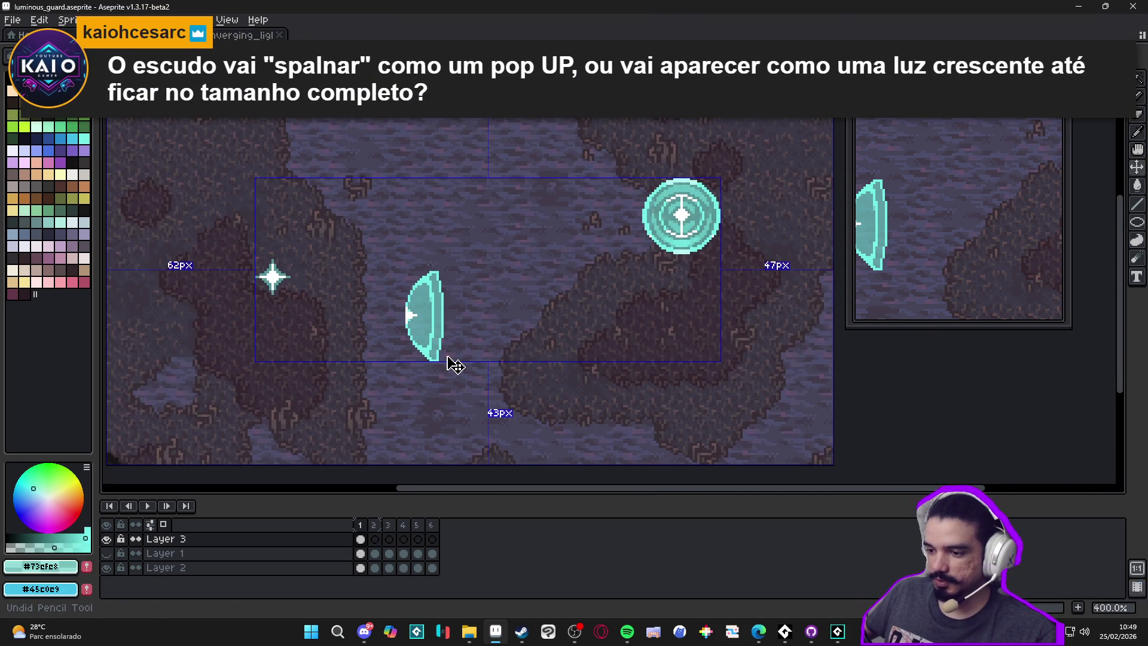
scroll(412, 314, "up", 4)
left_click(404, 323, "alt")
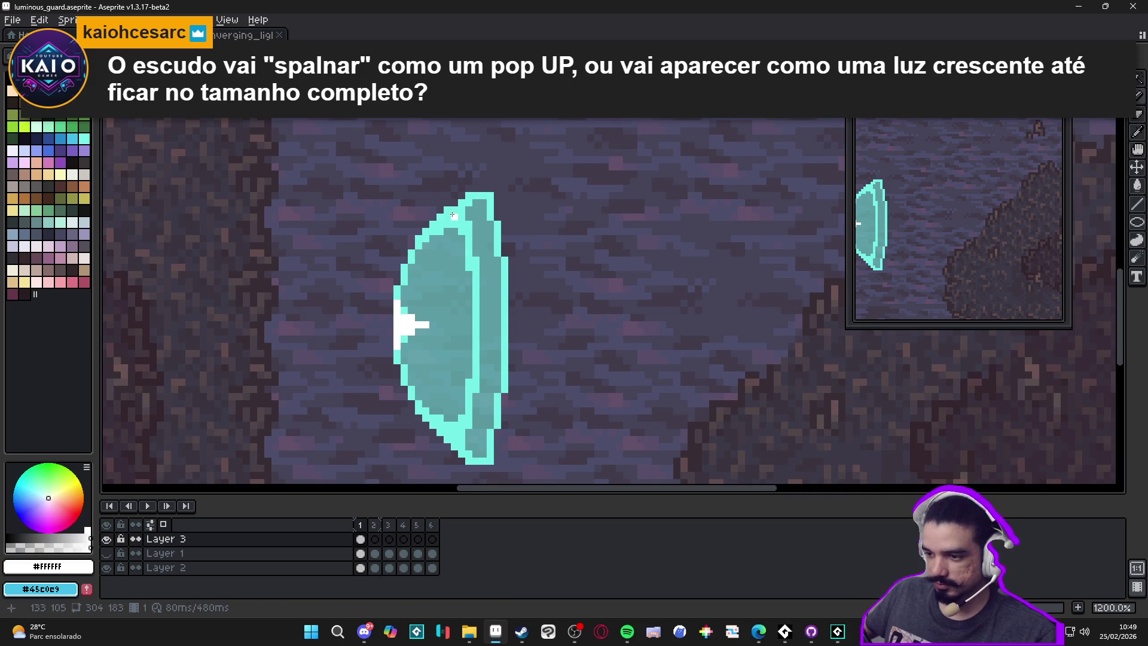
scroll(453, 217, "up", 1)
left_click(455, 228)
left_click(445, 223)
left_click(435, 223)
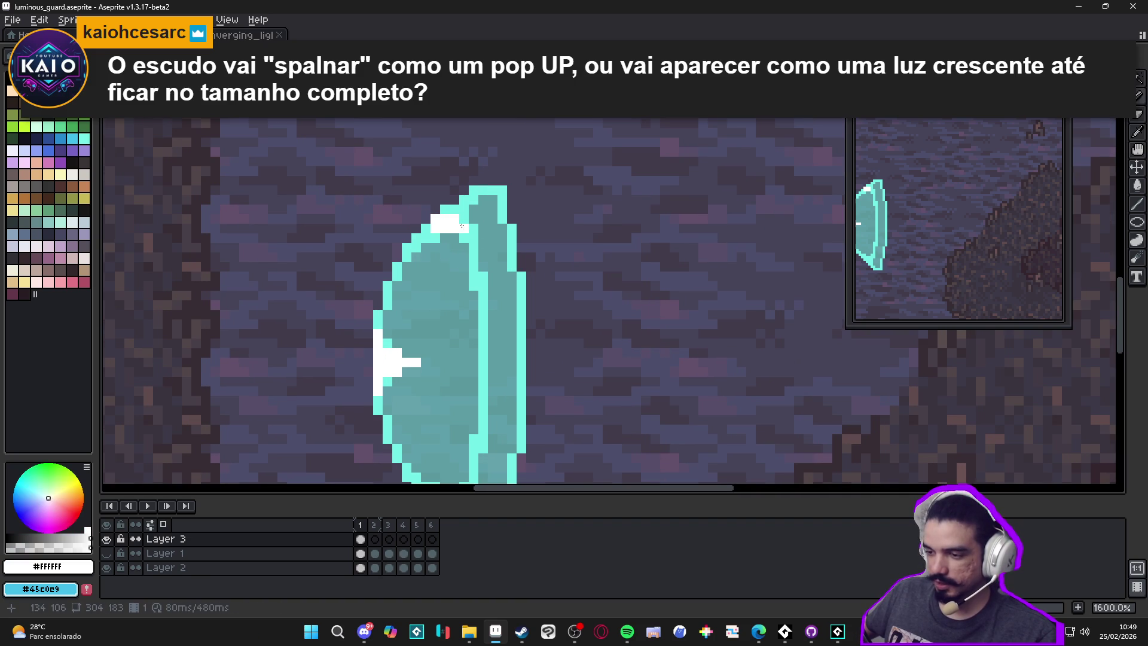
Step: Extend the white highlight up and down the shield's top-right edge
left_click(454, 210)
left_click(464, 228)
left_click(464, 237)
left_click(464, 219)
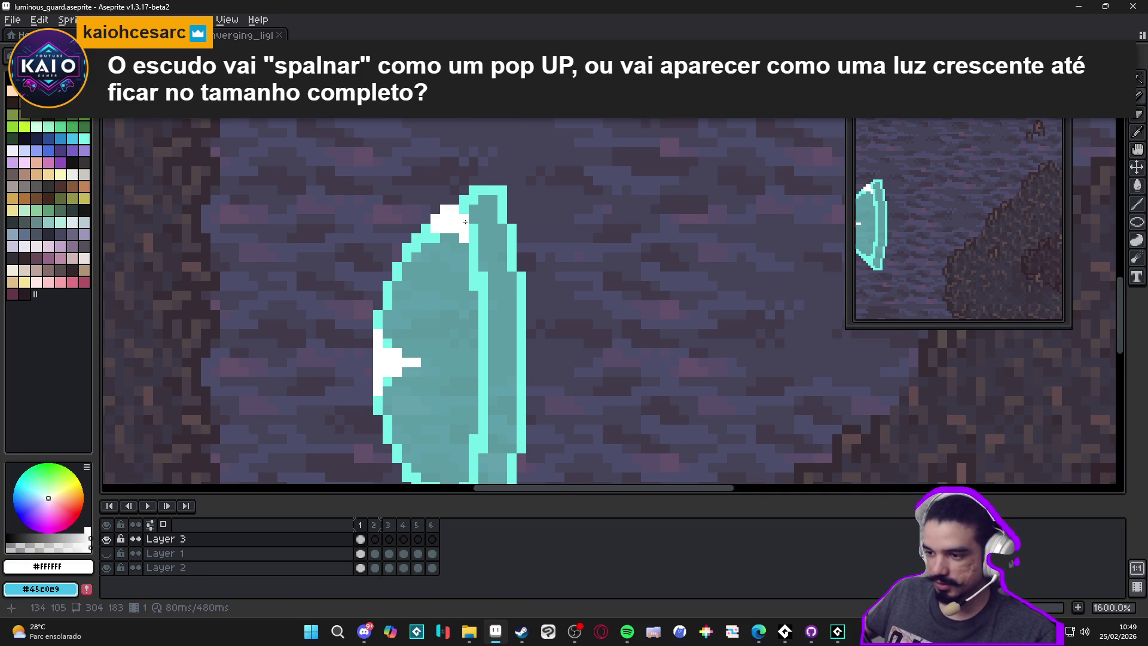
left_click(474, 228)
left_click(473, 247)
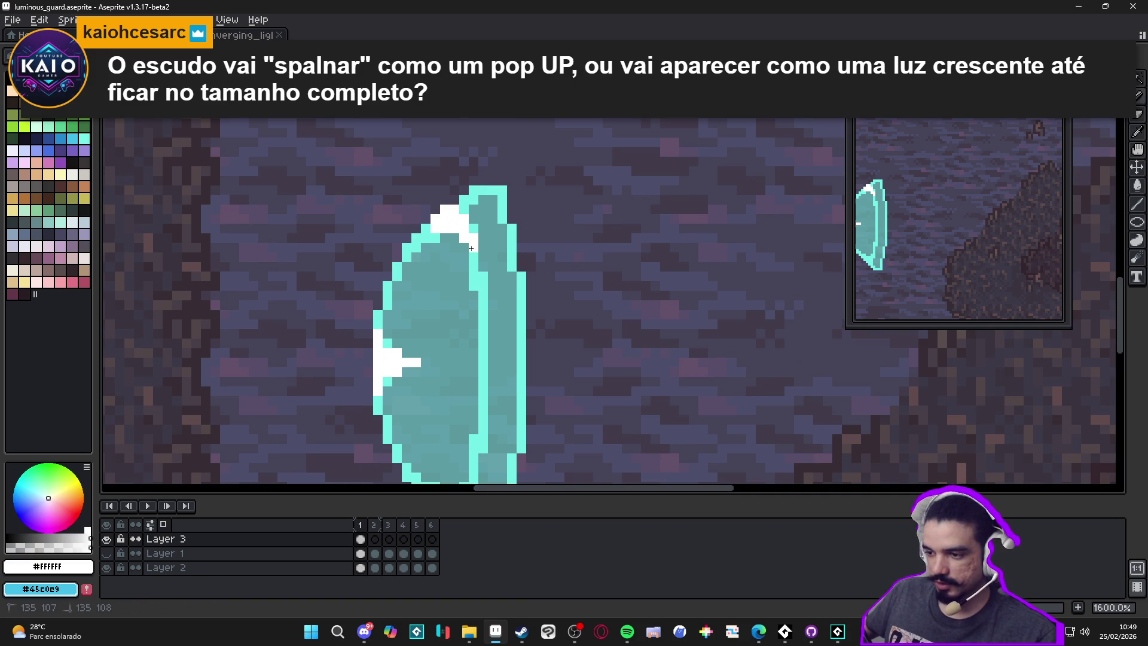
Step: Save the sprite file
scroll(450, 256, "down", 3)
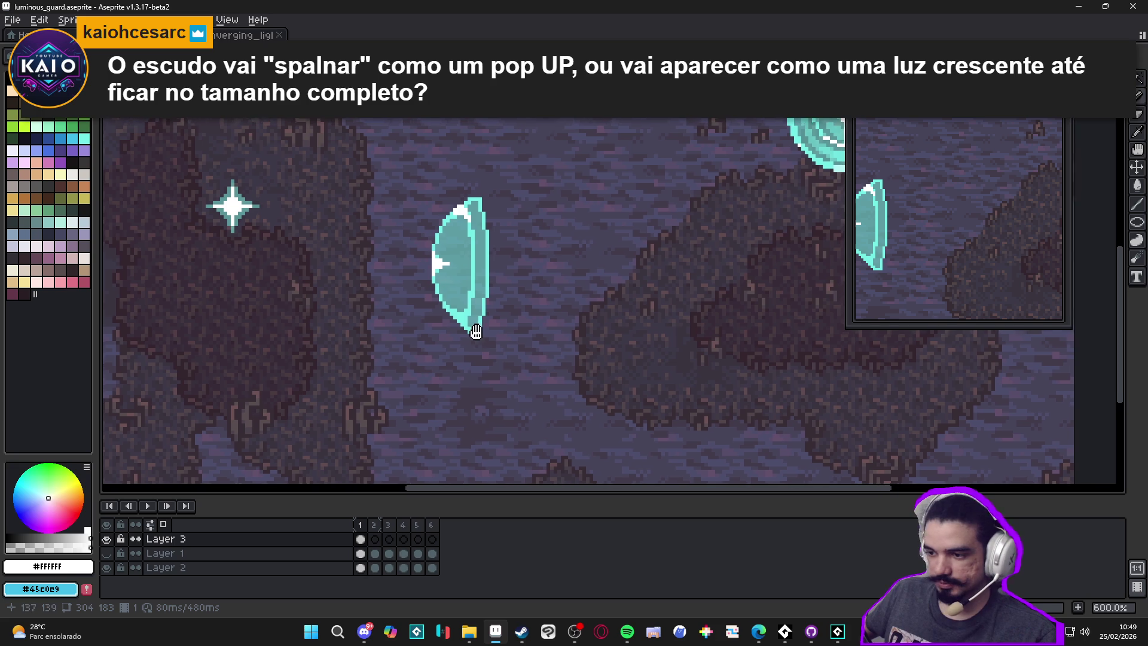
scroll(838, 310, "left", 1)
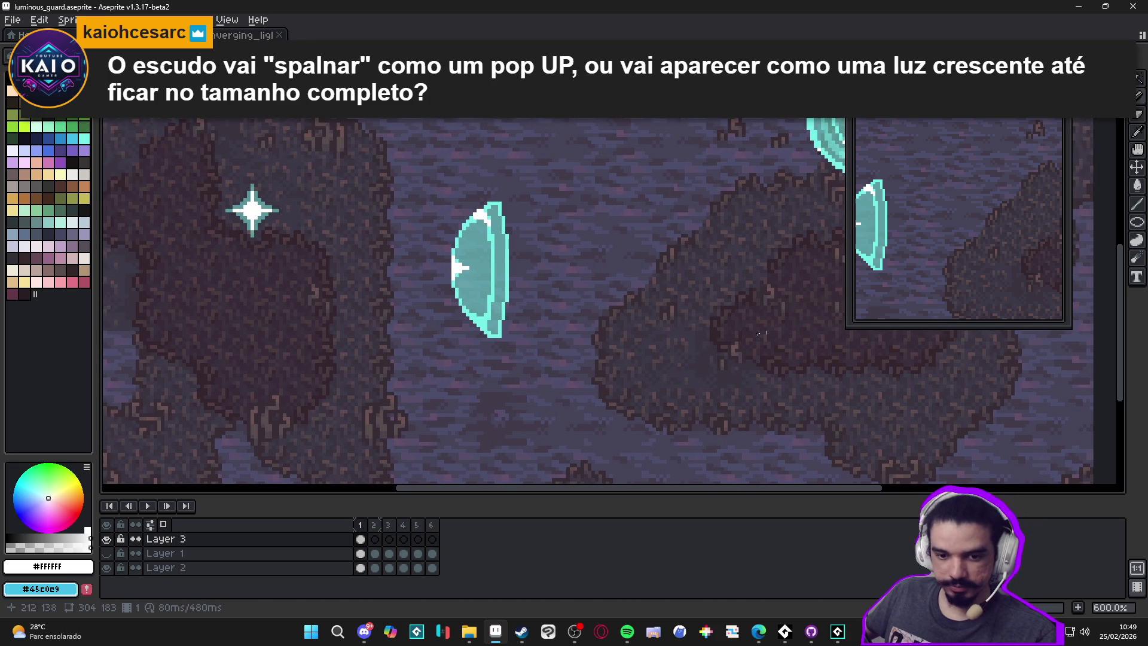
left_click_drag(589, 340, 593, 342)
key("ctrl+s")
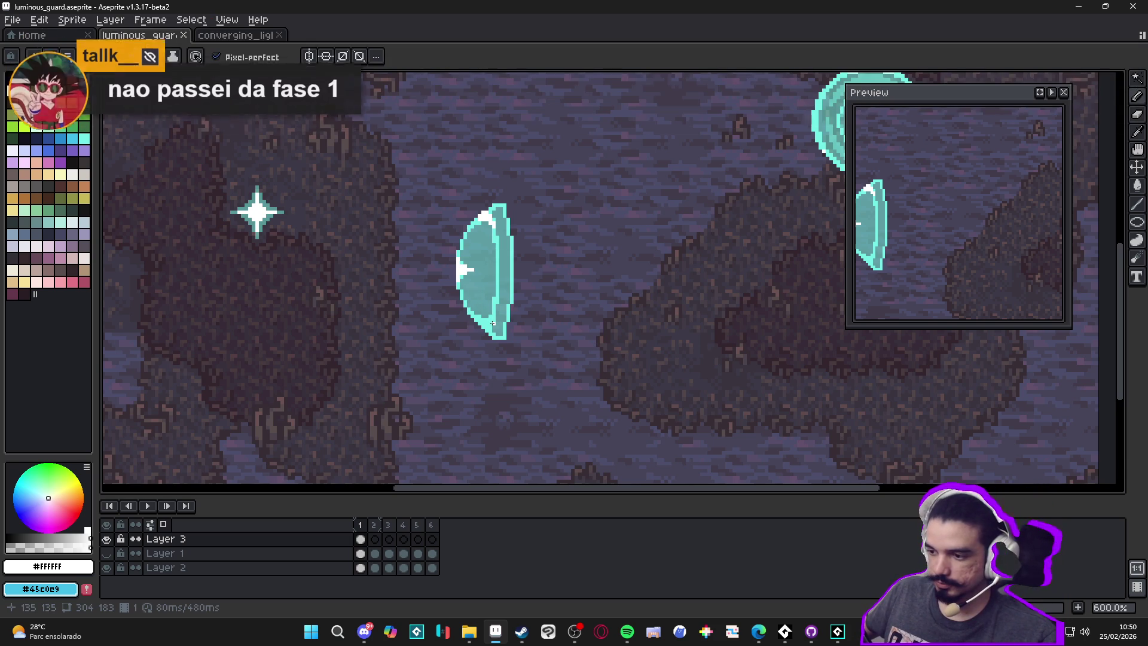
Step: Paint white highlight pixels along the shield's lower-left edge
scroll(482, 312, "up", 4)
scroll(502, 321, "up", 2)
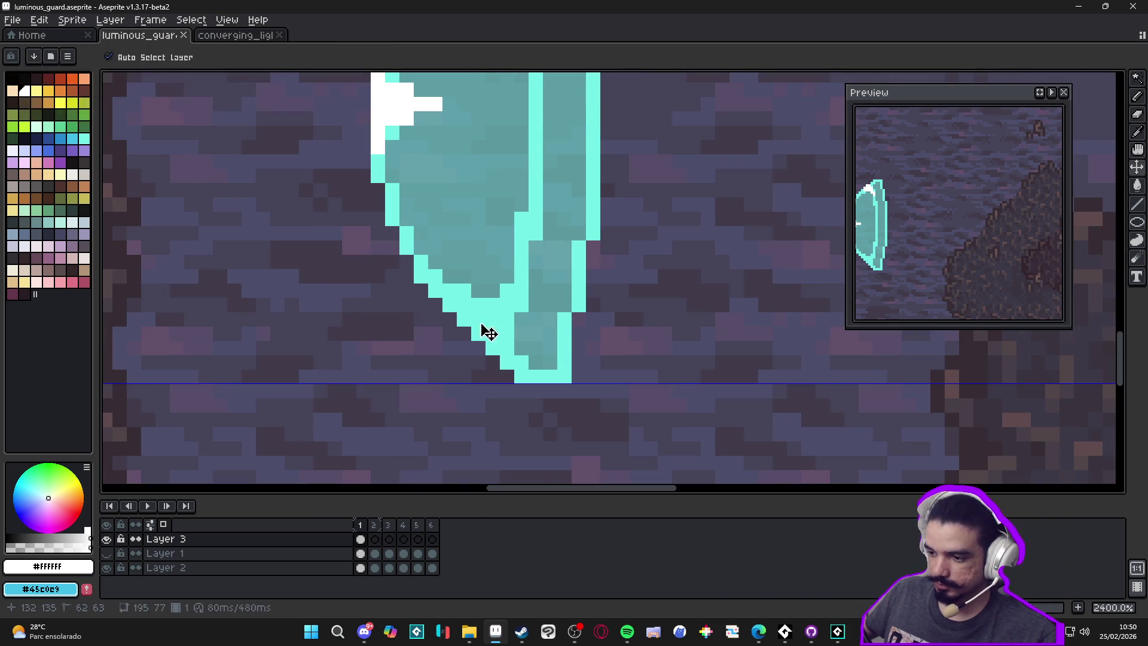
left_click_drag(473, 314, 463, 305)
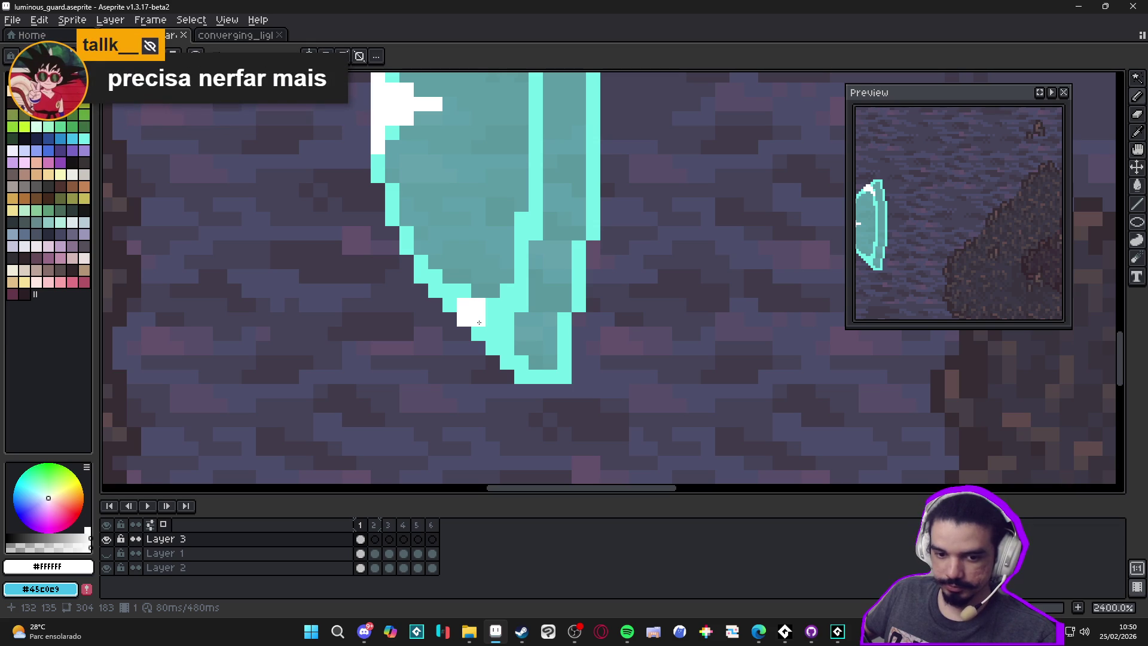
scroll(479, 323, "down", 6)
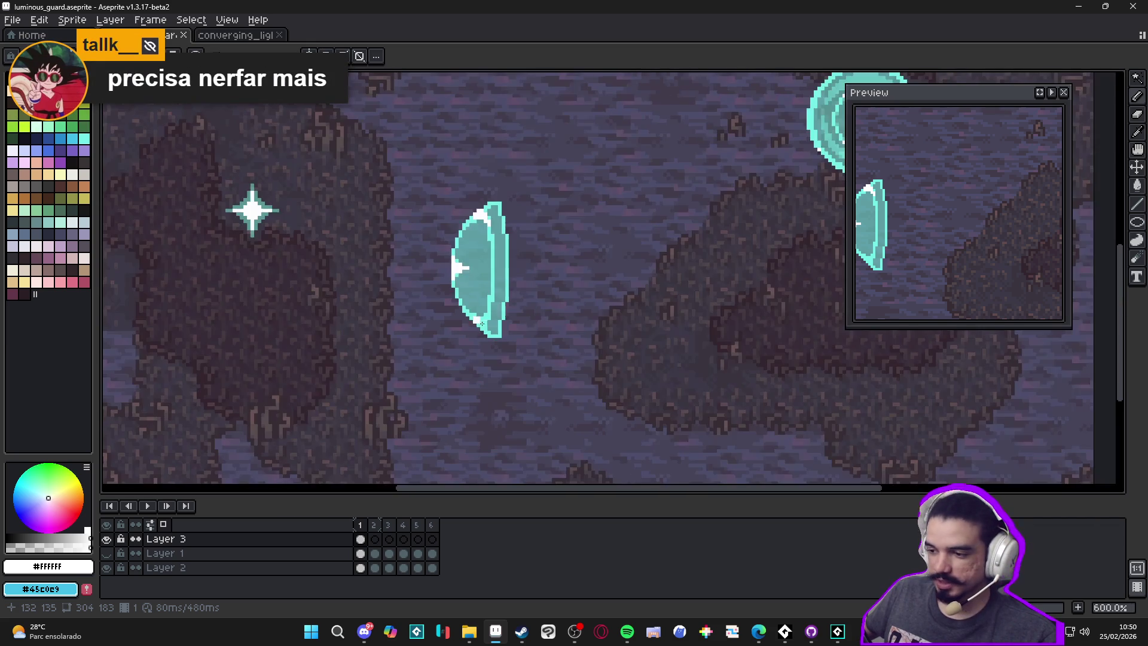
scroll(485, 324, "up", 3)
left_click(471, 314)
left_click(472, 323)
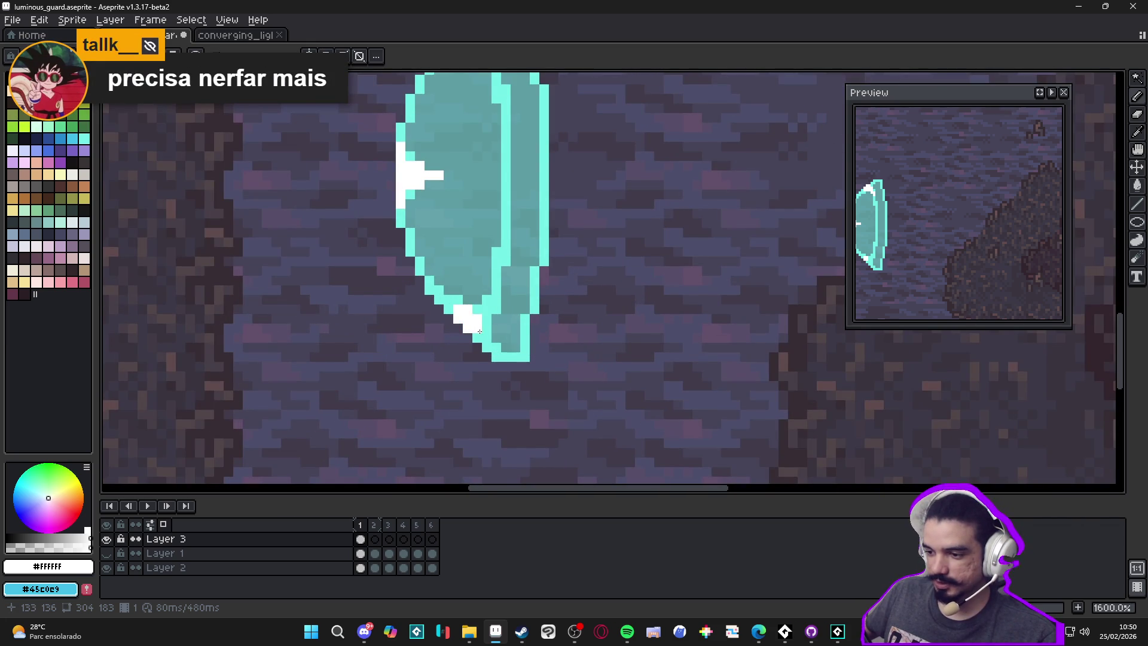
Step: Draw a short white line along the shield's inner edge
scroll(483, 339, "down", 1)
left_click_drag(482, 339, 471, 418)
scroll(480, 407, "up", 2)
left_click_drag(481, 377, 482, 353)
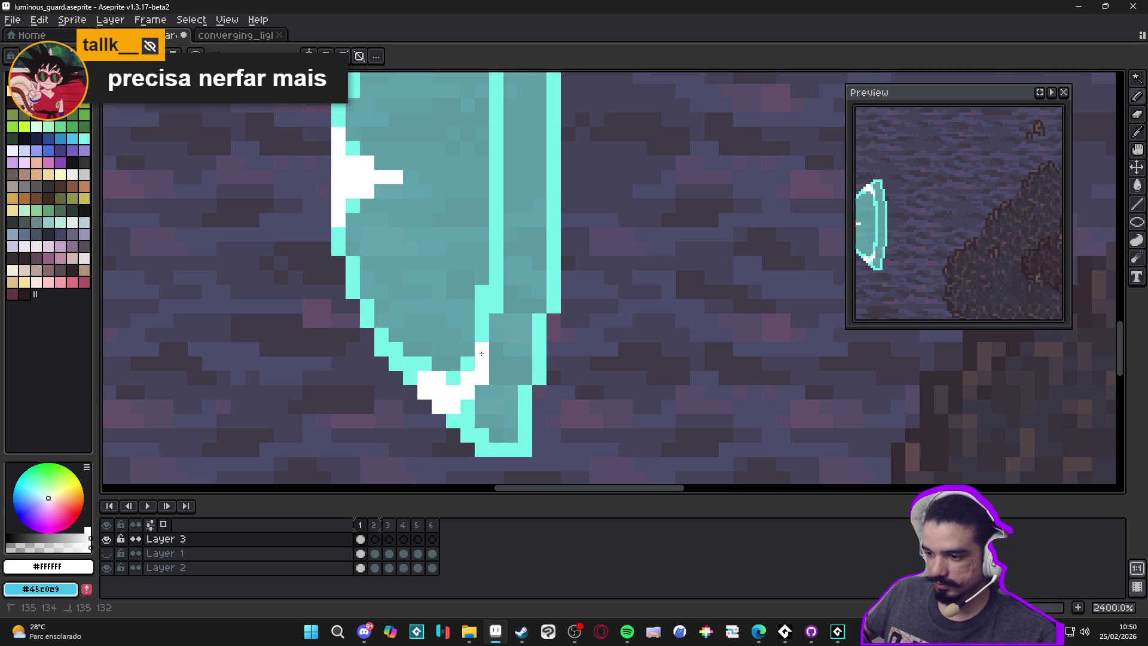
scroll(482, 353, "down", 3)
Step: Paint the single pixel at the shield's bottom tip white
scroll(476, 413, "up", 1)
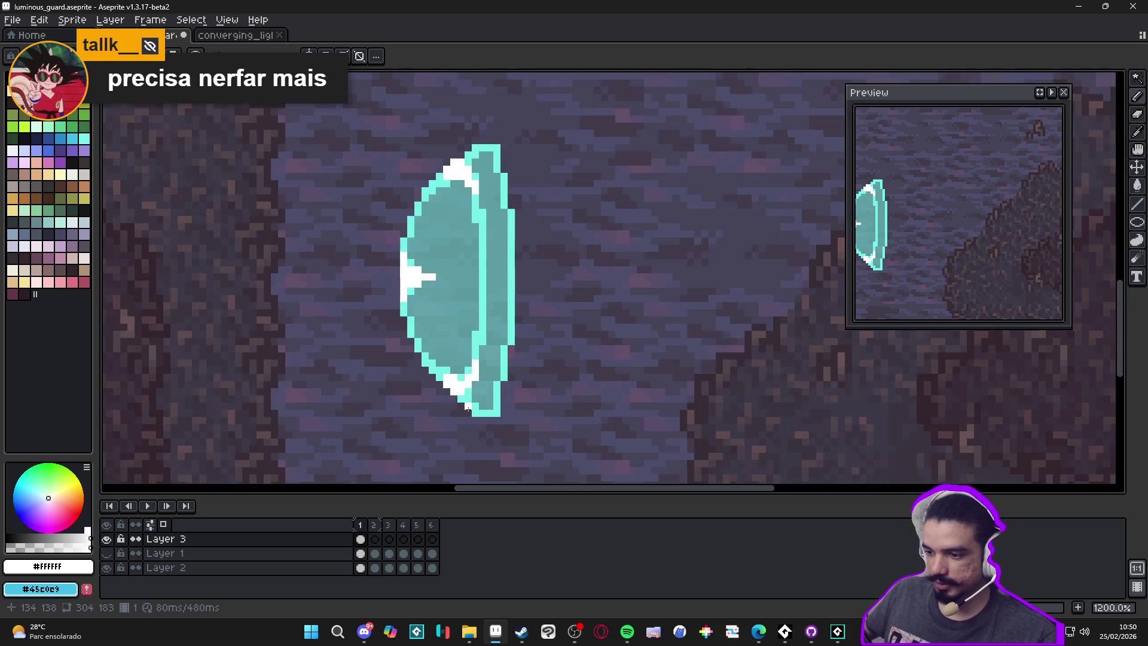
scroll(490, 435, "down", 3)
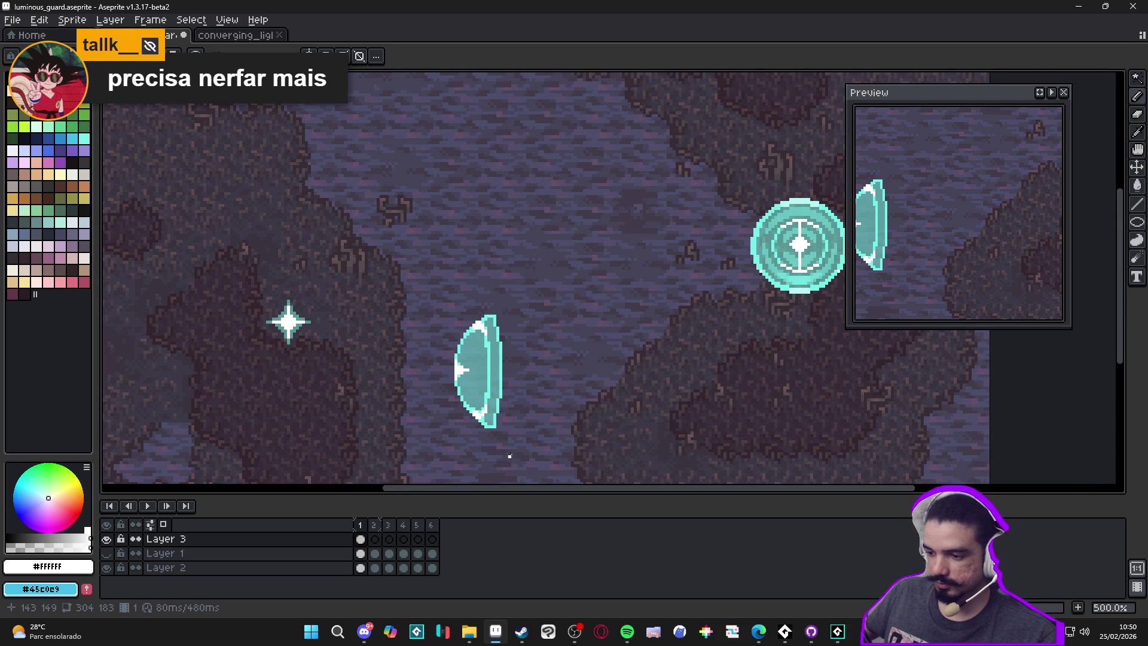
scroll(488, 428, "up", 3)
left_click(477, 419)
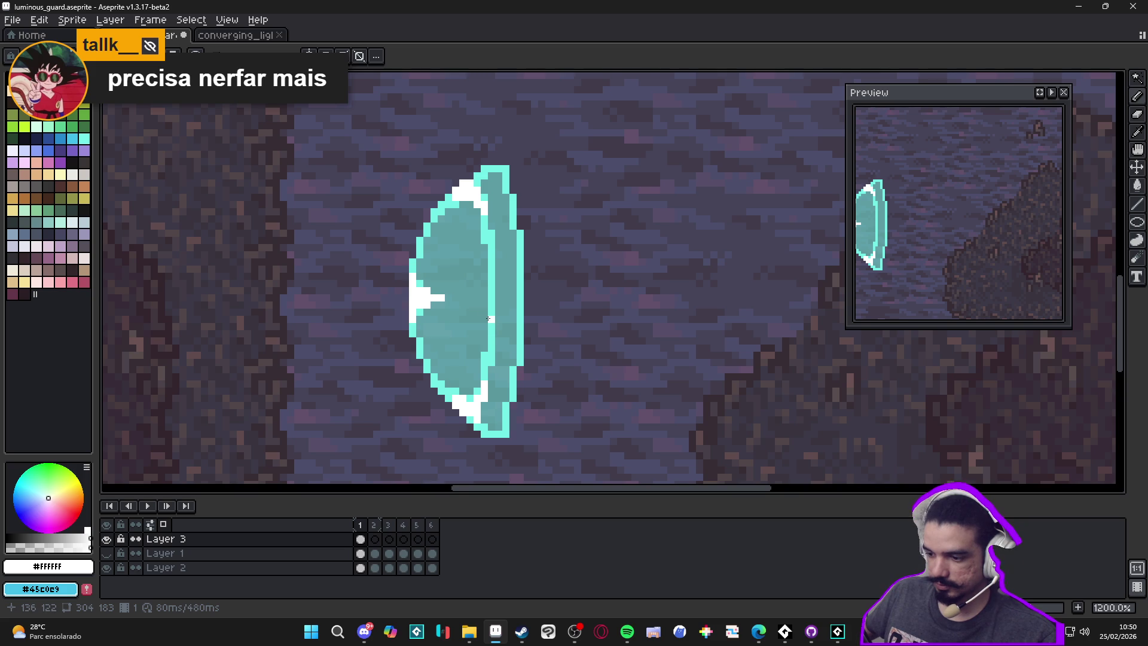
scroll(486, 307, "down", 3)
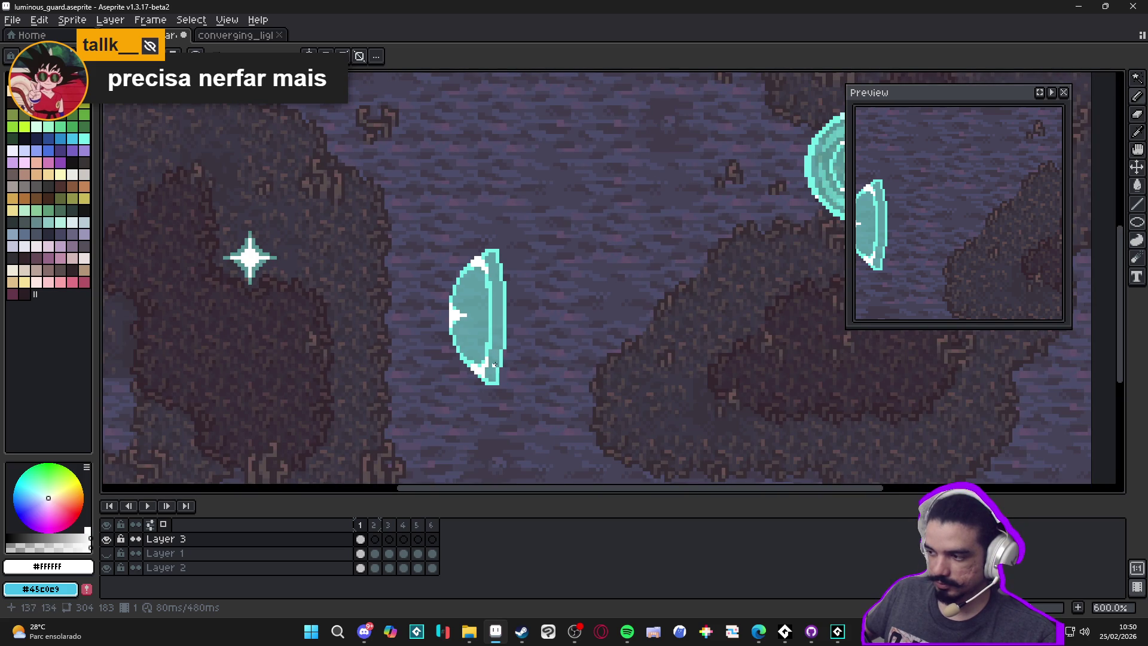
scroll(494, 365, "up", 4)
Step: Sample the shield's light cyan #73EFE8 and bring its lower part into view
left_click(447, 386, "alt")
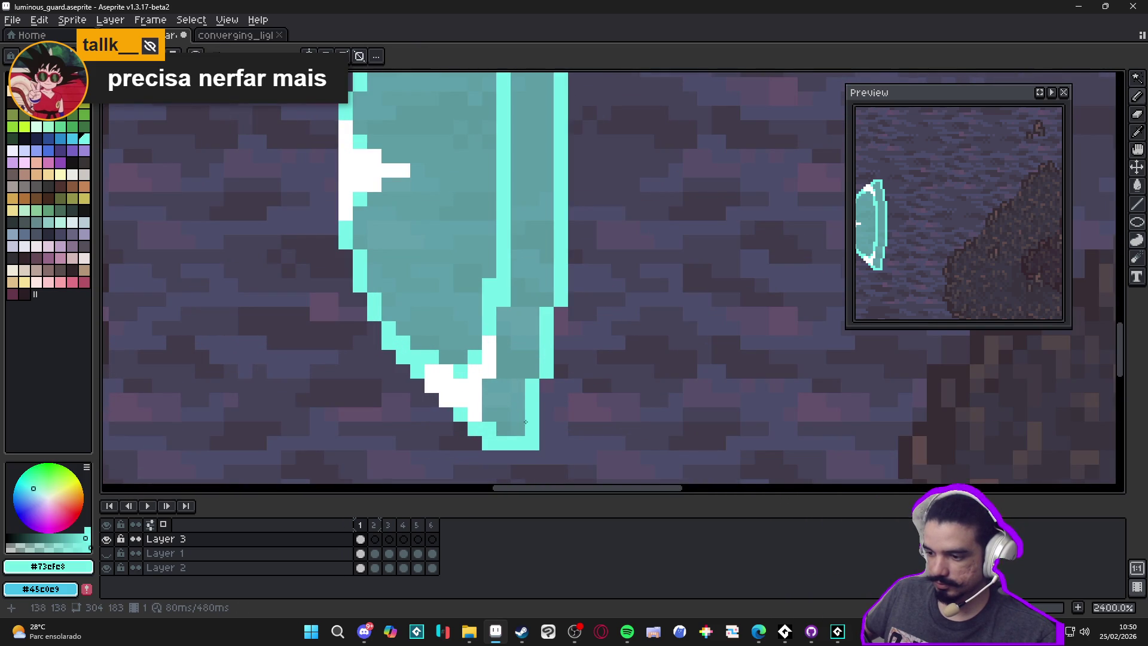
scroll(528, 357, "down", 5)
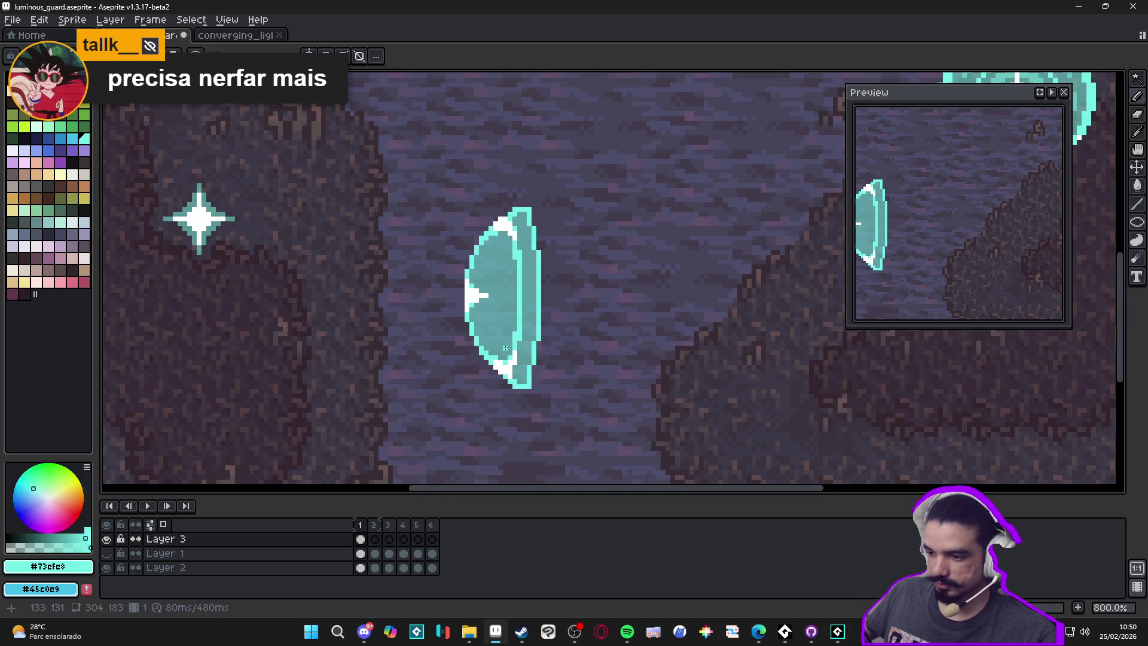
scroll(505, 352, "up", 5)
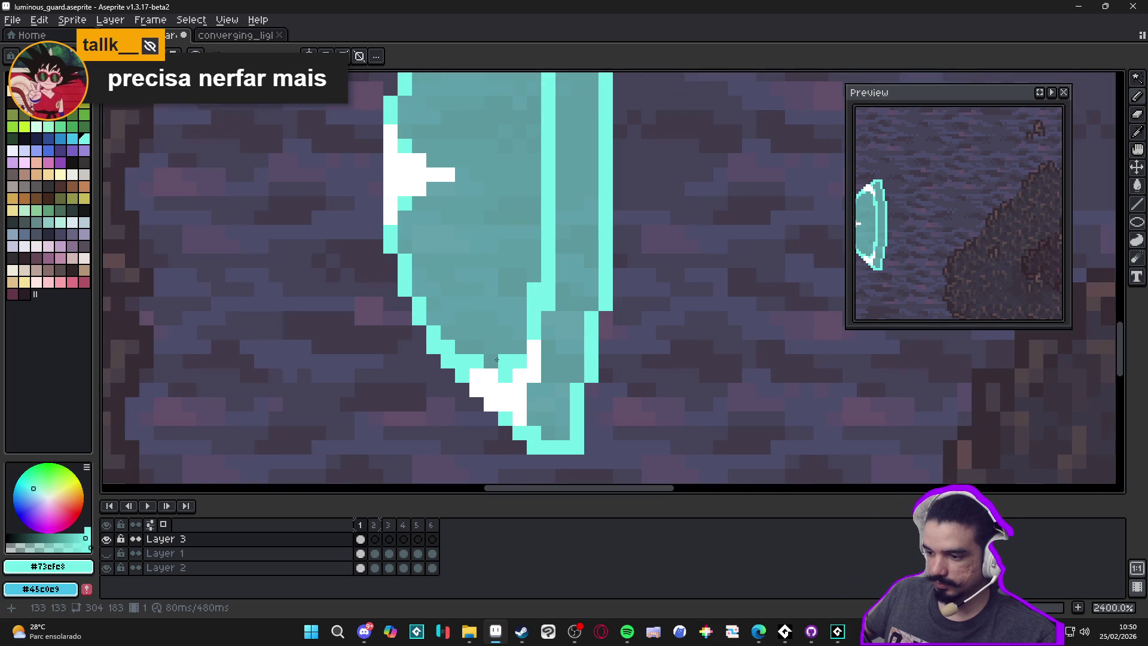
scroll(473, 346, "down", 4)
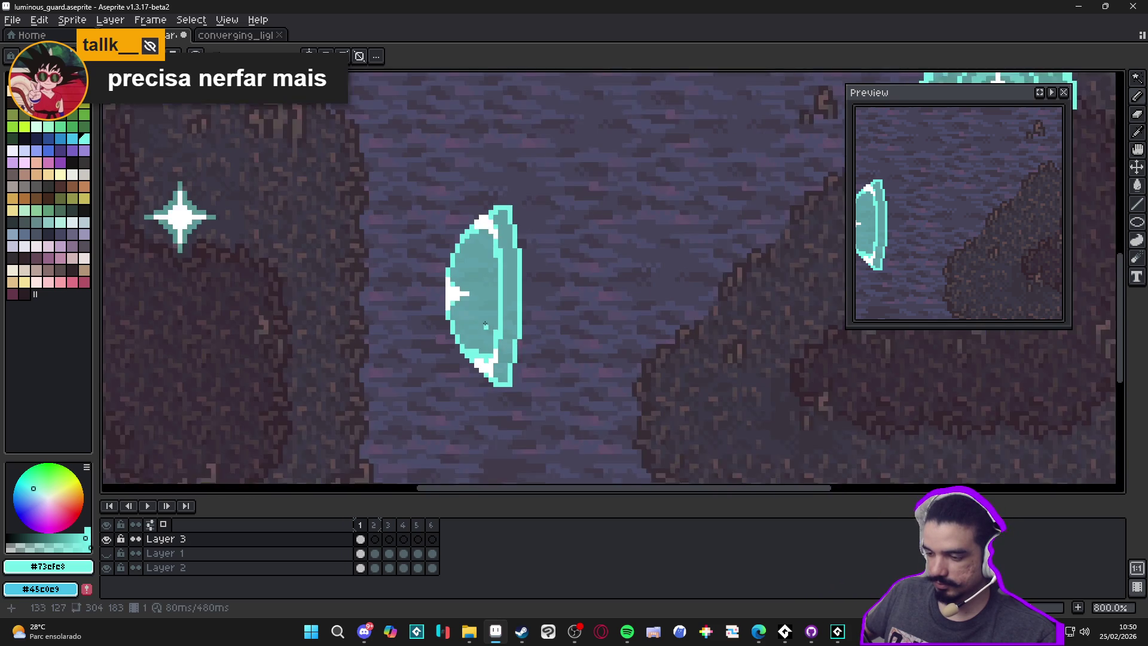
scroll(493, 266, "up", 3)
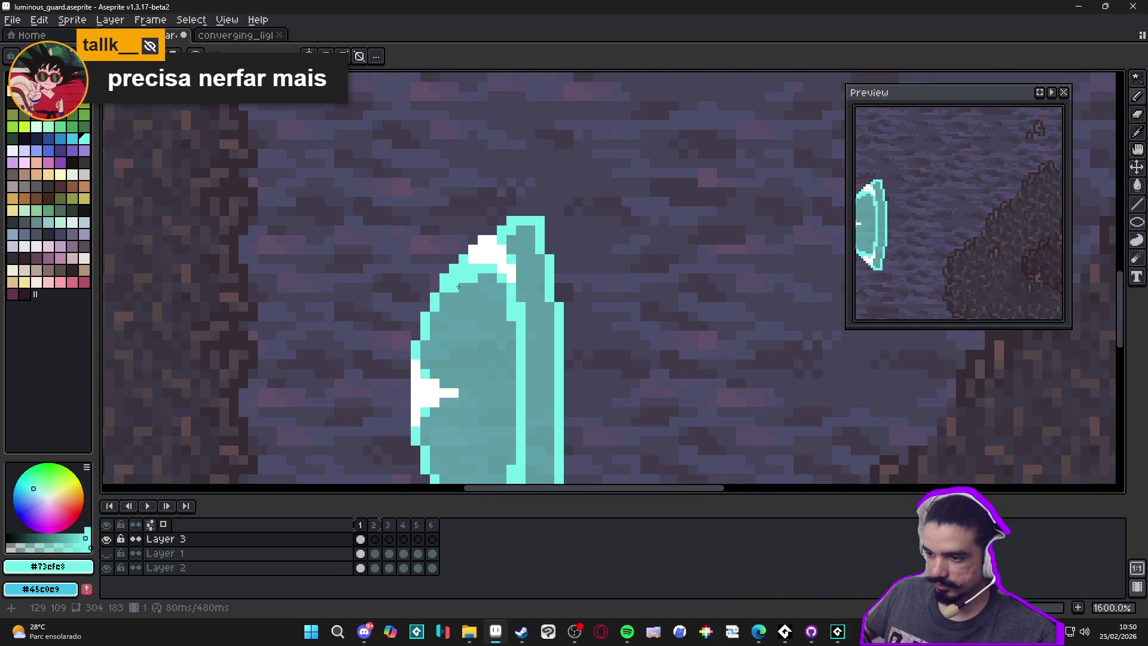
scroll(457, 285, "down", 2)
scroll(453, 443, "up", 3)
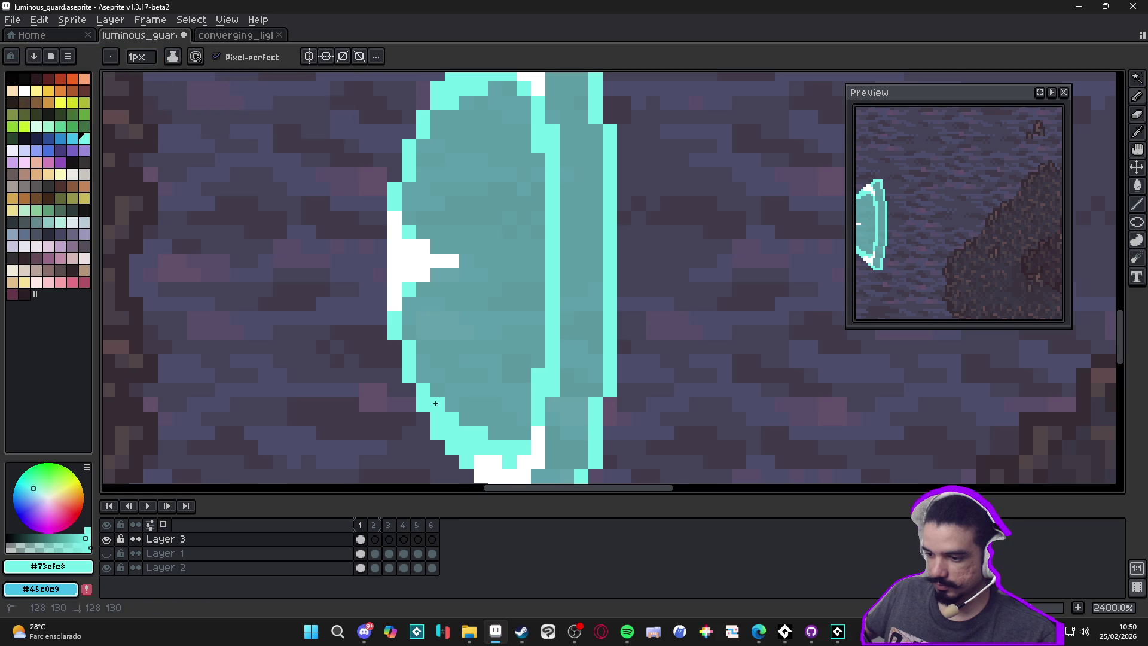
left_click_drag(413, 326, 409, 376)
Step: Paint light cyan pixels on the shield's outline, redoing one misplaced pixel
left_click(438, 339)
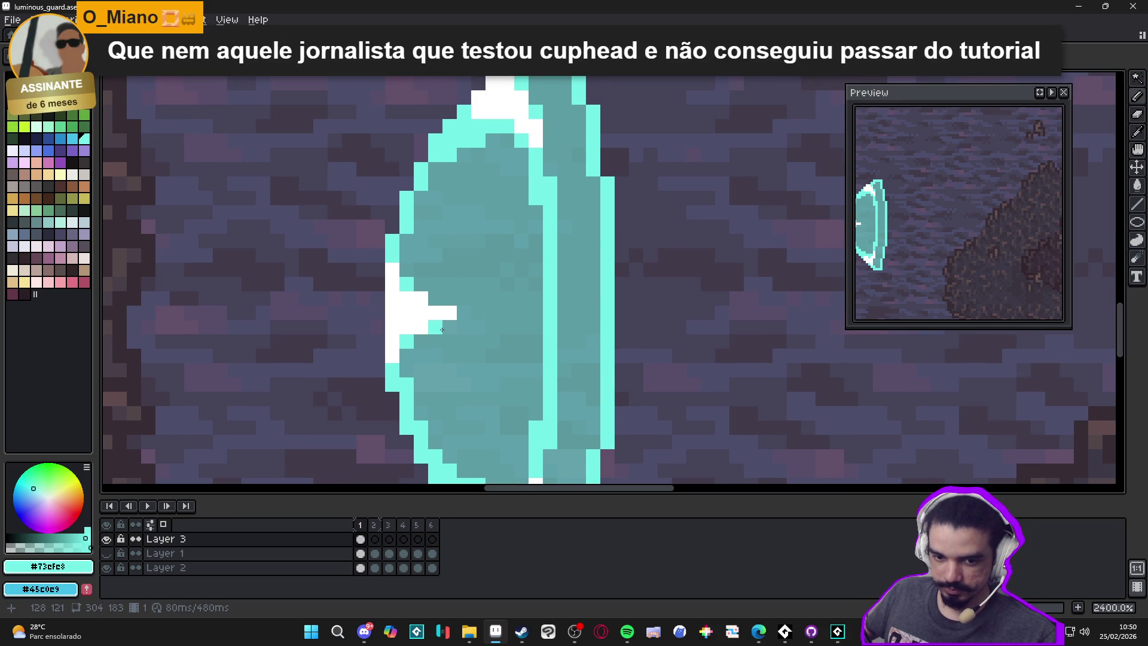
key("ctrl+z")
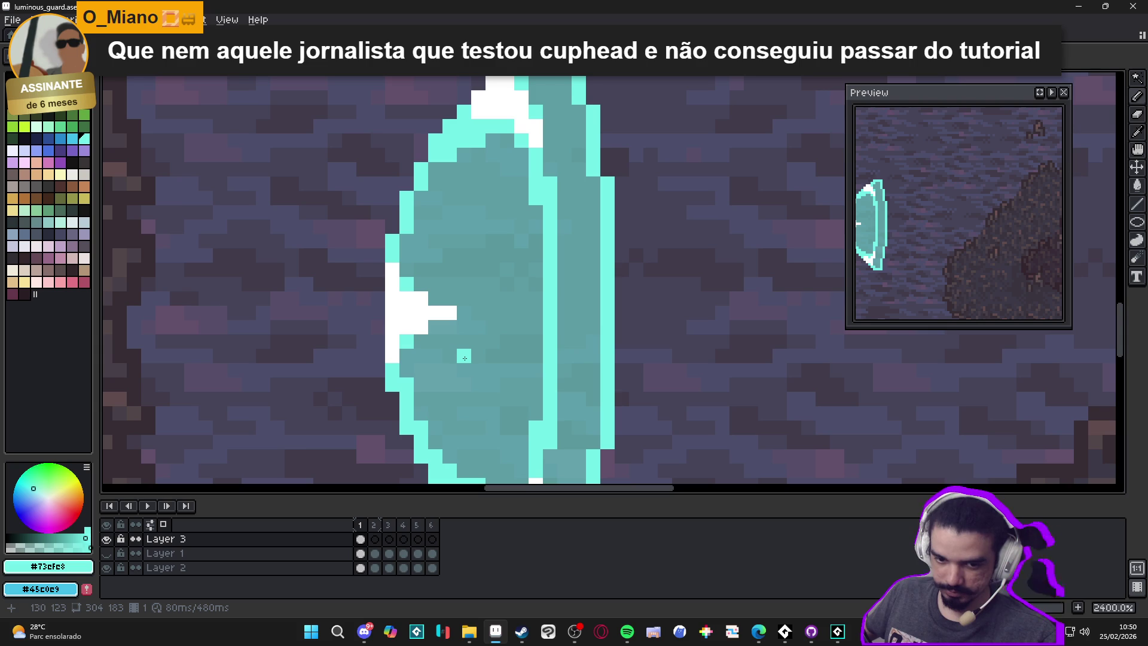
left_click(473, 360)
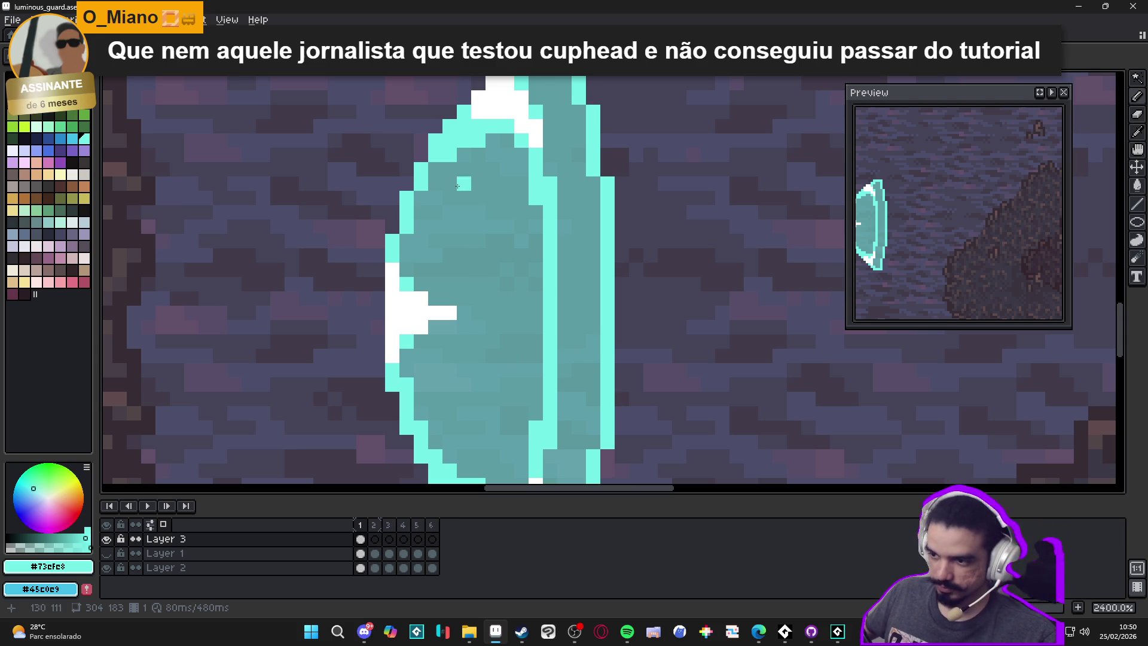
left_click(421, 198)
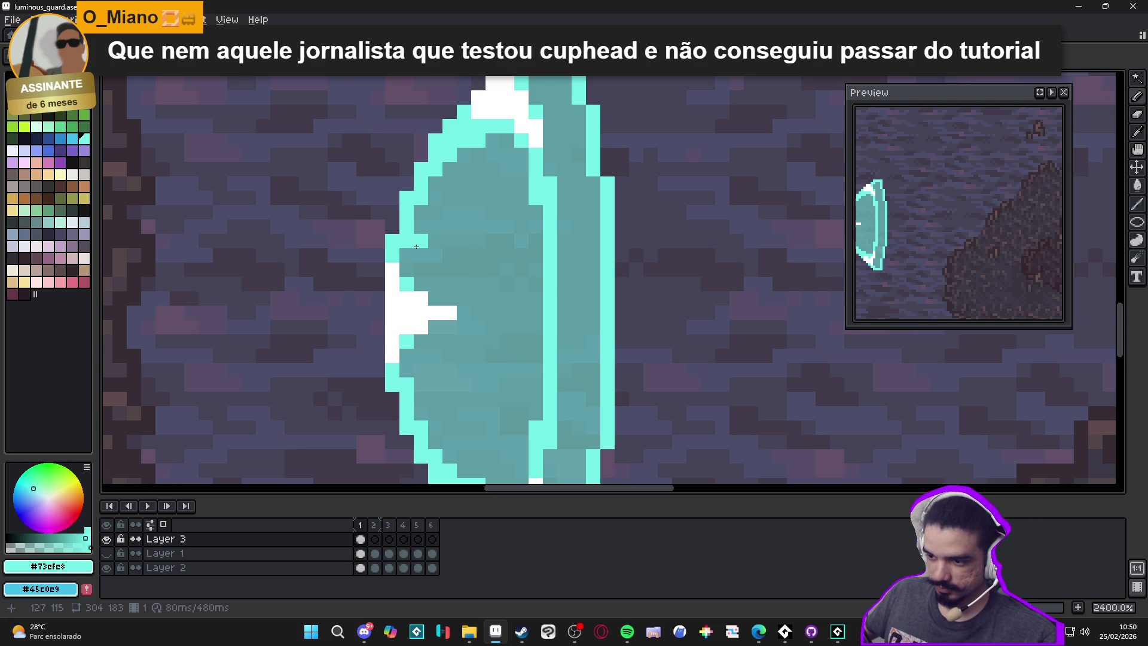
scroll(411, 242, "down", 3)
scroll(455, 300, "up", 2)
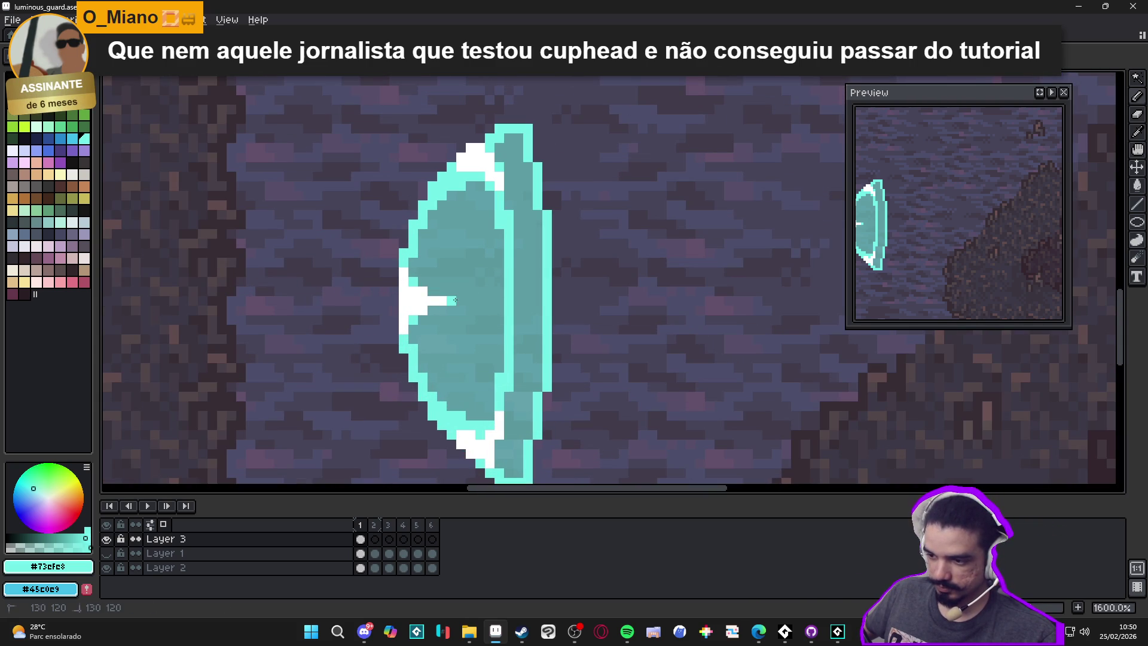
scroll(458, 311, "down", 3)
scroll(466, 324, "up", 4)
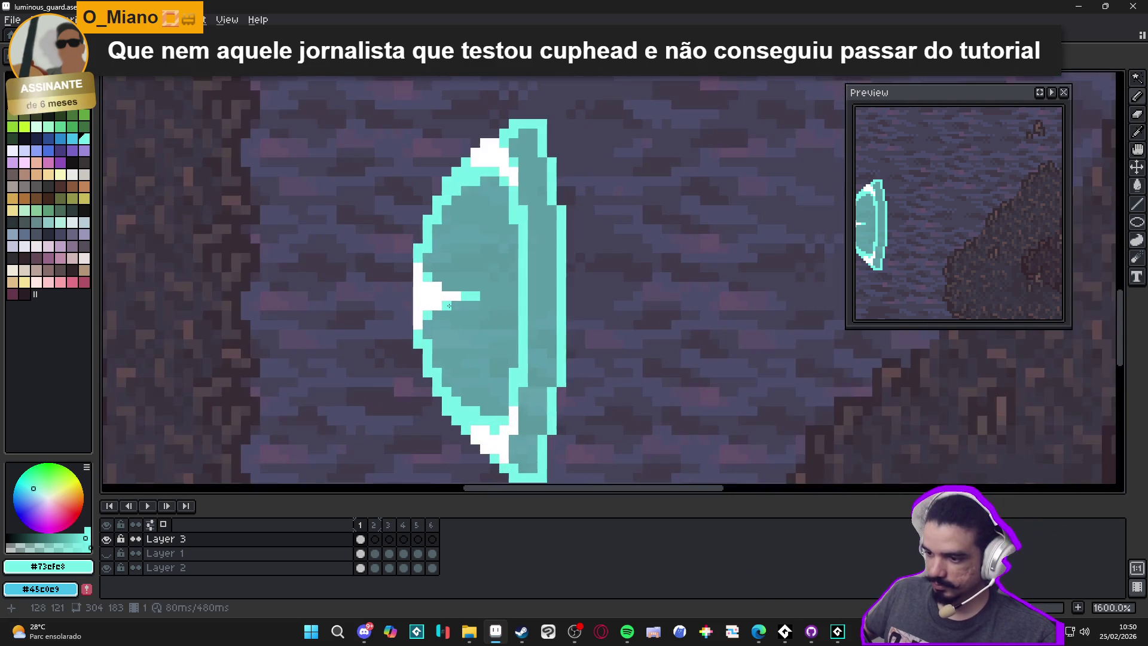
scroll(477, 367, "down", 5)
scroll(478, 367, "down", 2)
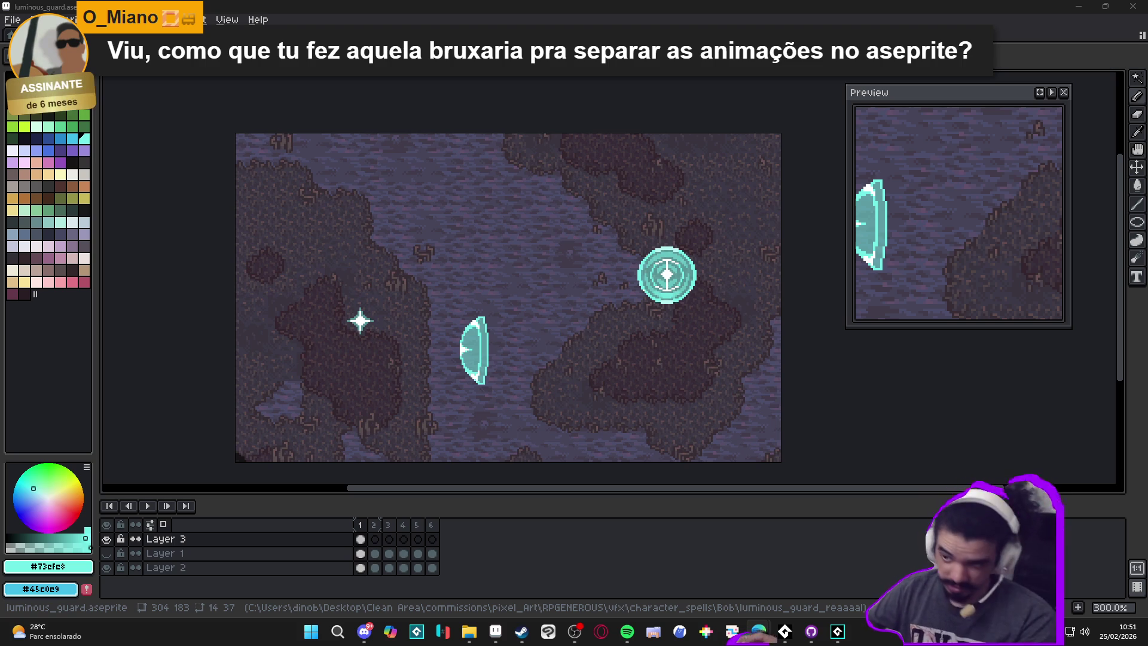
key("ctrl+e")
left_click(230, 291)
left_click(265, 299)
left_click(378, 363)
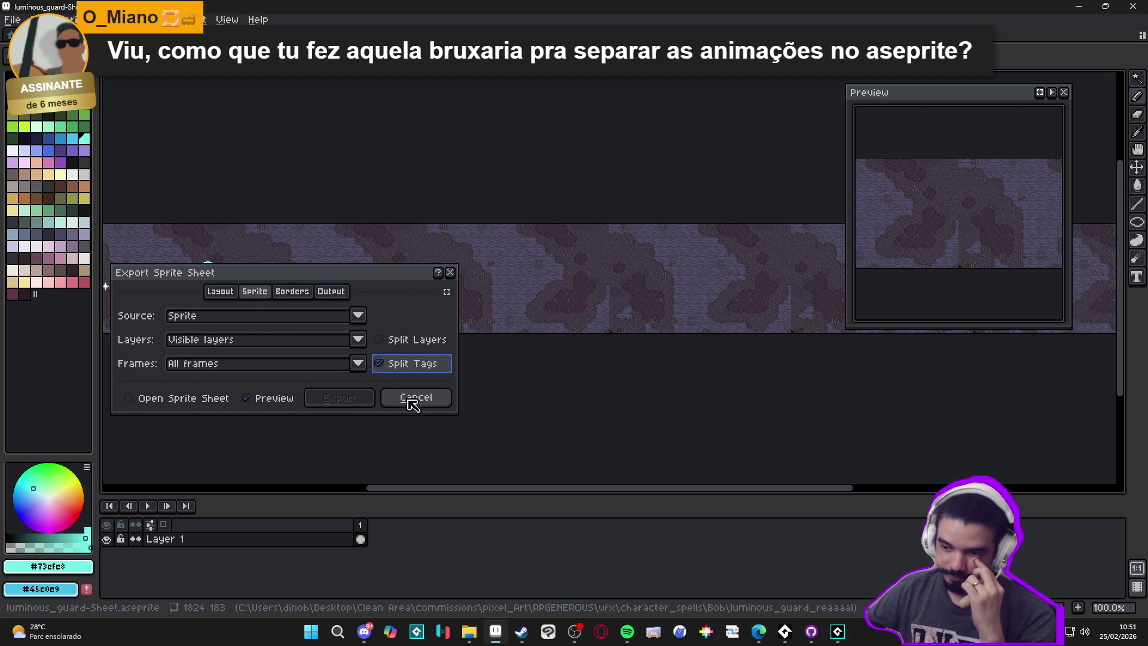
left_click(413, 398)
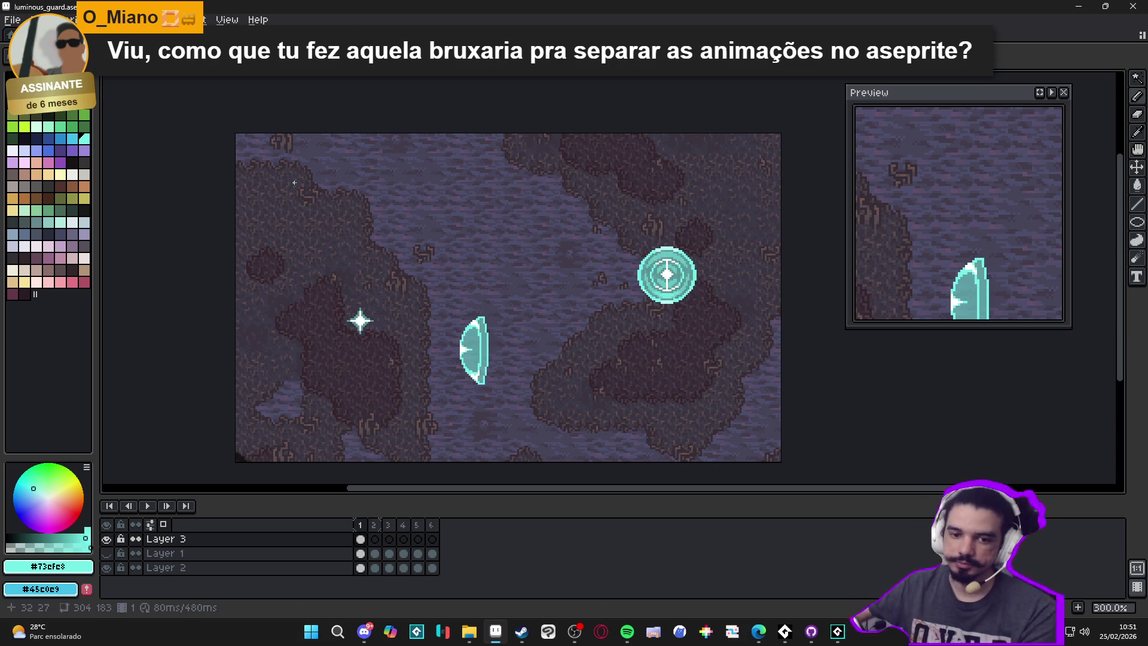
scroll(449, 356, "up", 1)
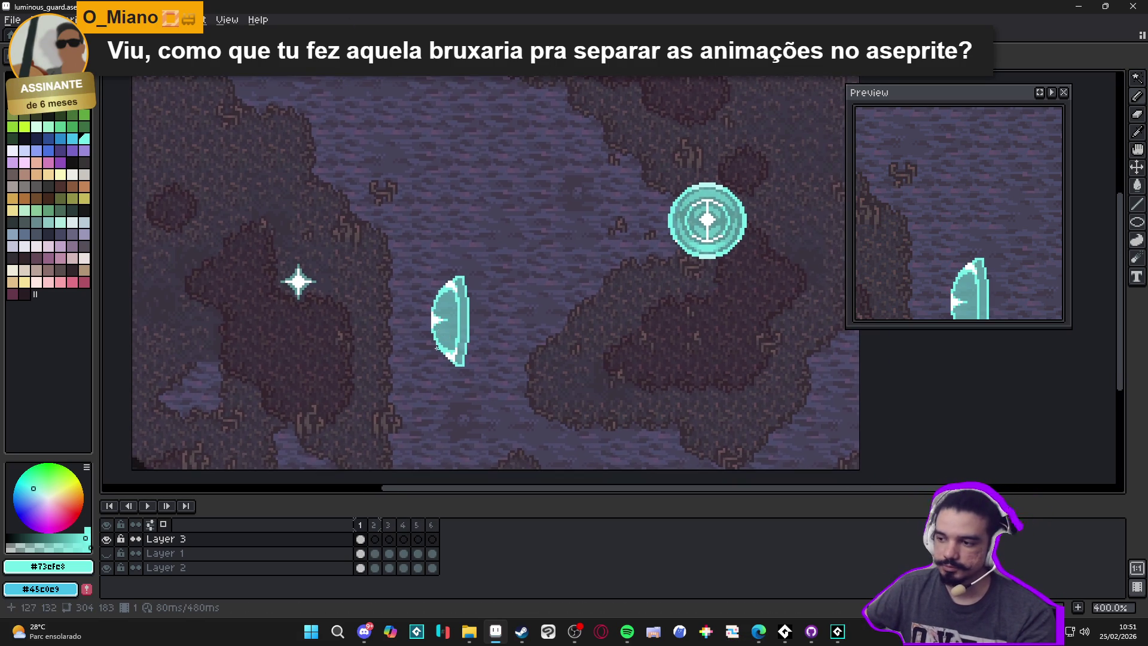
scroll(442, 387, "down", 1)
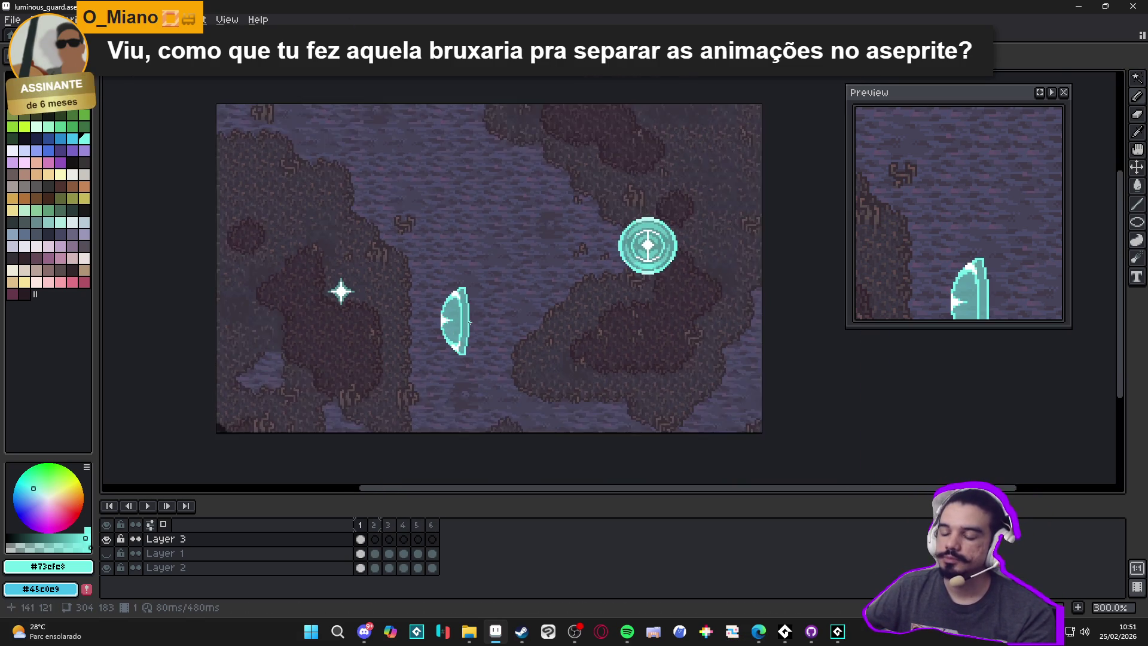
scroll(442, 326, "up", 6)
scroll(442, 326, "up", 2)
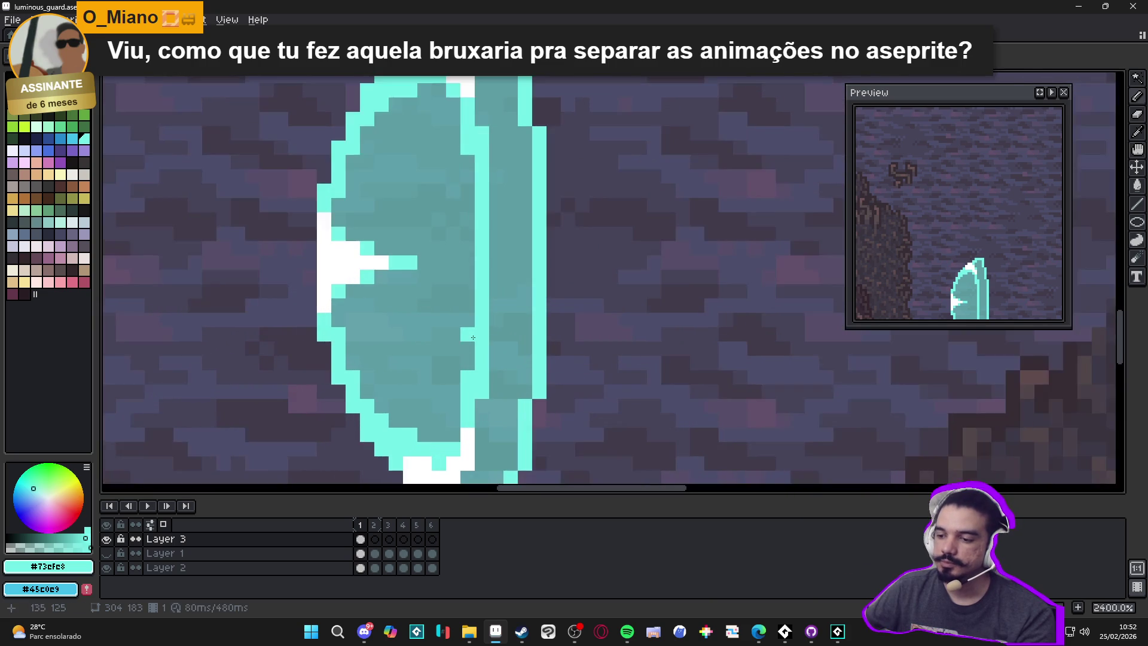
scroll(472, 329, "down", 4)
scroll(475, 330, "down", 2)
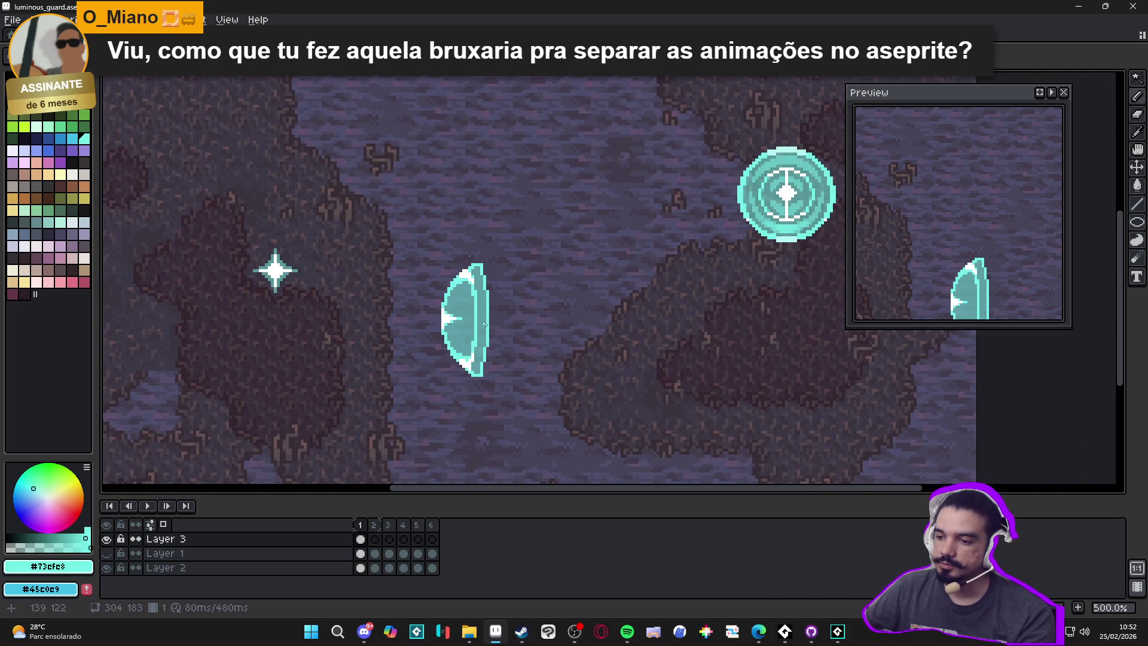
scroll(487, 323, "down", 1)
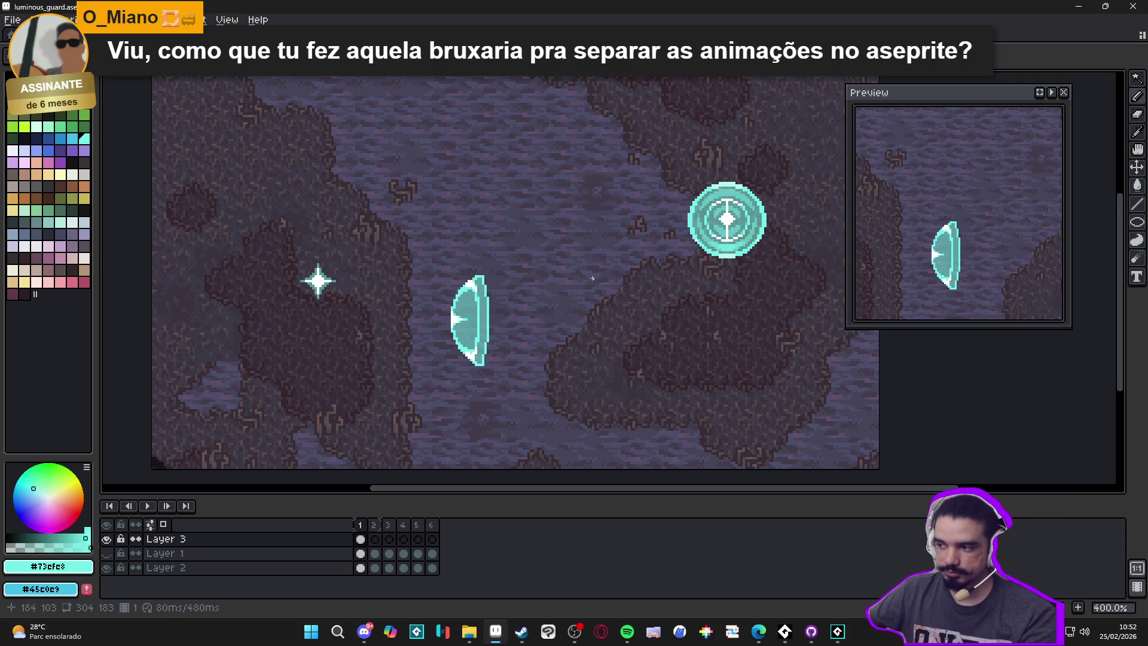
scroll(568, 306, "down", 1)
scroll(544, 320, "up", 1)
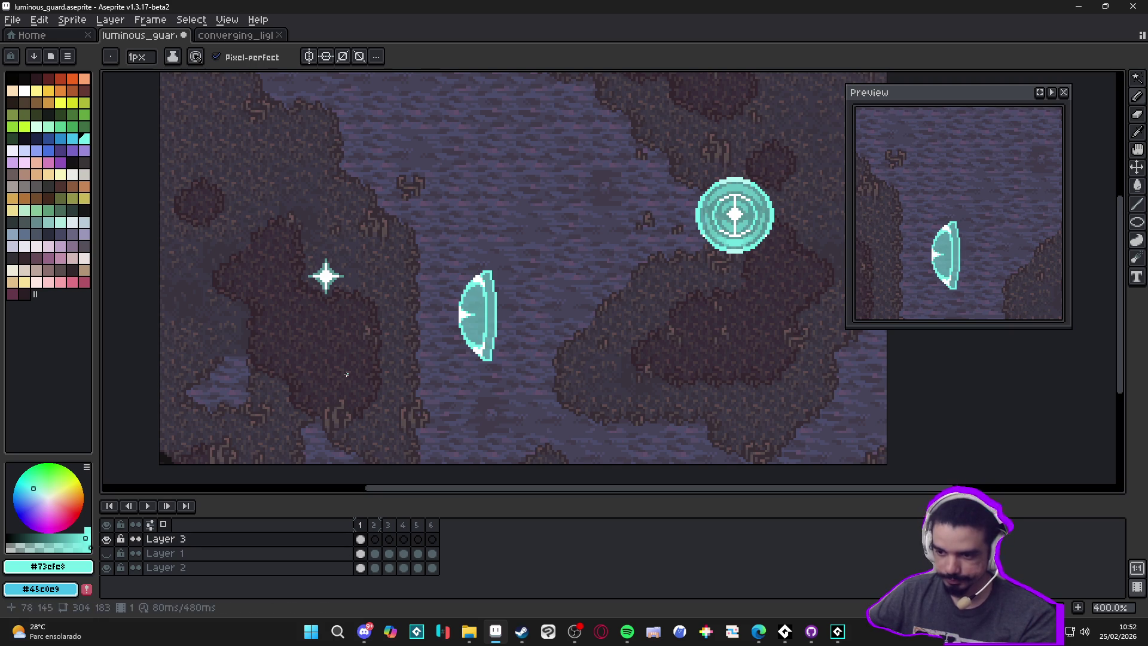
Step: Cut the shield from frame 1 and paste it into frame 2 of Layer 3
key("v")
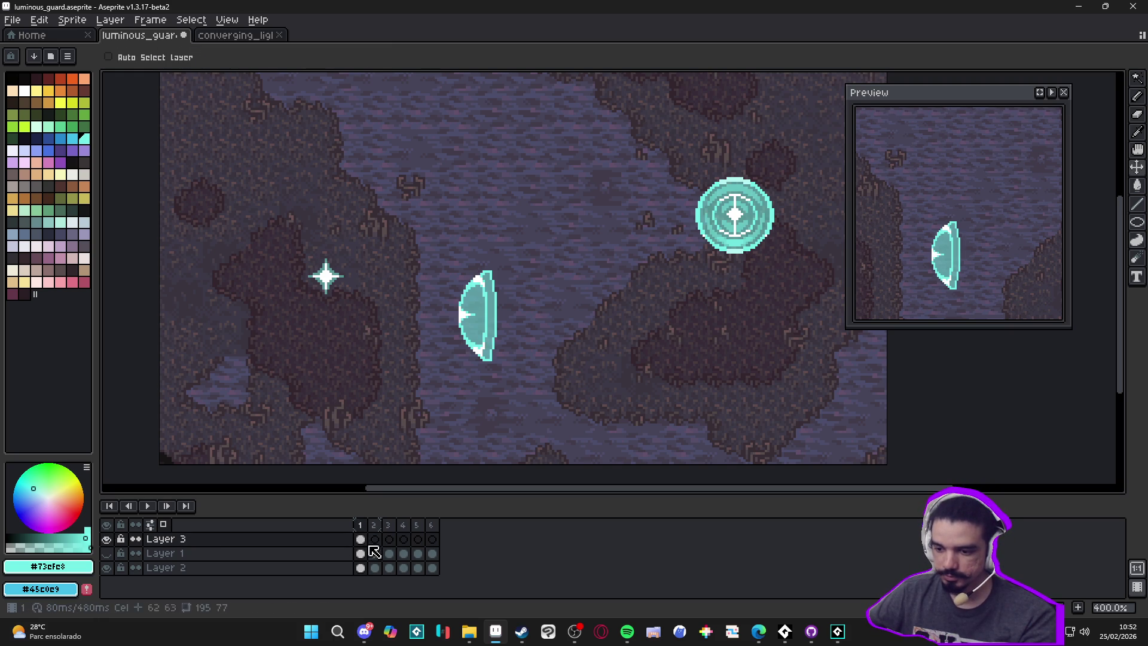
key("m")
left_click_drag(545, 220, 427, 395)
key("ctrl+x")
left_click(374, 539)
key("ctrl+v")
key("ctrl+d")
Step: On frame 1, select the sparkle star and hide the rocky background layer
left_click(360, 525)
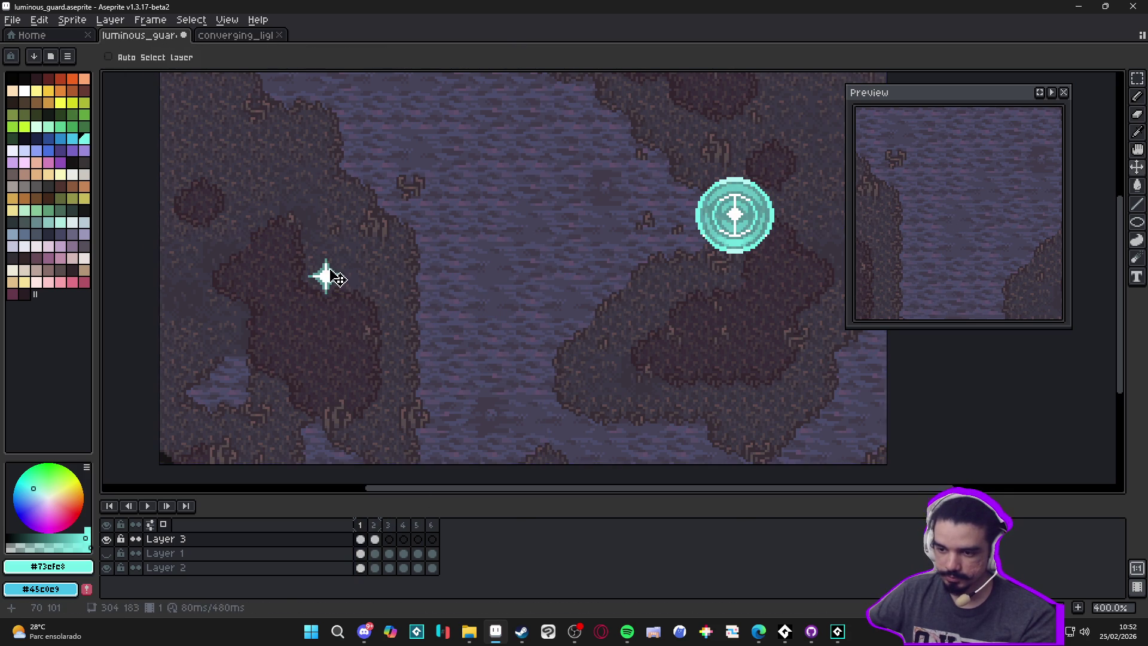
left_click_drag(284, 238, 367, 317)
left_click(107, 567)
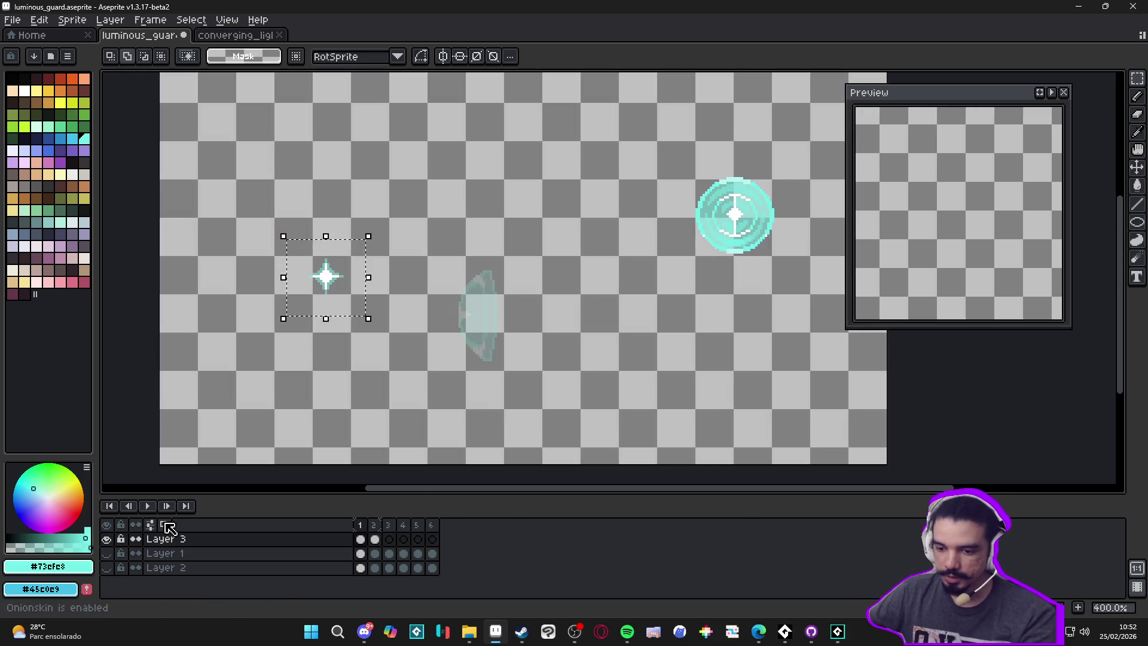
left_click(107, 567)
left_click(106, 568)
Step: Move the star onto the shield's position, nudge it one pixel right, and recheck without background
left_click(149, 524)
mouse_move(343, 296)
left_mouse_down()
mouse_move(464, 326)
mouse_move(482, 359)
mouse_move(451, 356)
mouse_move(472, 370)
left_mouse_up()
scroll(478, 313, "up", 11)
key("Return")
scroll(472, 370, "down", 9)
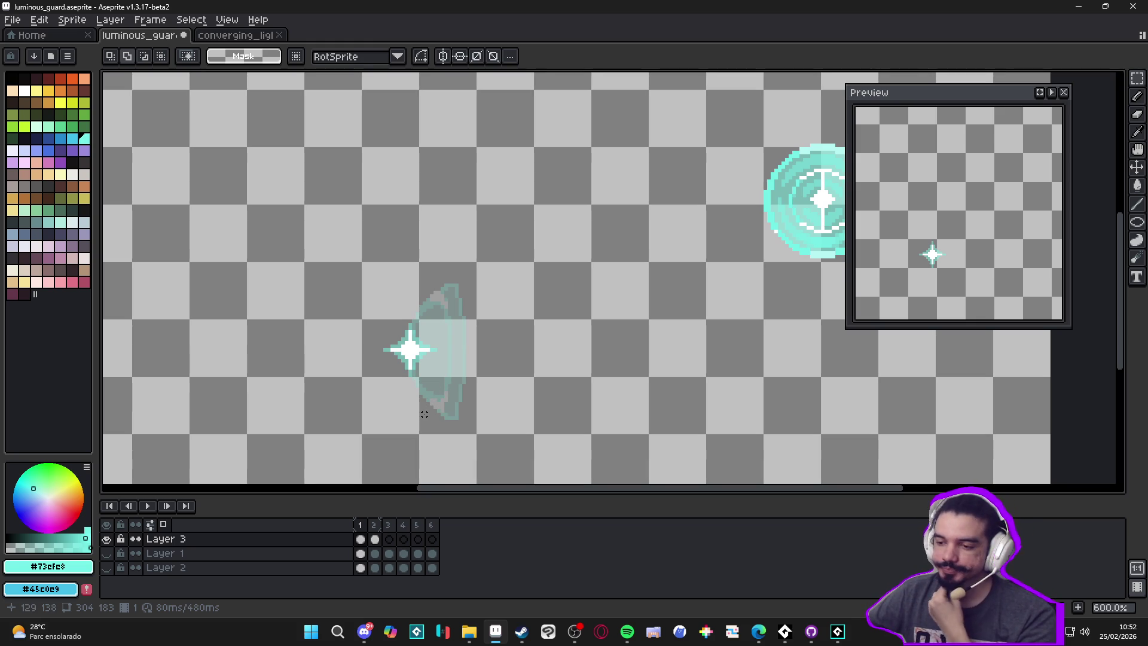
left_click(106, 567)
left_click(106, 567)
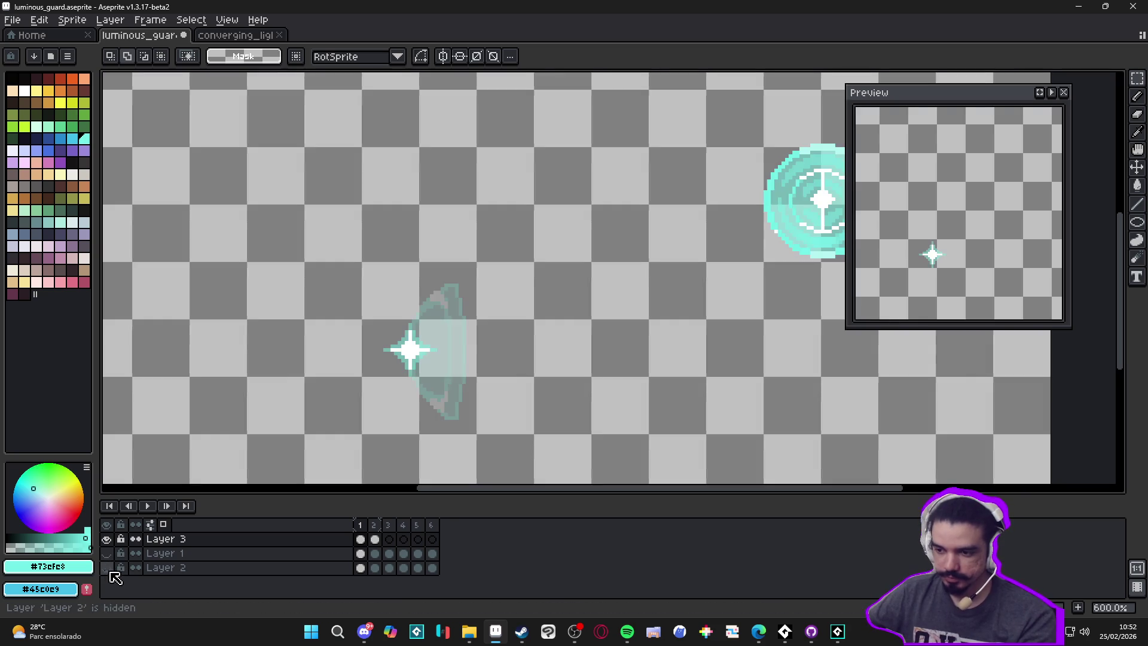
left_click(472, 632)
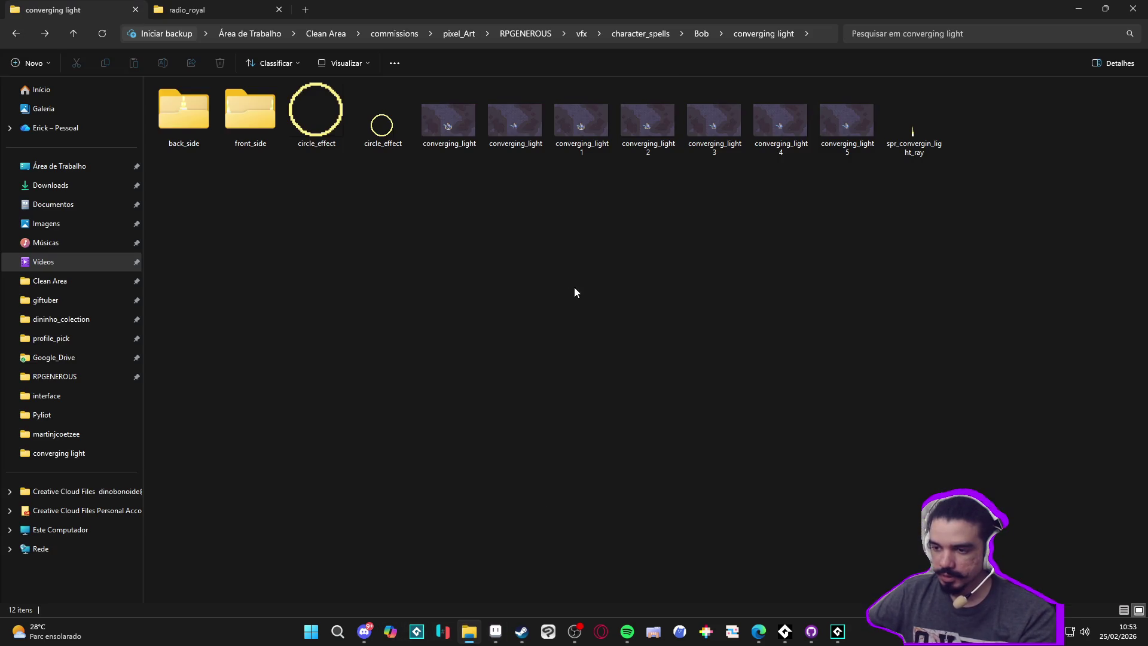
Step: Preview the main character - special attack 2 sprite from Bob's specil_2 folder
left_click(701, 34)
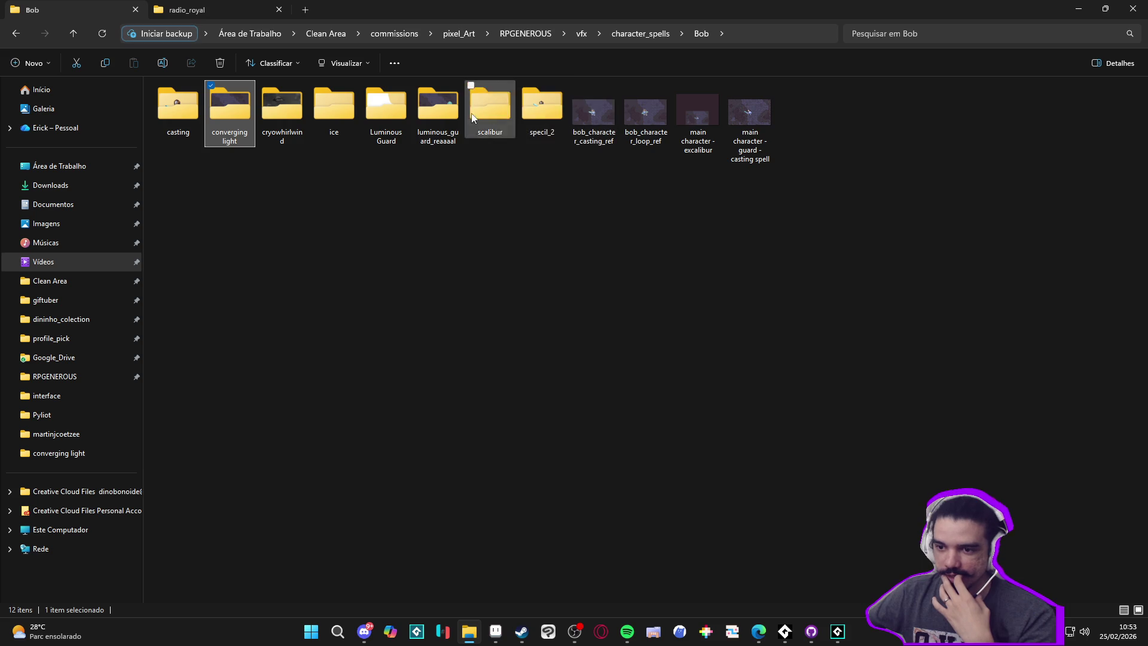
double_click(528, 92)
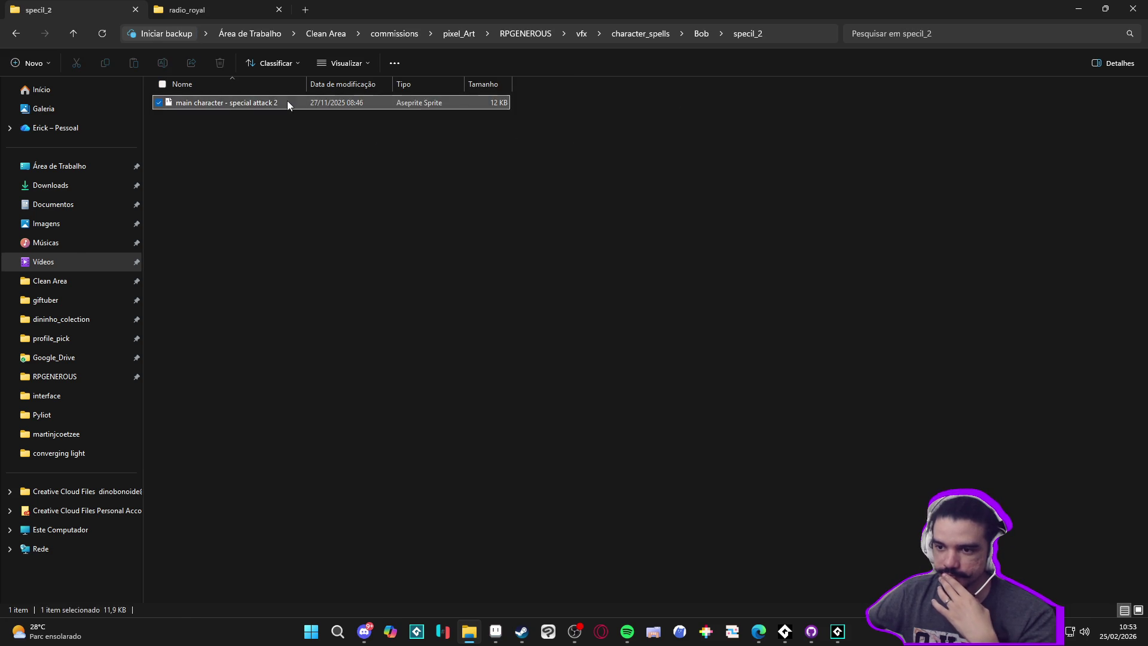
double_click(287, 102)
left_click(148, 506)
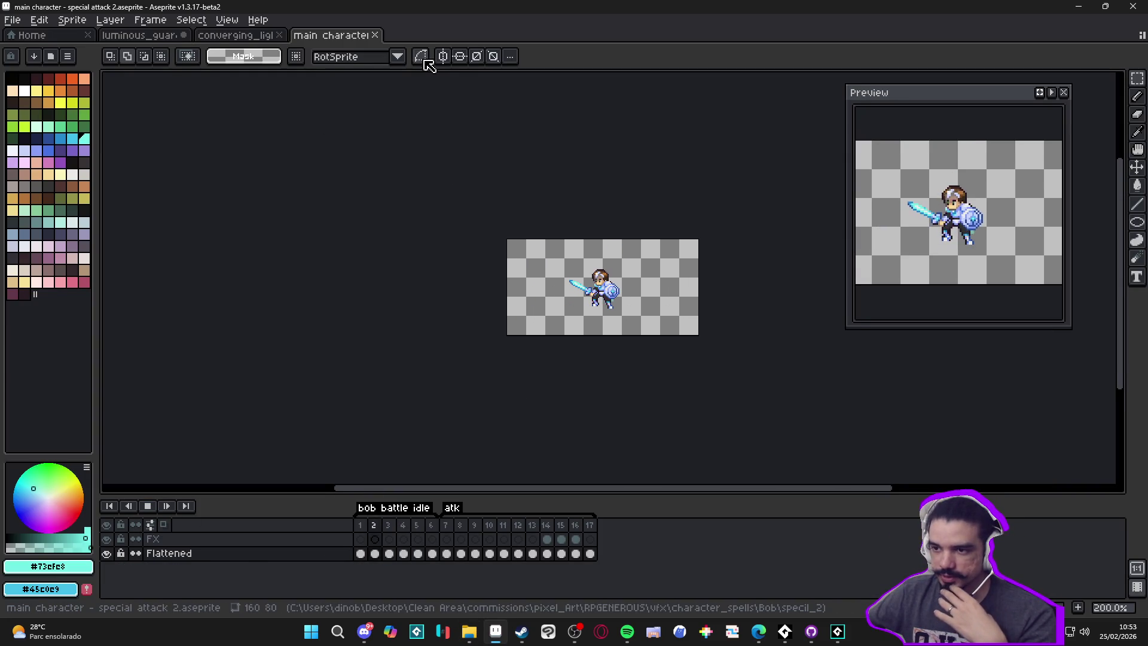
left_click(375, 34)
key("alt+Tab")
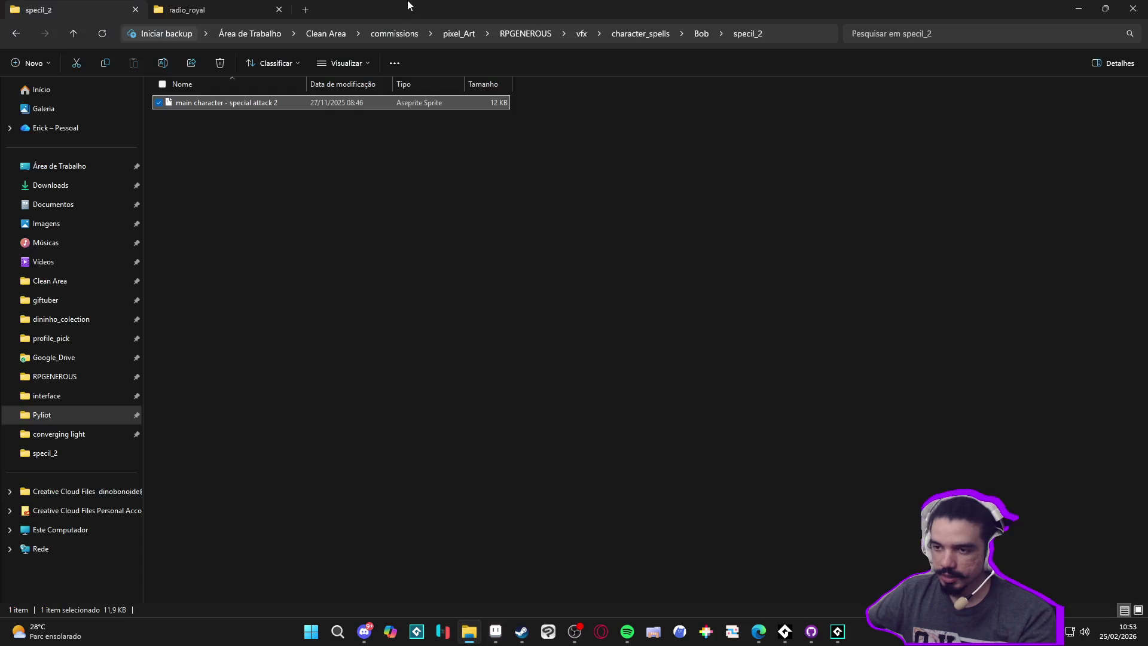
Step: Go to vfx > character_spells > zeh and open zhezinho - thunder strike in Aseprite
left_click(581, 33)
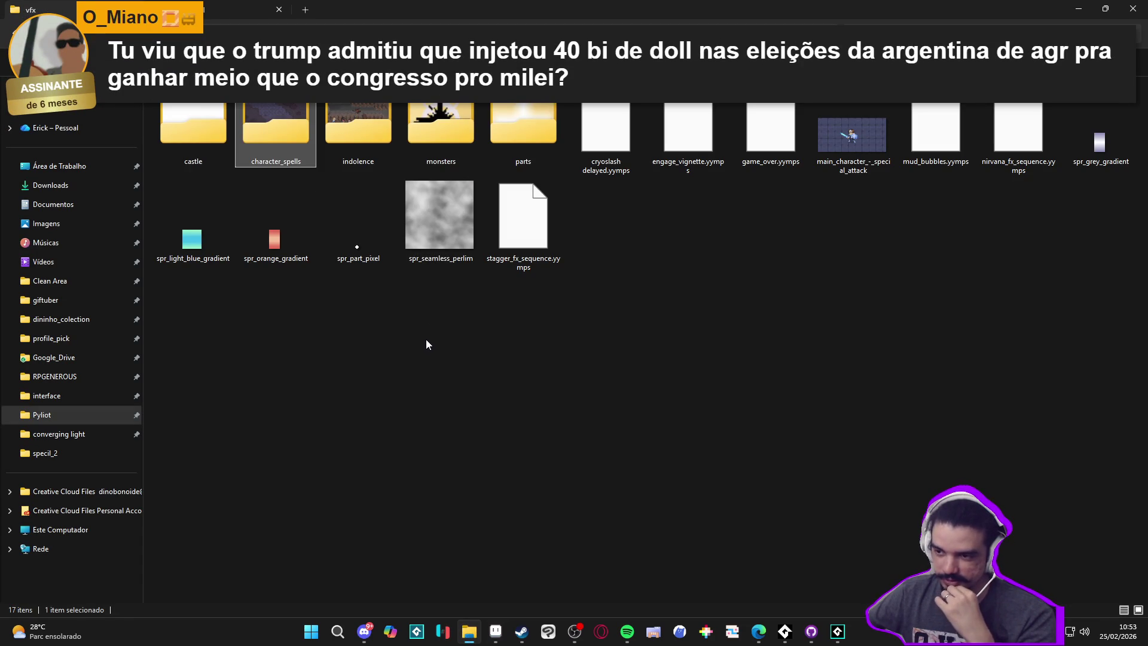
double_click(282, 126)
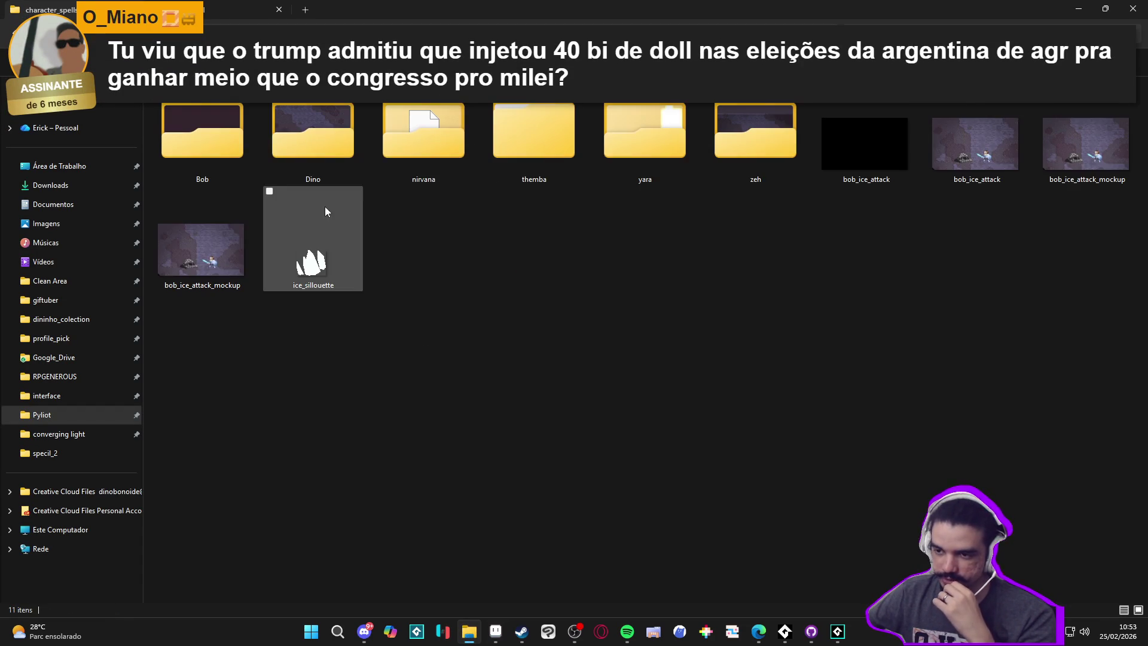
double_click(755, 135)
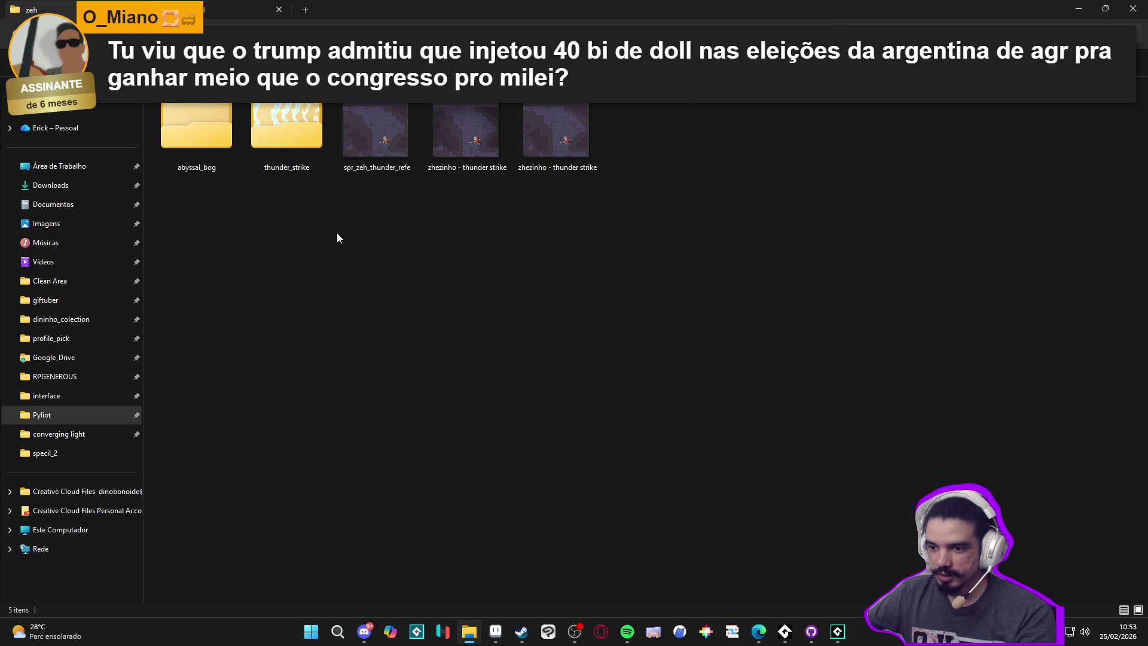
double_click(373, 154)
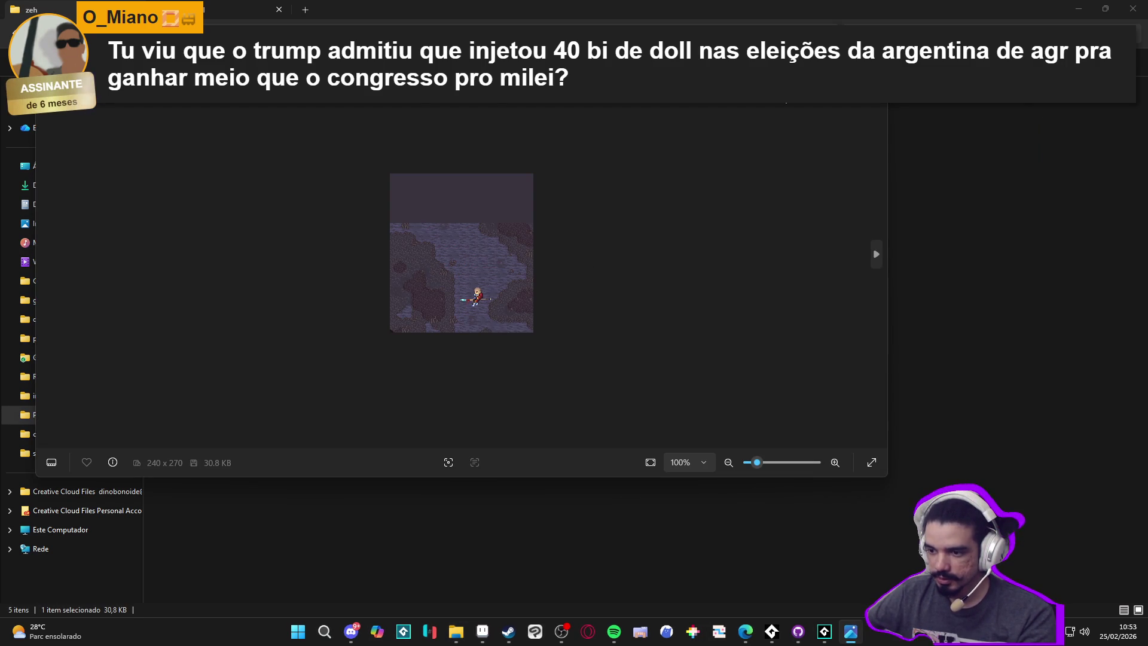
key("alt+F4")
key("alt+Tab")
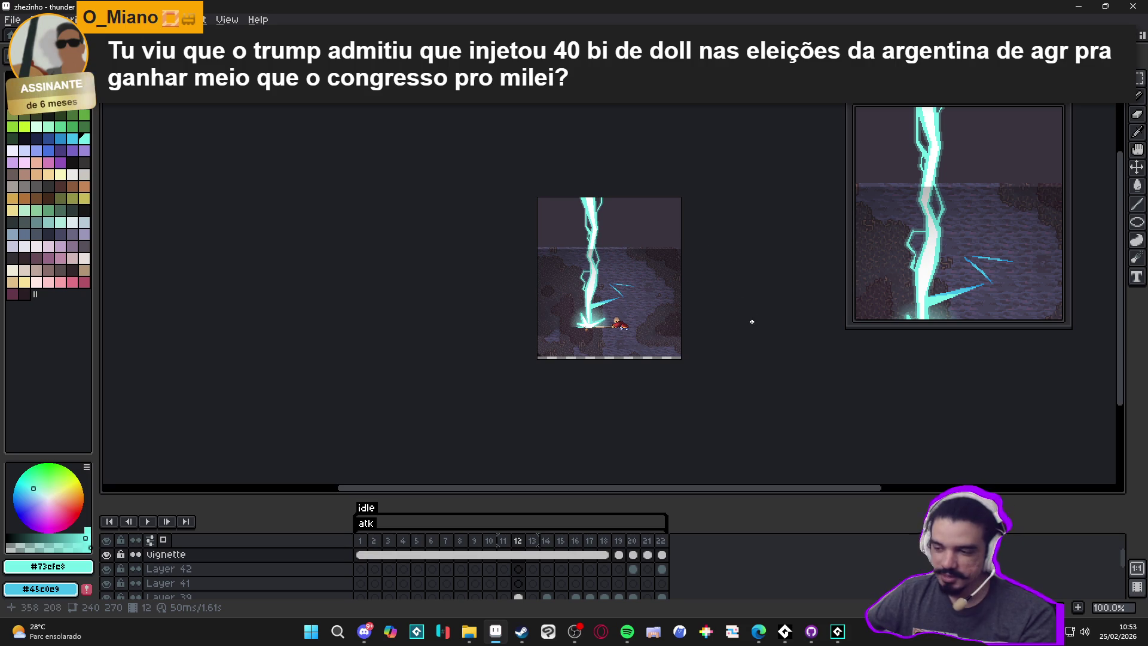
left_click(147, 521)
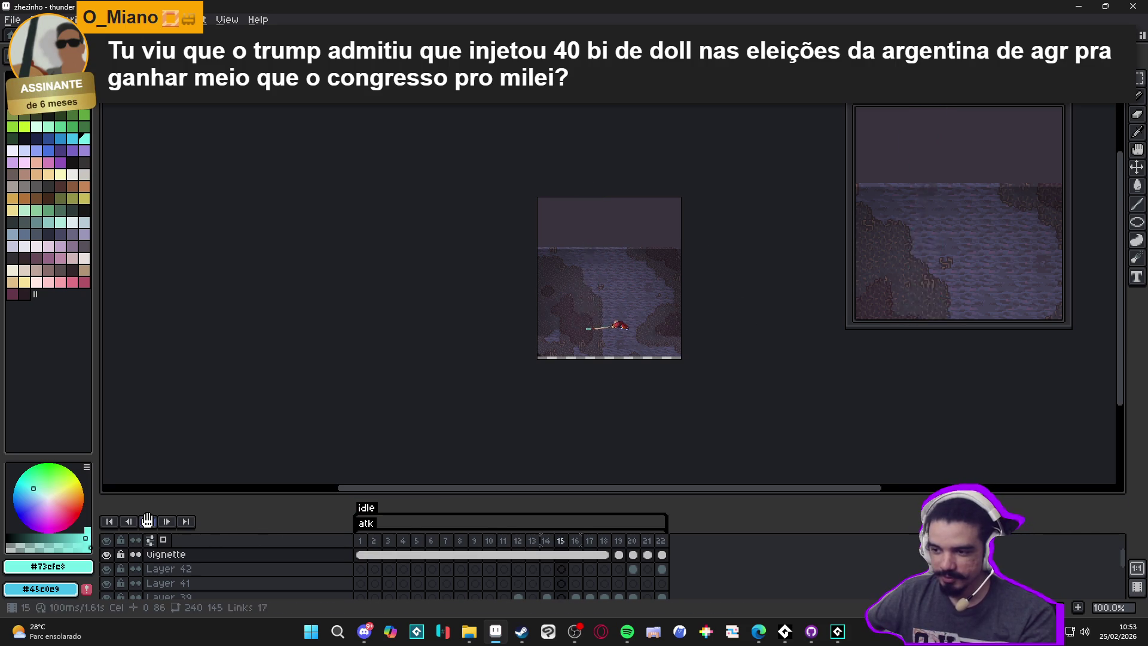
scroll(530, 349, "up", 2)
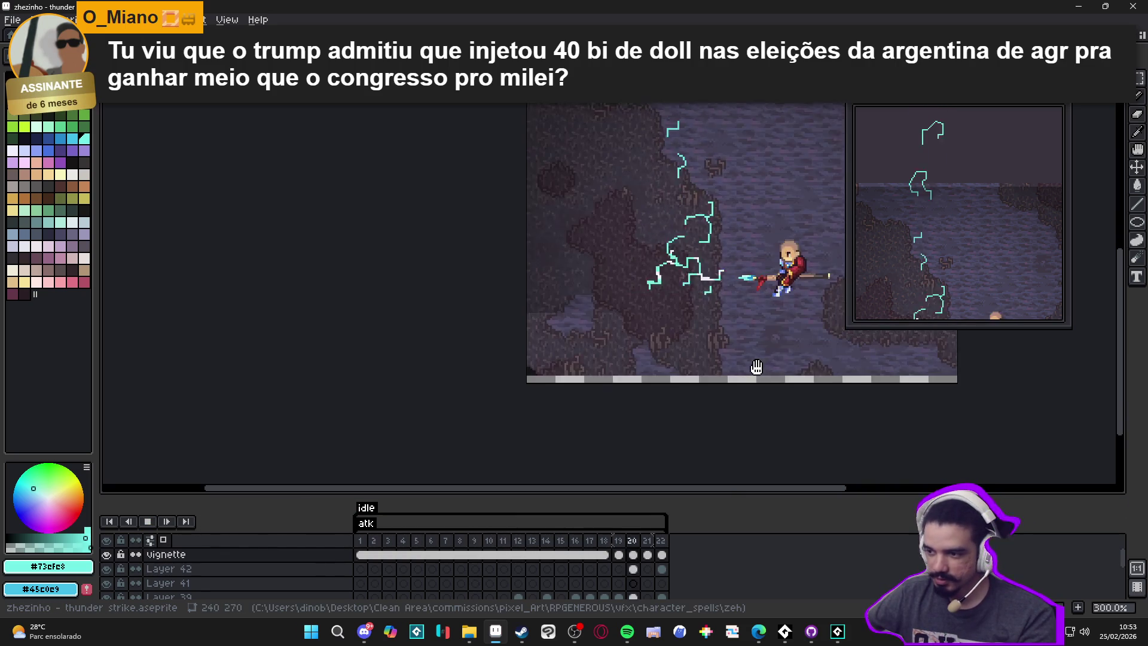
left_click_drag(530, 349, 310, 450)
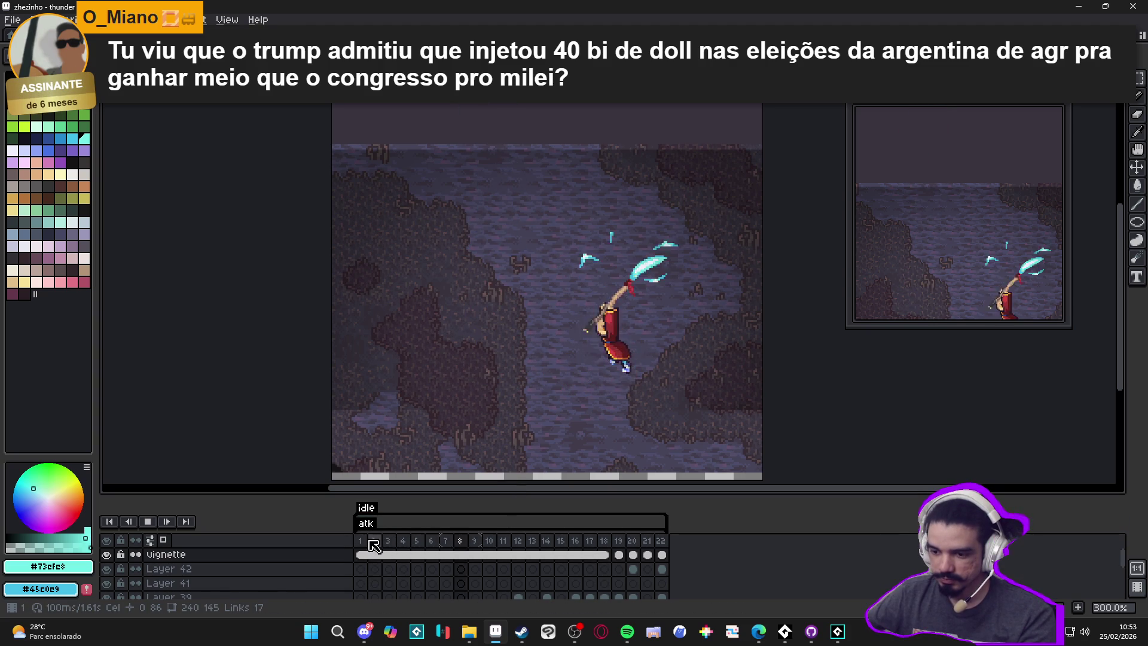
left_click(147, 522)
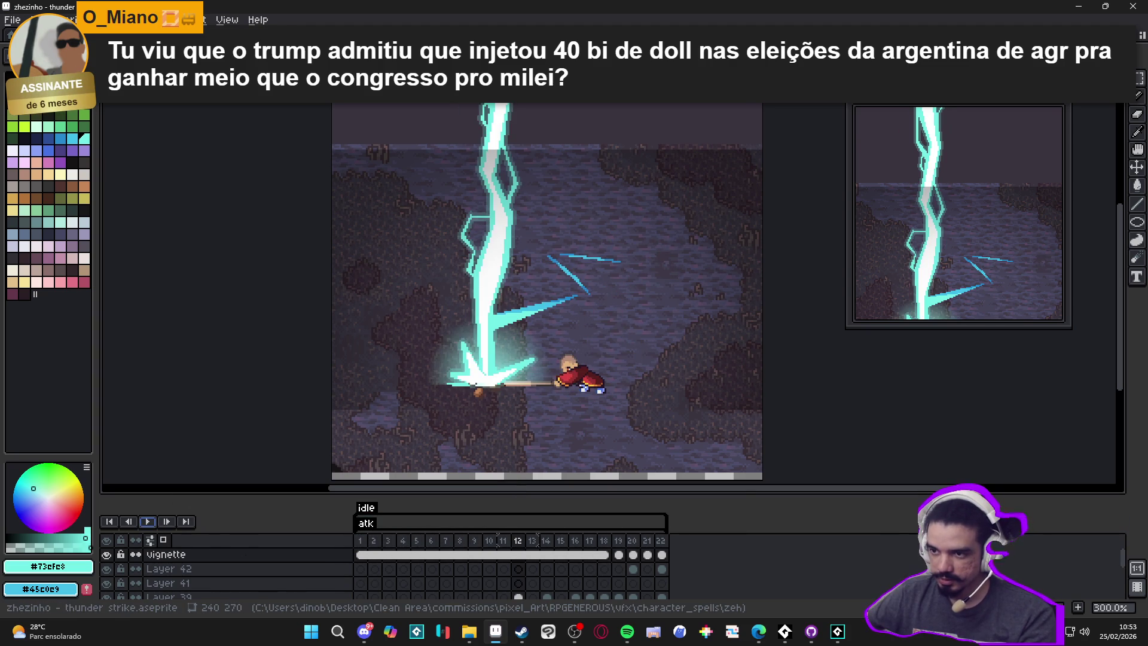
key("ctrl+w")
key("alt+Tab")
double_click(396, 131)
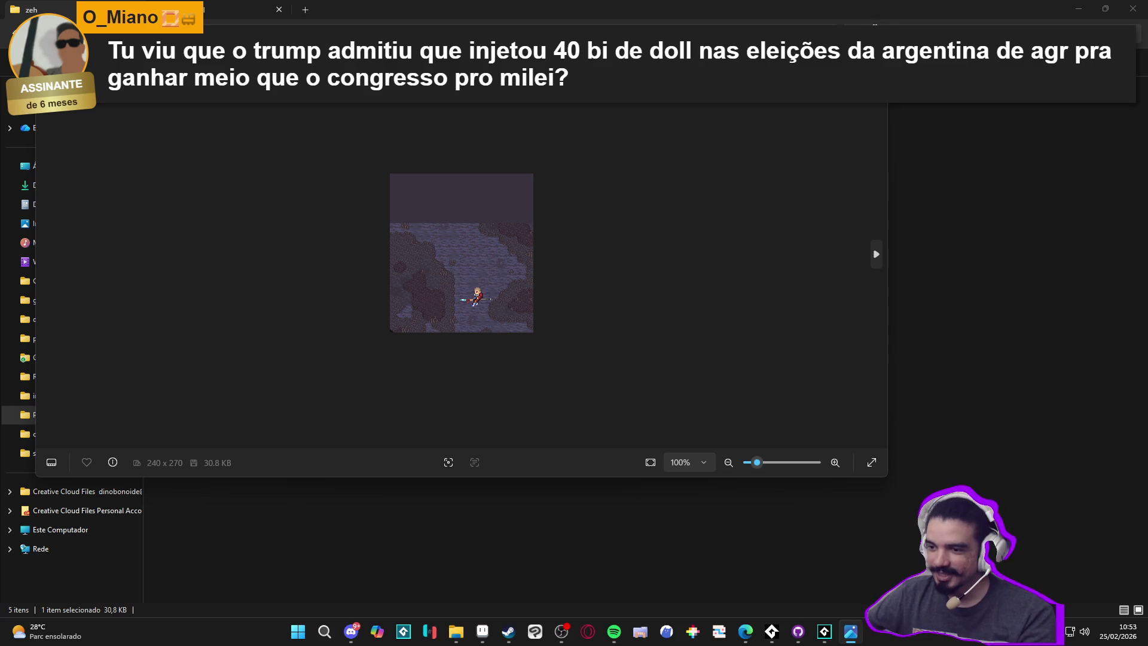
key("Escape")
double_click(559, 123)
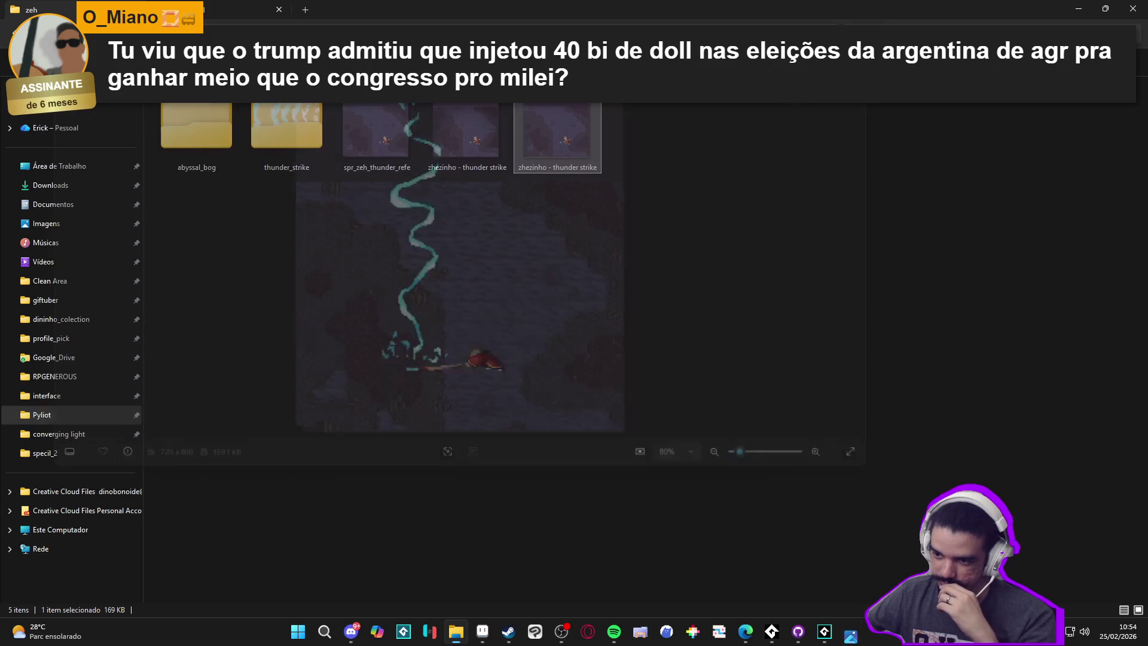
key("Escape")
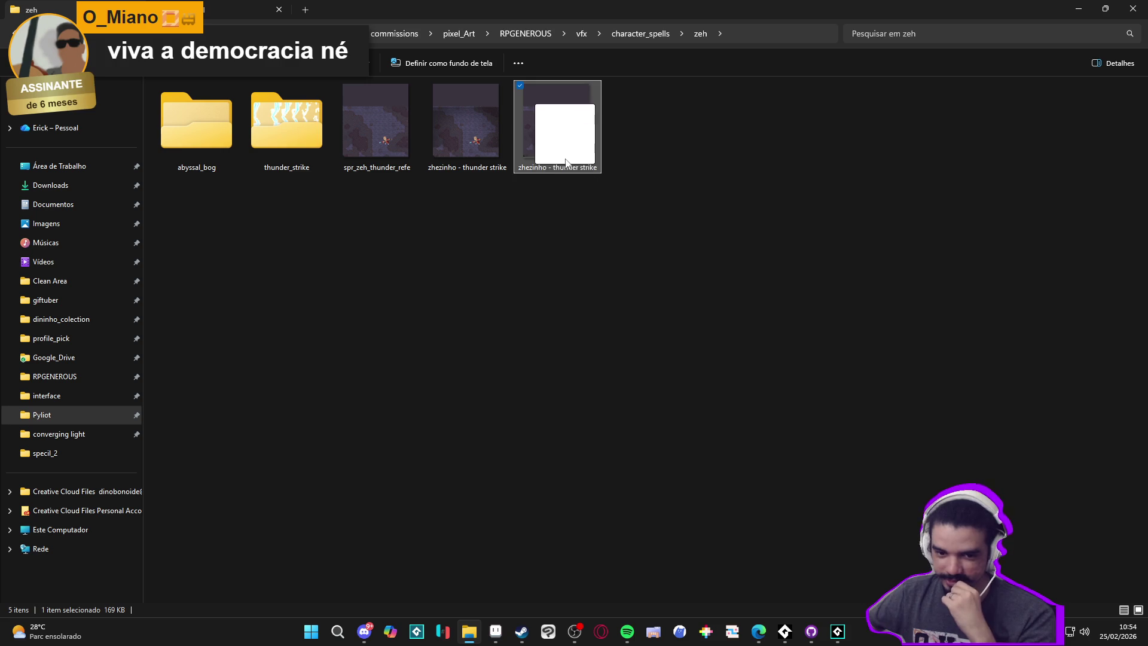
Step: Dock the thunder strike sprite beside converging_light and pan both views
left_click(496, 632)
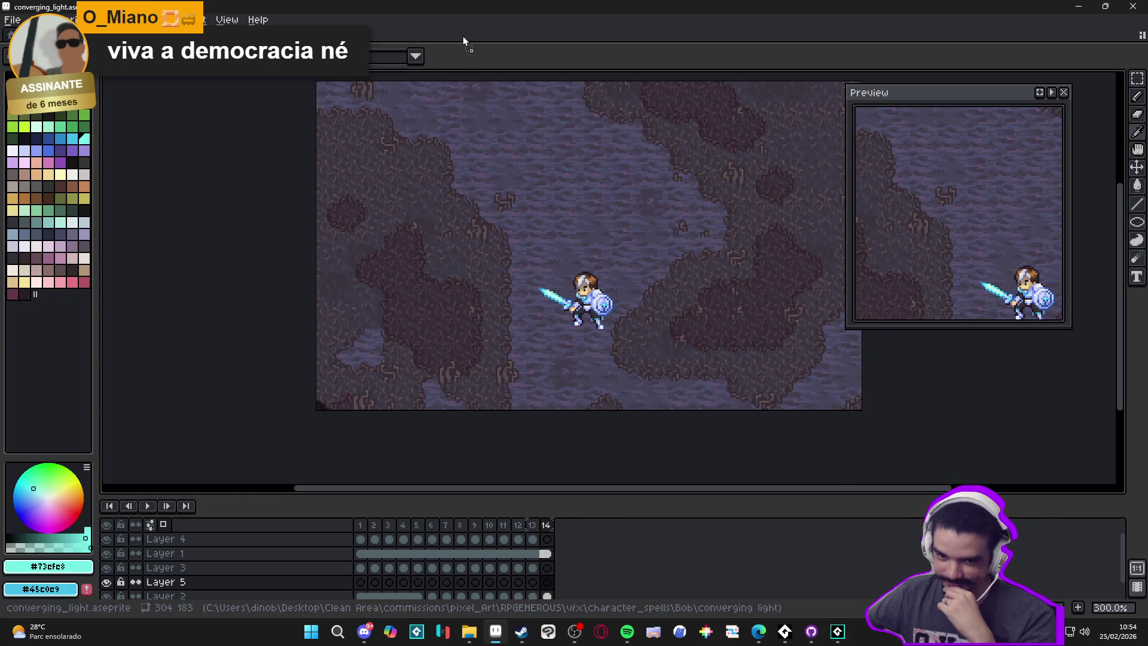
mouse_move(538, 263)
left_mouse_down()
mouse_move(451, 236)
mouse_move(364, 244)
left_mouse_up()
mouse_move(359, 34)
left_mouse_down()
mouse_move(122, 159)
mouse_move(133, 198)
left_mouse_up()
mouse_move(241, 292)
left_mouse_down()
mouse_move(284, 287)
mouse_move(346, 306)
mouse_move(289, 329)
mouse_move(301, 297)
mouse_move(291, 305)
mouse_move(314, 345)
left_mouse_up()
left_click_drag(662, 348, 626, 389)
left_click_drag(416, 407, 387, 407)
left_click(332, 430)
Step: Play the converging_light animation, then switch to luminous_guard centred on the sparkle
scroll(332, 430, "up", 1)
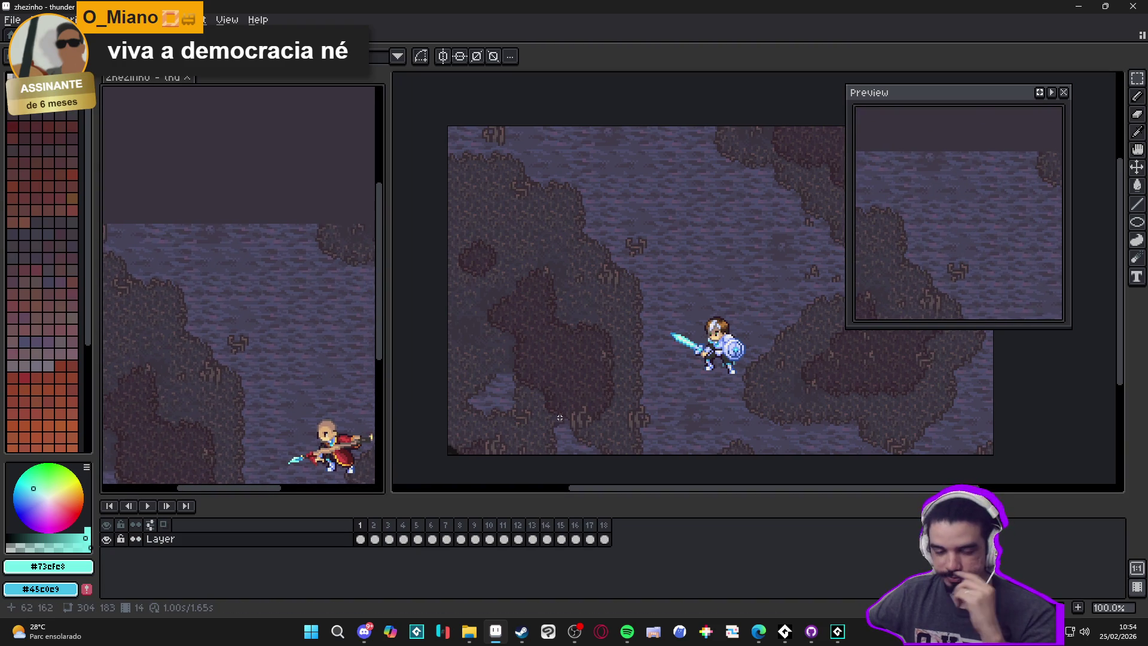
left_click(592, 424)
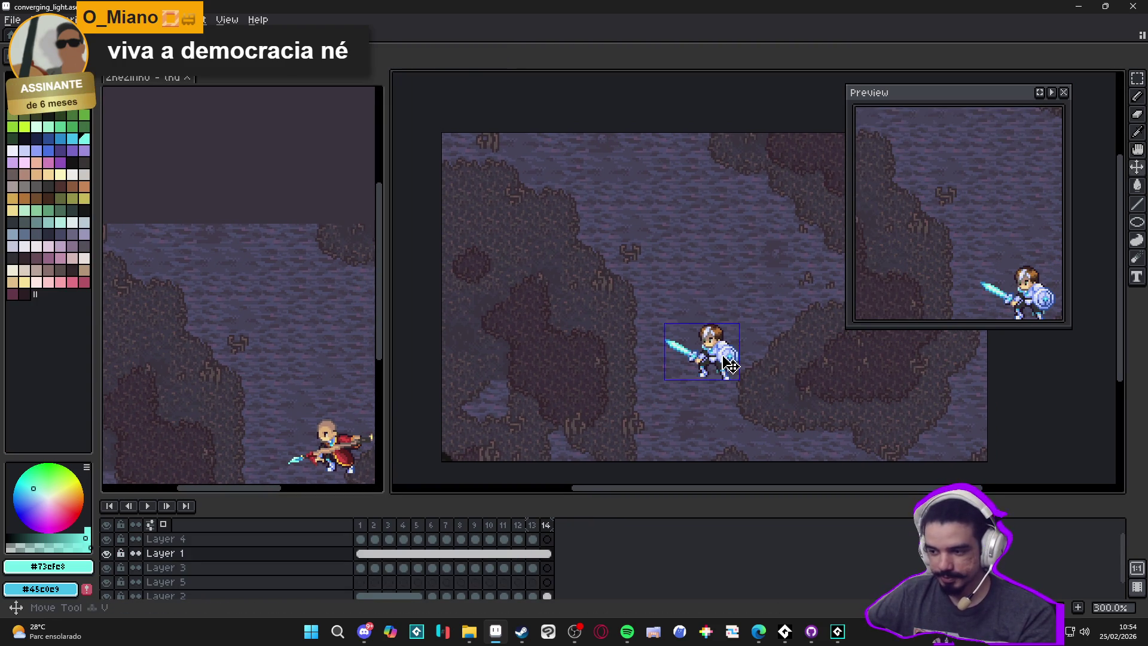
left_click(154, 507)
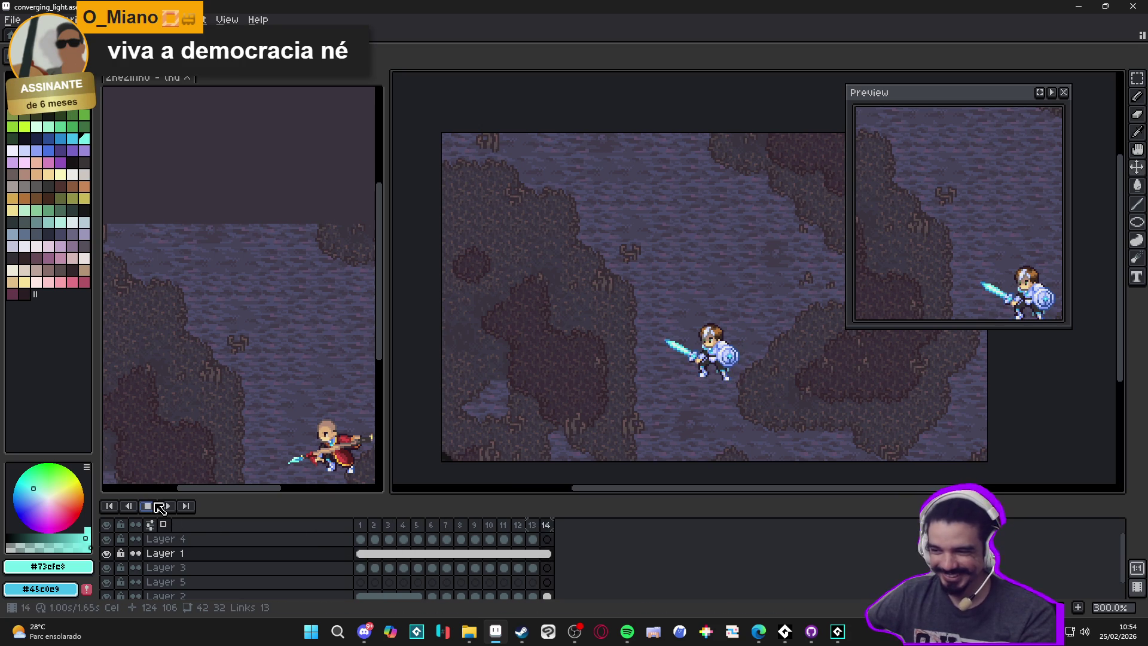
key("ctrl+Tab")
mouse_move(657, 285)
left_mouse_down()
mouse_move(640, 289)
mouse_move(683, 309)
left_mouse_up()
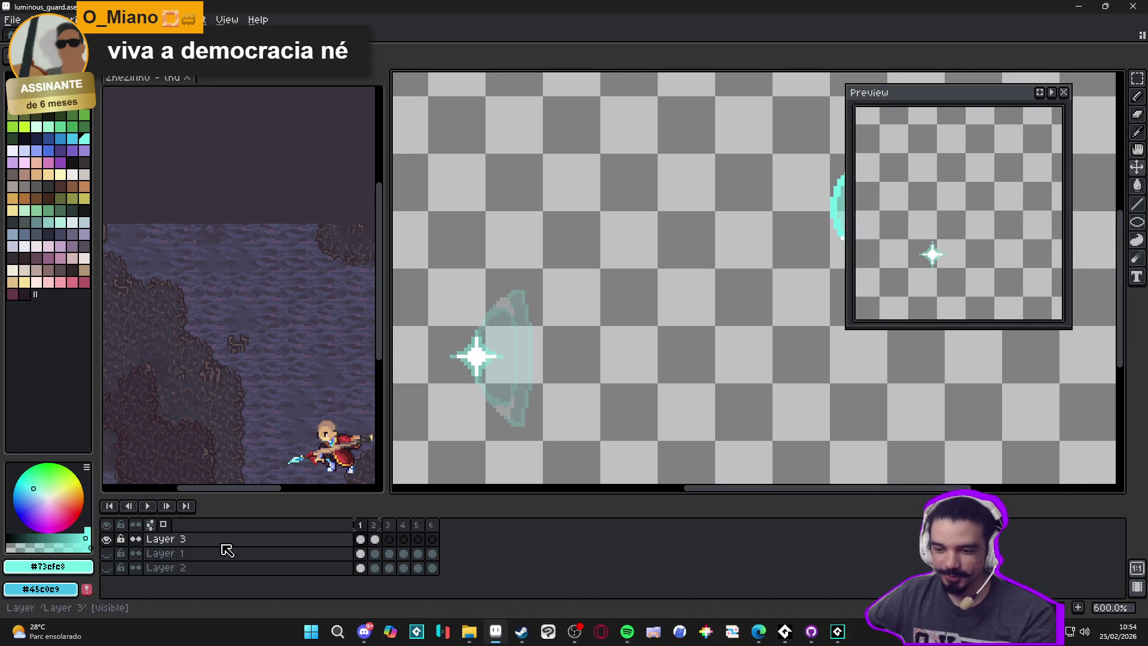
Step: Flip between frame 1's sparkle and frame 2's shield to compare them
left_click(375, 539)
left_click(361, 538)
left_click(376, 525)
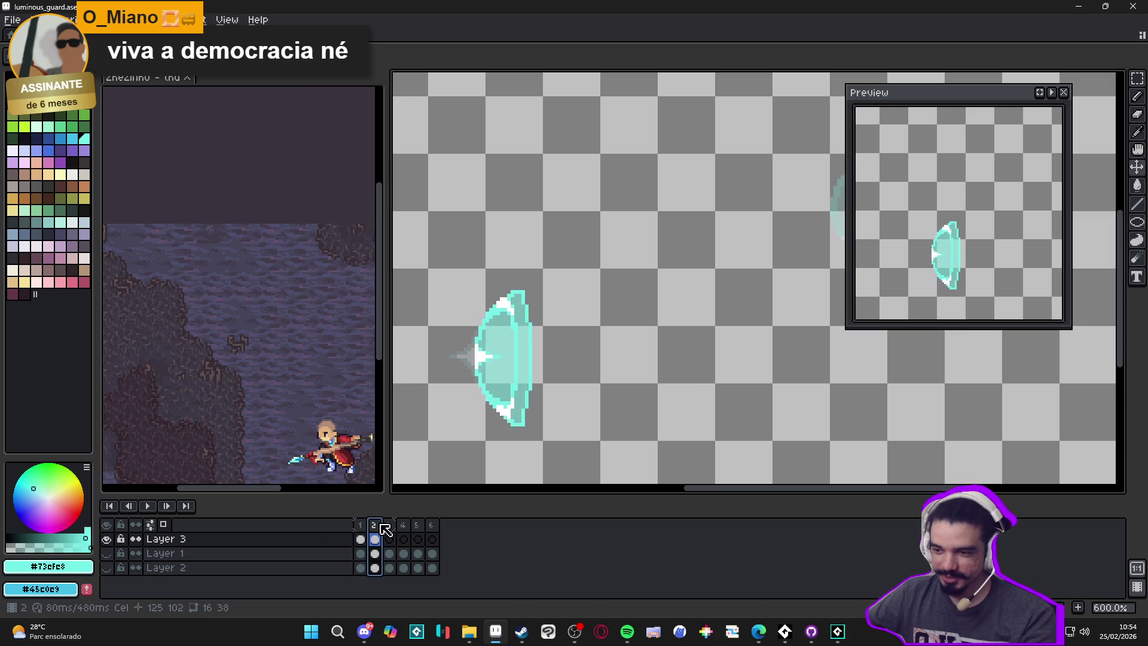
key("Left")
key("Right")
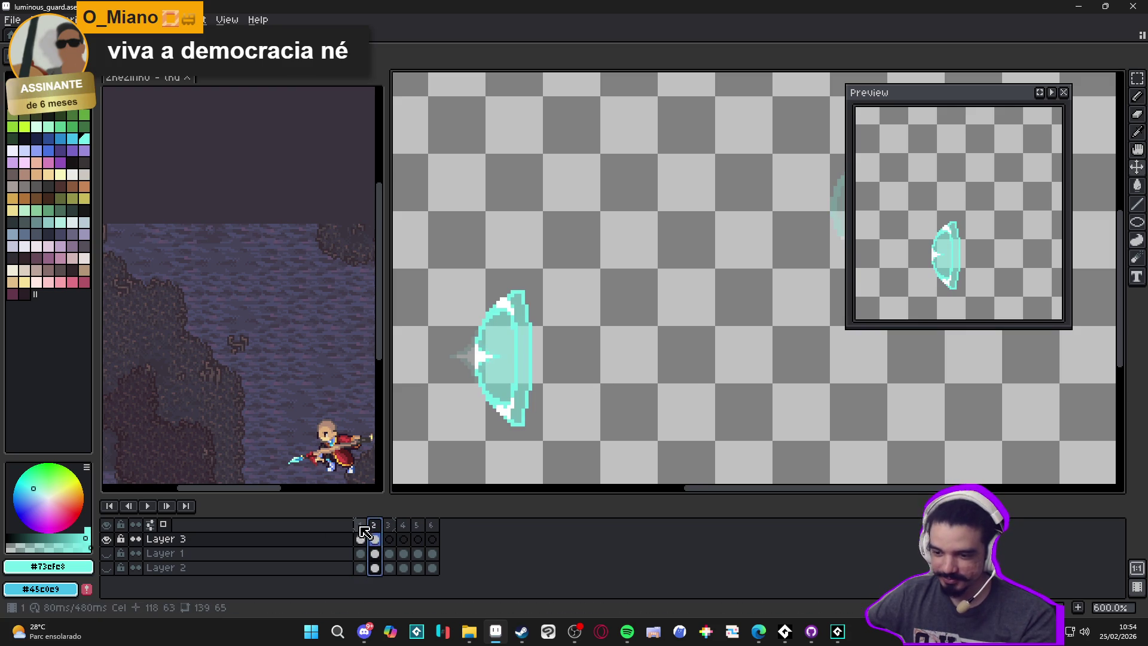
key("Left")
key("Right")
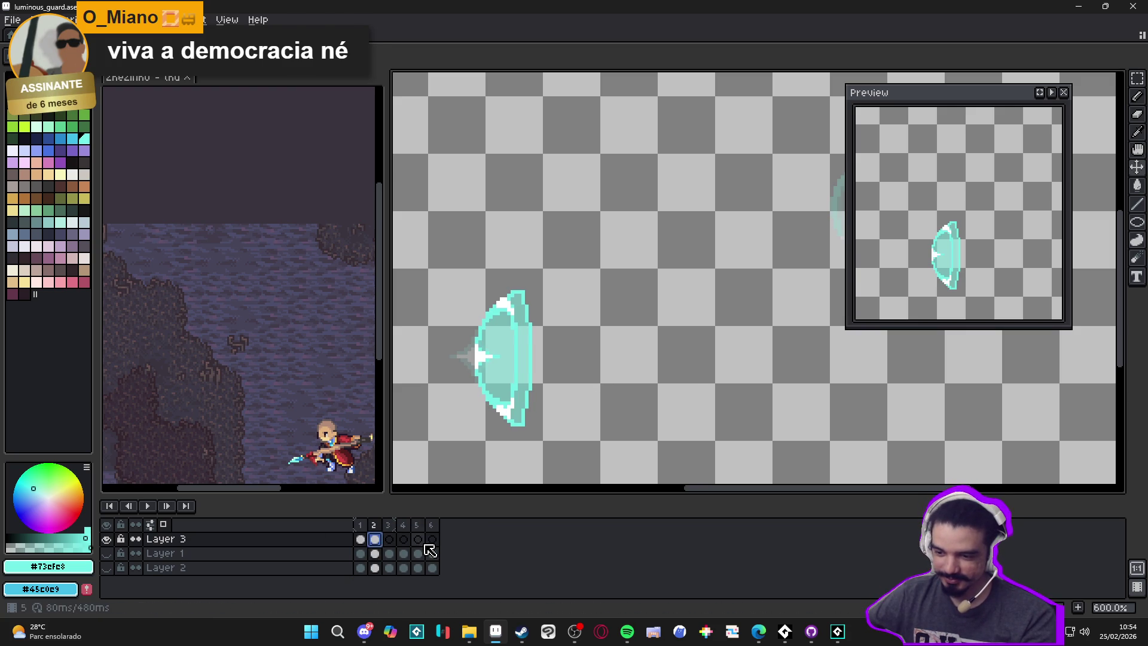
Step: Paste the shield cel into frame 5 of Layer 3 and review the frames
left_click(418, 539)
key("ctrl+v")
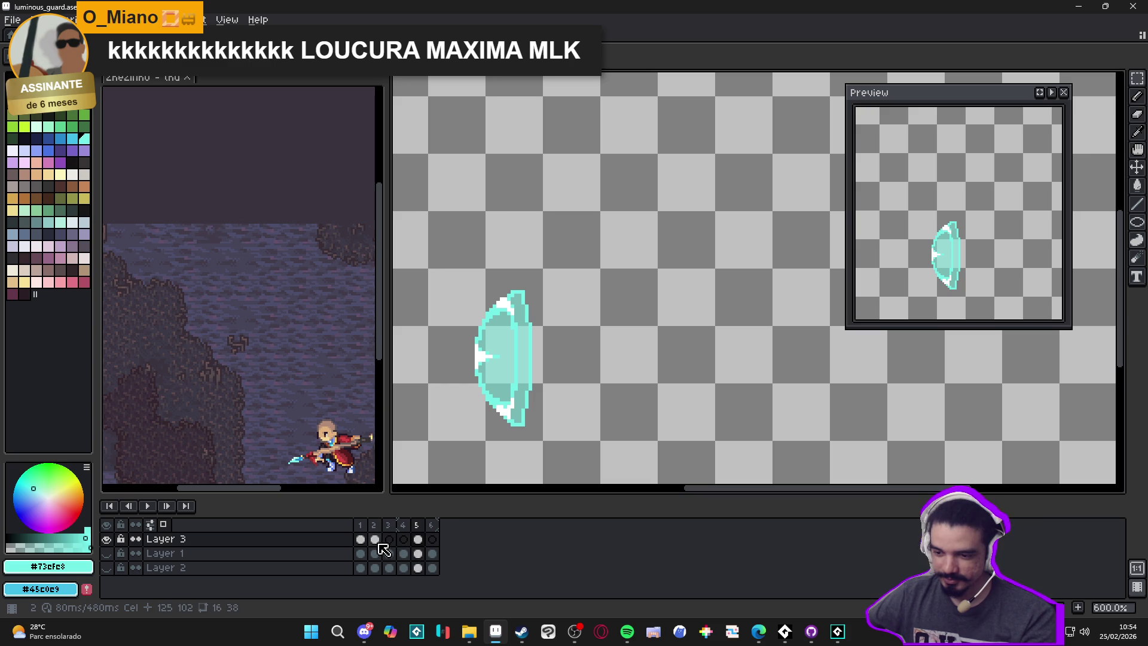
left_click(419, 553)
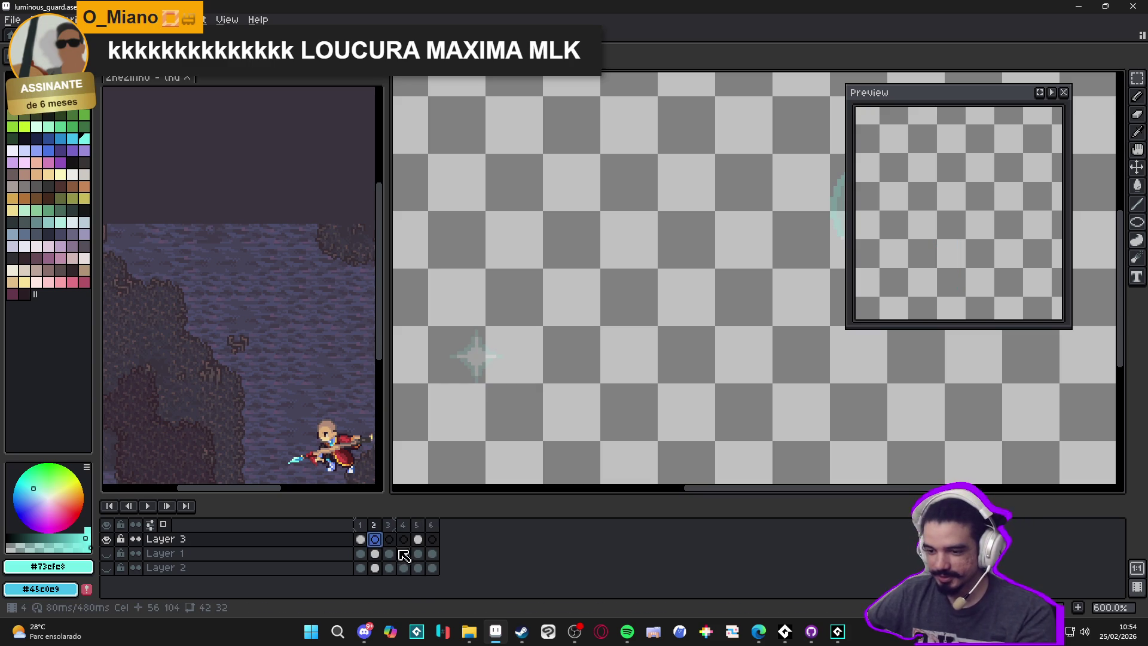
left_click(361, 546)
left_click(375, 544)
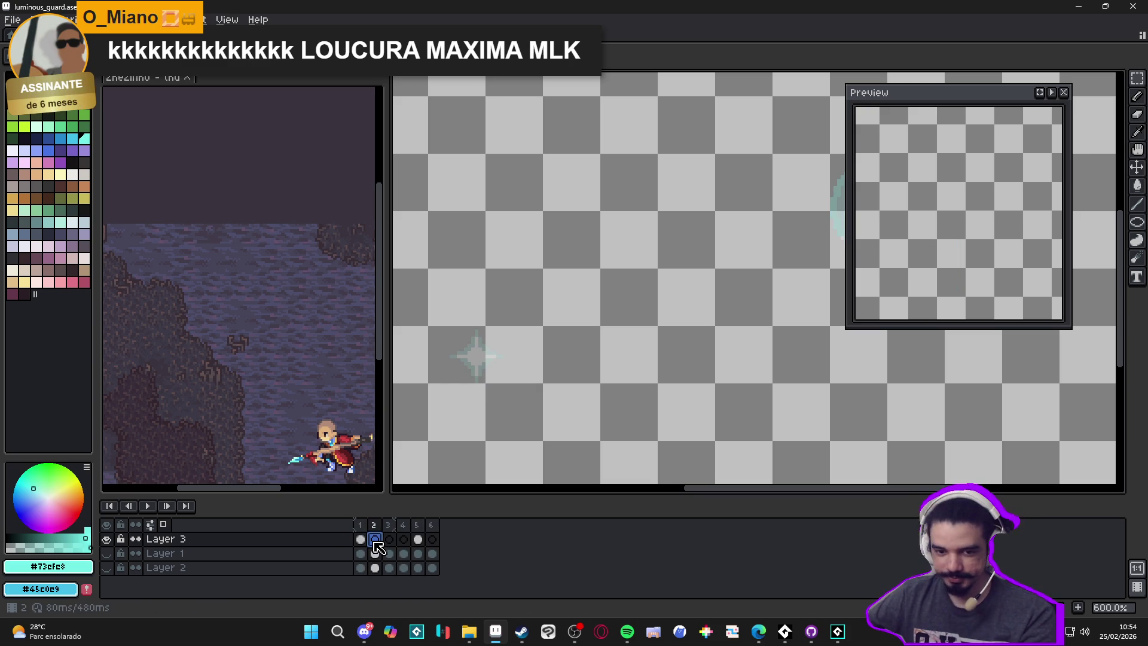
Step: Sample white from the sparkle's centre on frame 1
left_click(361, 539)
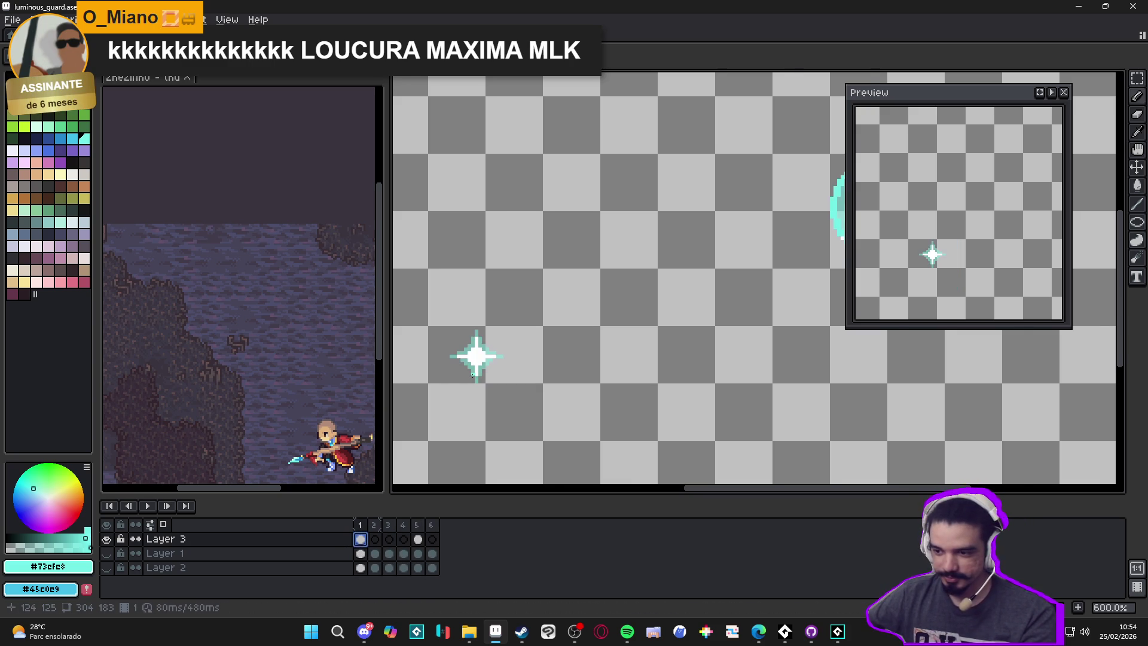
scroll(477, 353, "up", 1)
left_click(476, 353, "alt")
left_click(384, 546)
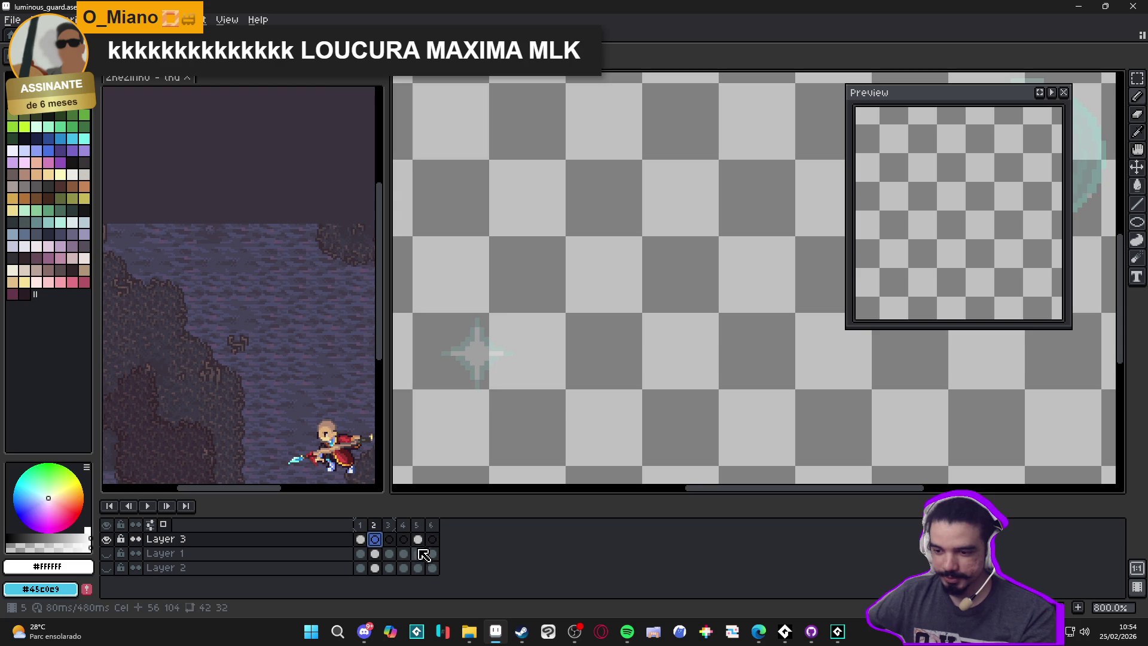
left_click(418, 539)
Step: Step through frames 3, 2 and 1, ending on frame 2's faded shield
left_click(389, 539)
left_click(418, 539)
left_click(374, 539)
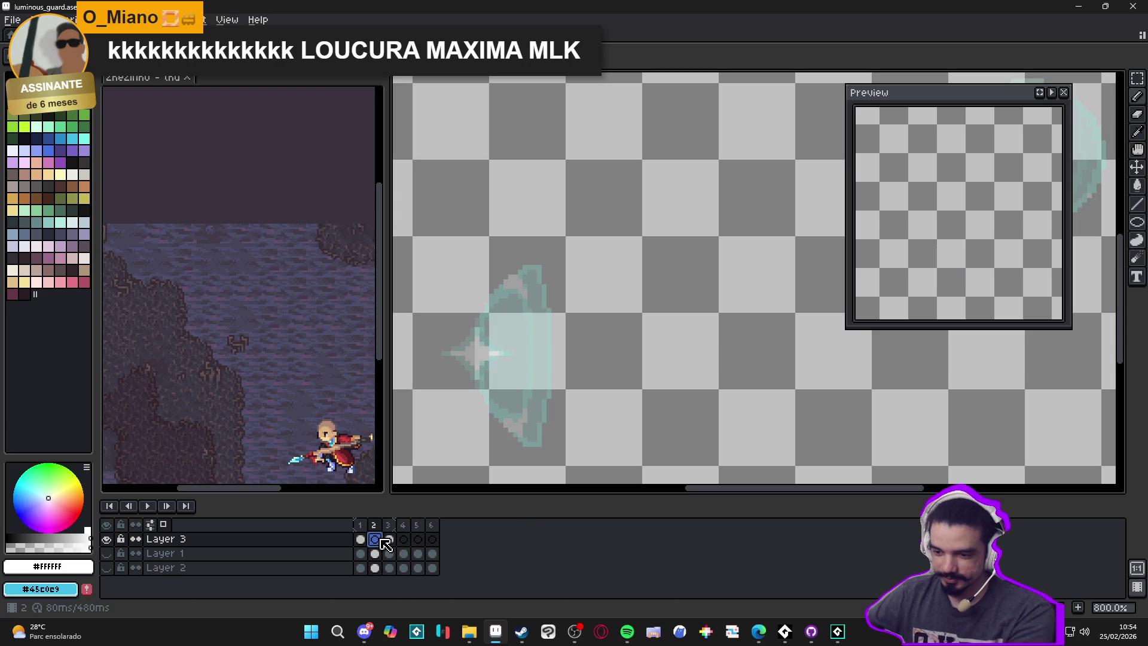
scroll(470, 350, "up", 2)
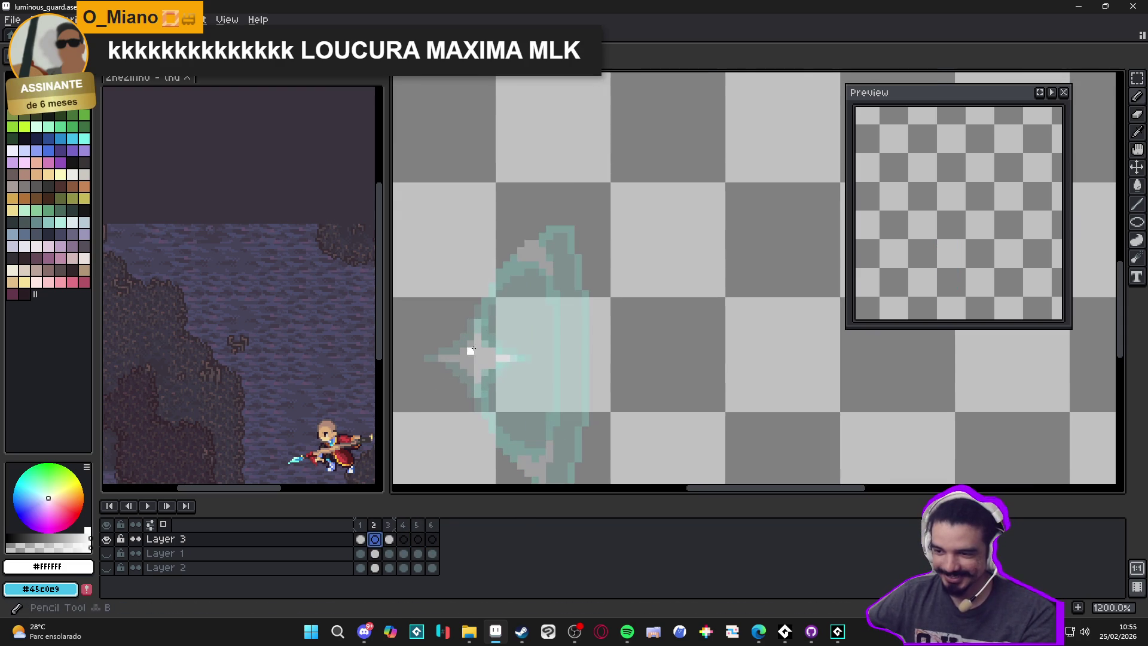
left_click(361, 526)
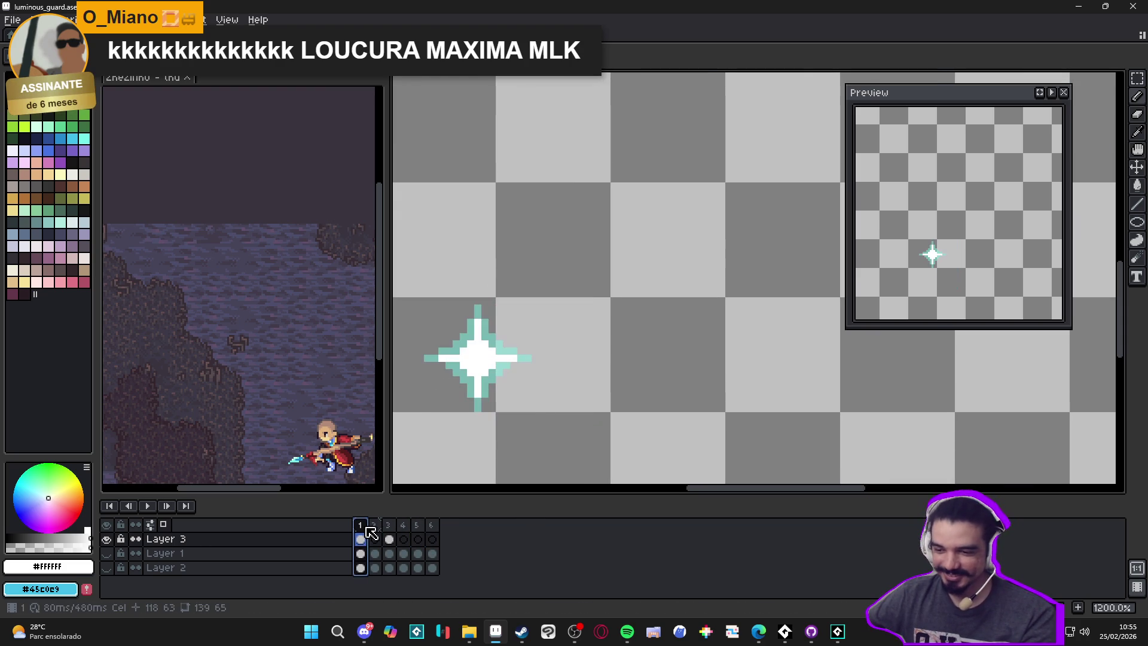
left_click(374, 538)
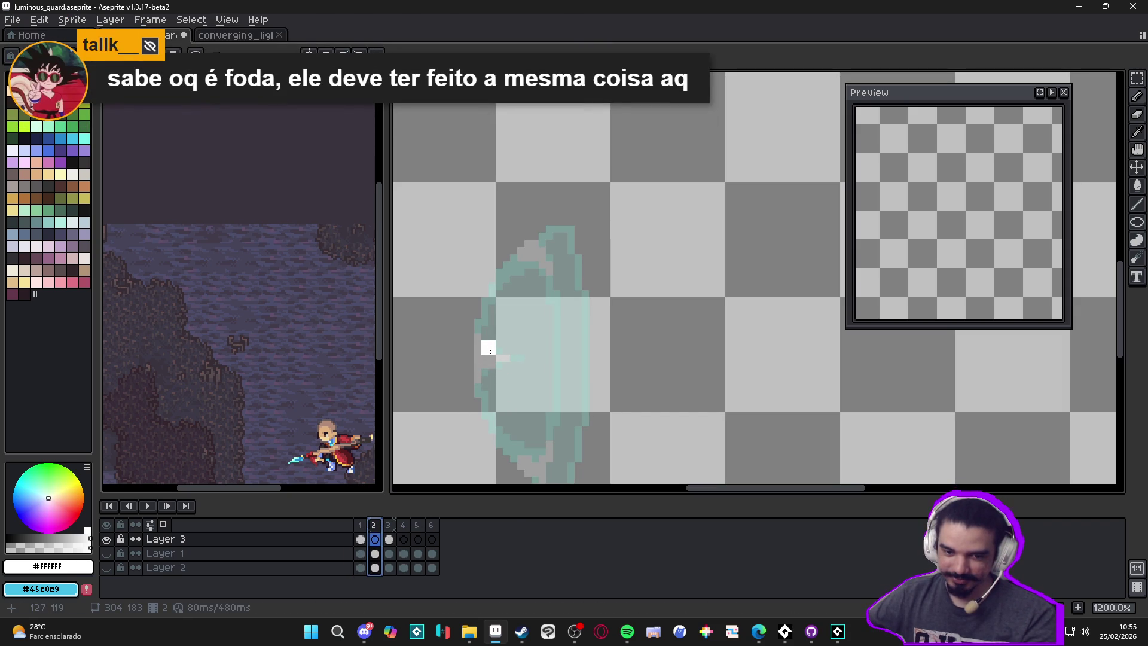
Step: Draw white pencil strokes up the shield's left edge and along the arc's bottom
scroll(483, 355, "left", 2)
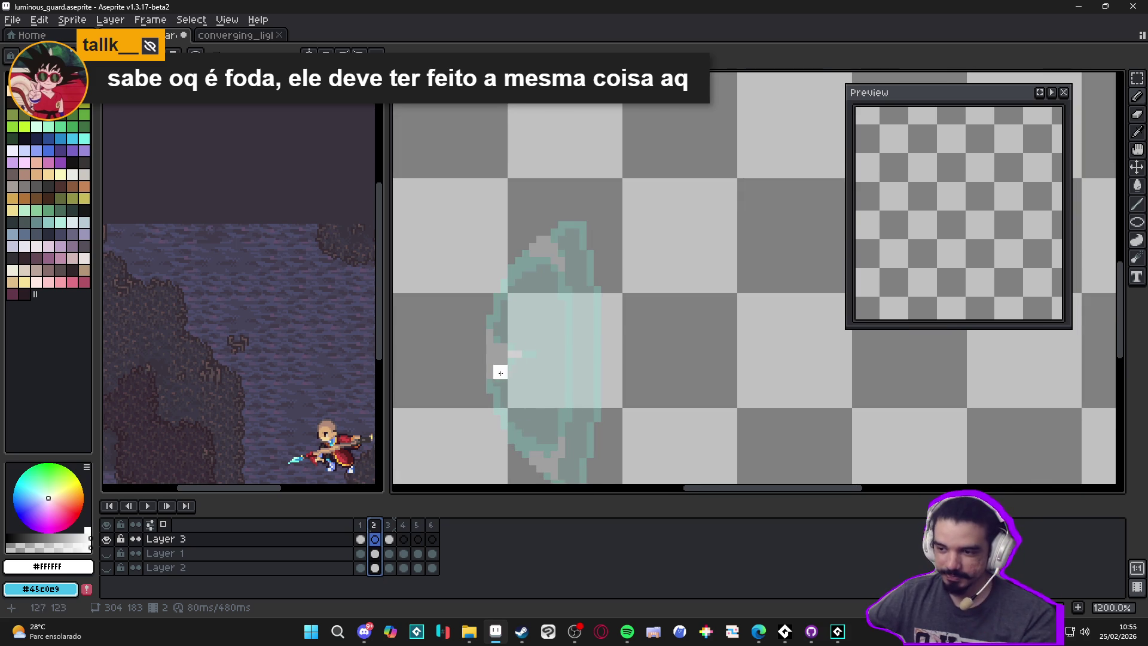
scroll(500, 352, "up", 1)
mouse_move(500, 361)
left_mouse_down()
mouse_move(522, 238)
mouse_move(531, 246)
mouse_move(566, 201)
mouse_move(631, 186)
left_mouse_up()
scroll(598, 227, "down", 5)
scroll(557, 289, "up", 5)
left_click(557, 290)
key("ctrl+z")
mouse_move(521, 306)
left_mouse_down()
mouse_move(522, 341)
mouse_move(571, 415)
mouse_move(560, 416)
mouse_move(557, 371)
left_mouse_up()
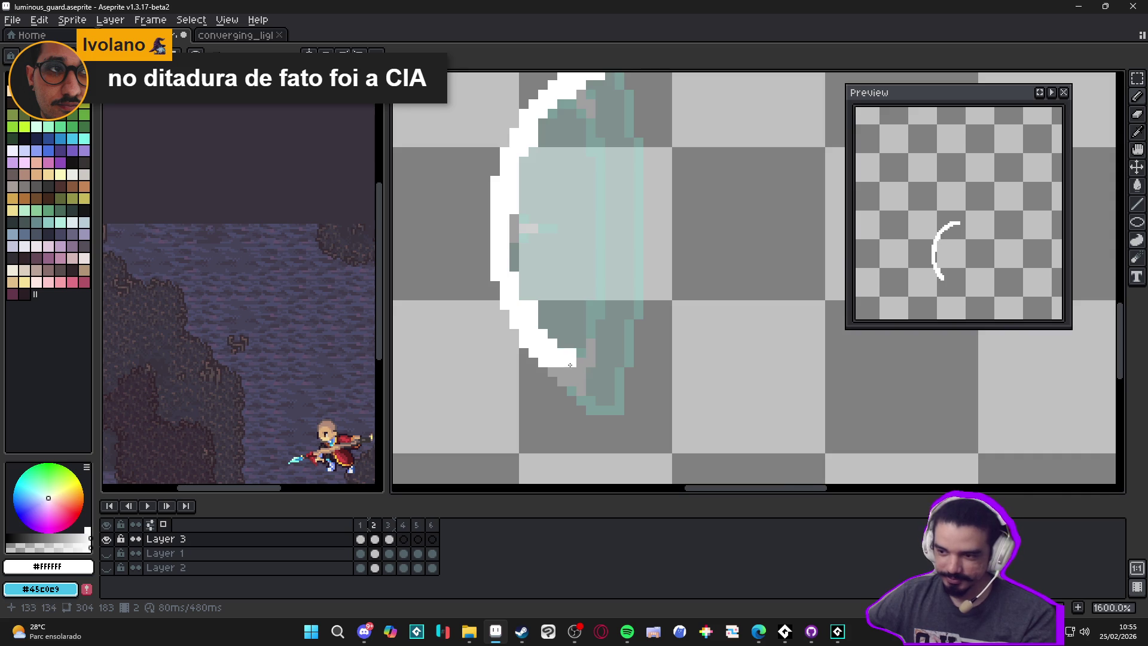
scroll(572, 365, "up", 1)
mouse_move(546, 375)
left_mouse_down()
mouse_move(569, 373)
mouse_move(568, 391)
mouse_move(589, 389)
mouse_move(591, 413)
mouse_move(632, 427)
mouse_move(682, 417)
mouse_move(697, 376)
mouse_move(652, 263)
mouse_move(641, 292)
mouse_move(676, 200)
mouse_move(652, 156)
mouse_move(659, 125)
mouse_move(720, 105)
mouse_move(682, 192)
mouse_move(717, 121)
left_mouse_up()
scroll(649, 427, "down", 1)
Step: Fill the shield outline's teal interior solid white and extend the crescent's top-right tip downward
key("g")
left_click(620, 240)
key("b")
left_click_drag(623, 234, 591, 251)
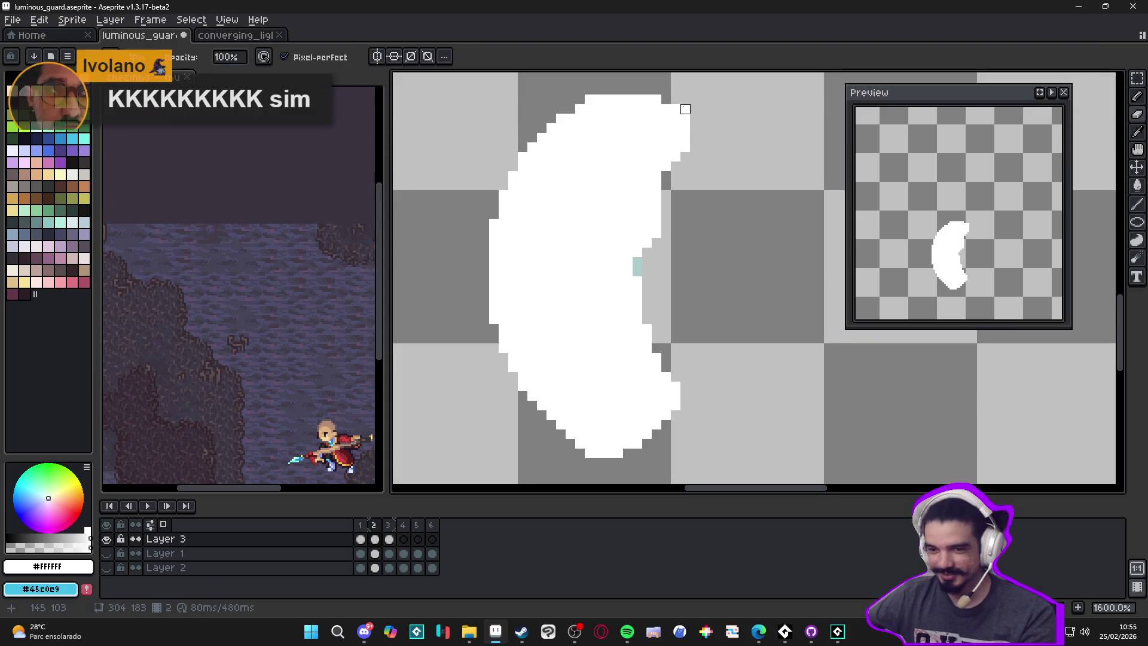
mouse_move(688, 123)
left_mouse_down()
mouse_move(707, 168)
mouse_move(674, 181)
left_mouse_up()
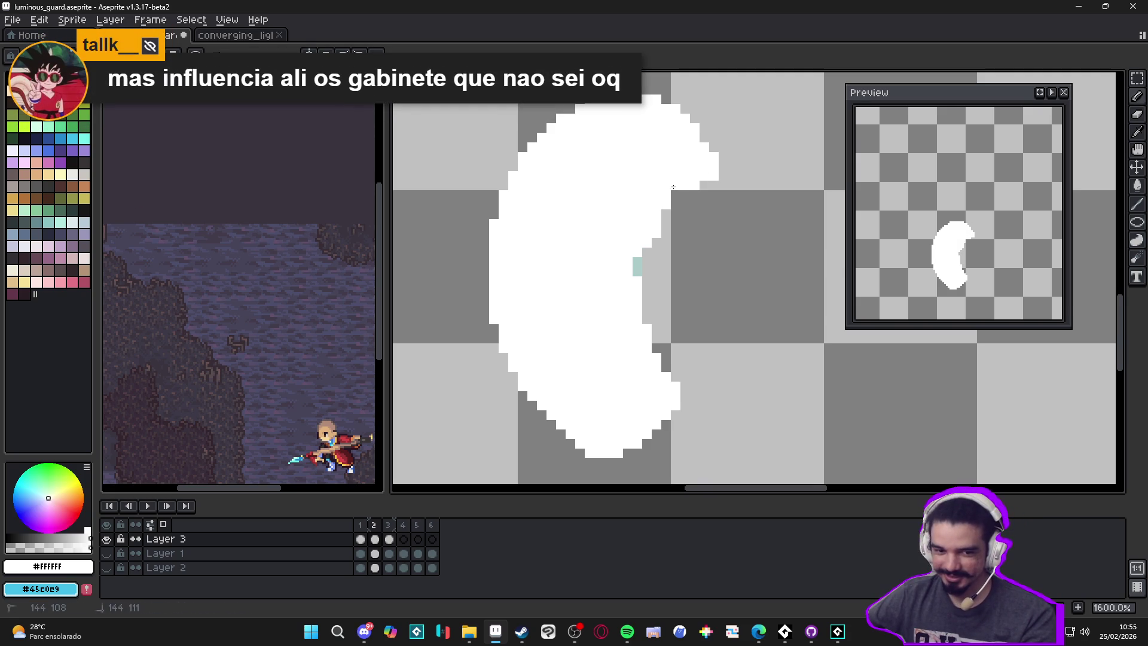
Step: Clean the crescent's right and bottom edges, erasing stray white and whitening grey gaps
key("e")
left_click(661, 209)
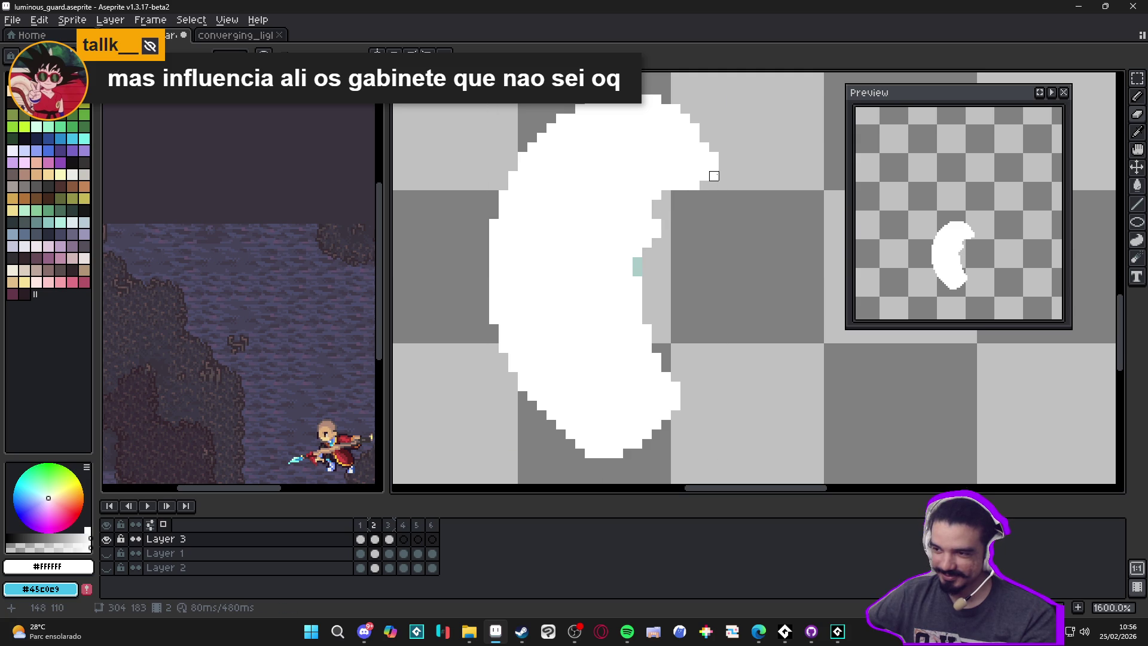
key("b")
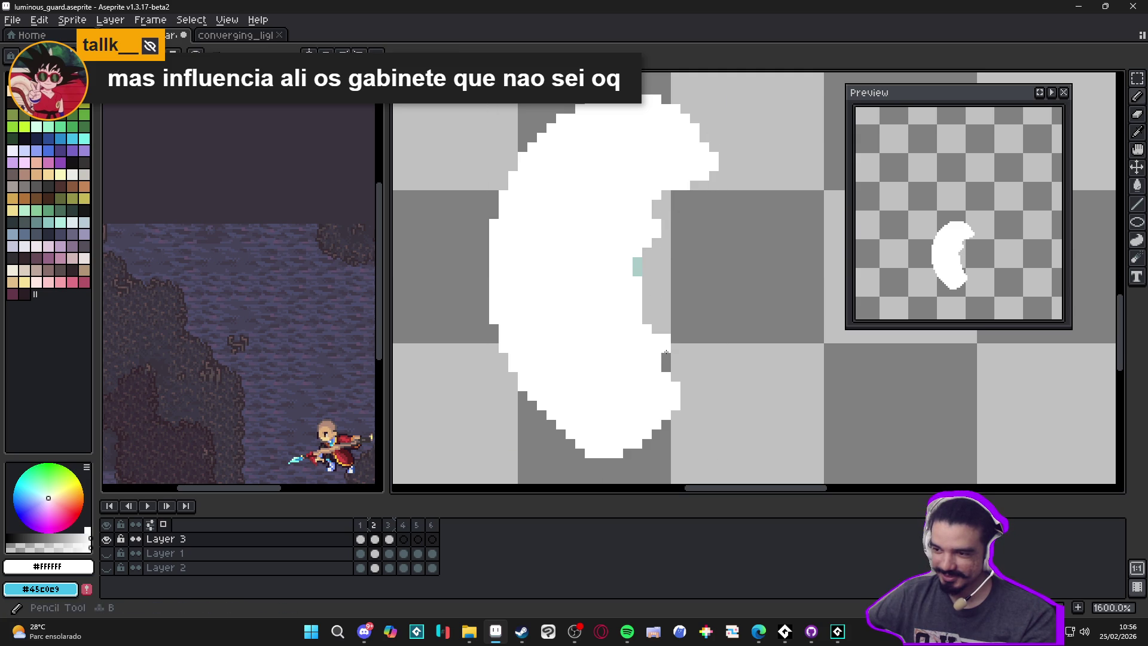
left_click_drag(666, 338, 648, 320)
left_click(656, 309)
key("e")
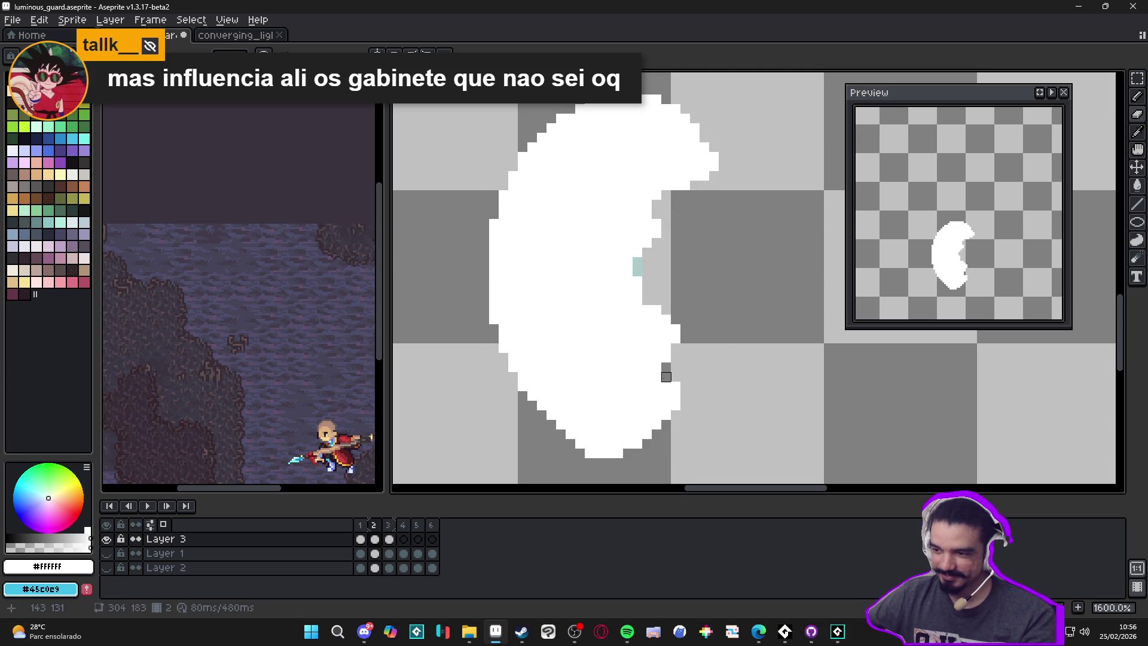
key("b")
left_click(675, 402)
left_click(666, 423)
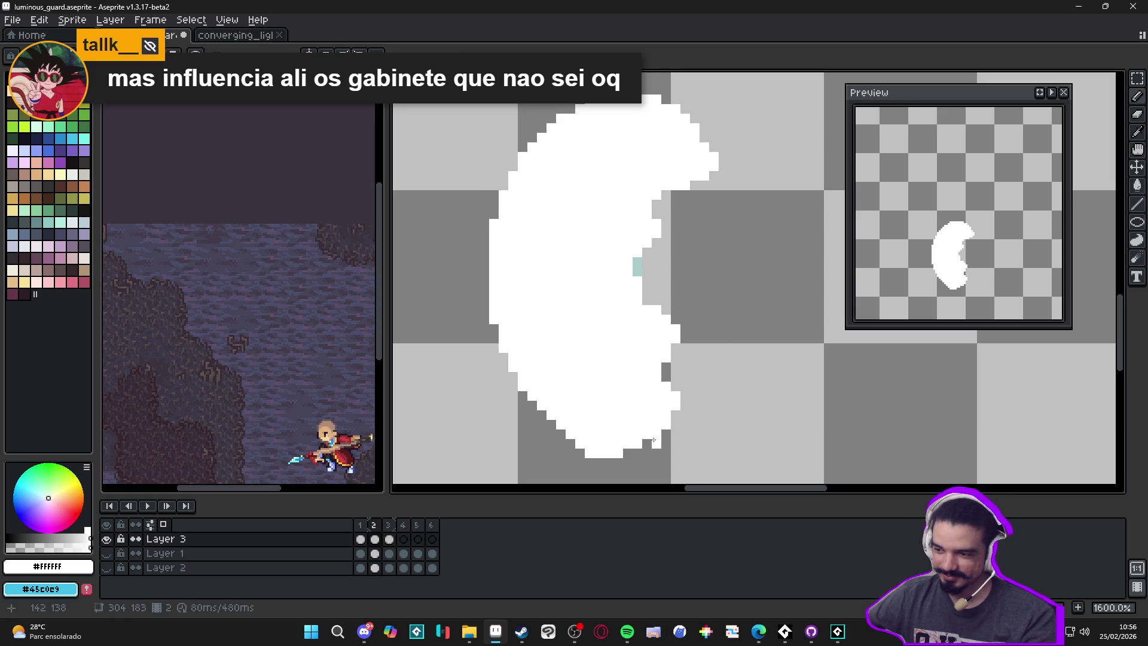
left_click(657, 442)
left_click(628, 453)
Step: Compare against frame 3's sparkle, then return to the white crescent on frame 2
key("e")
scroll(635, 453, "down", 3)
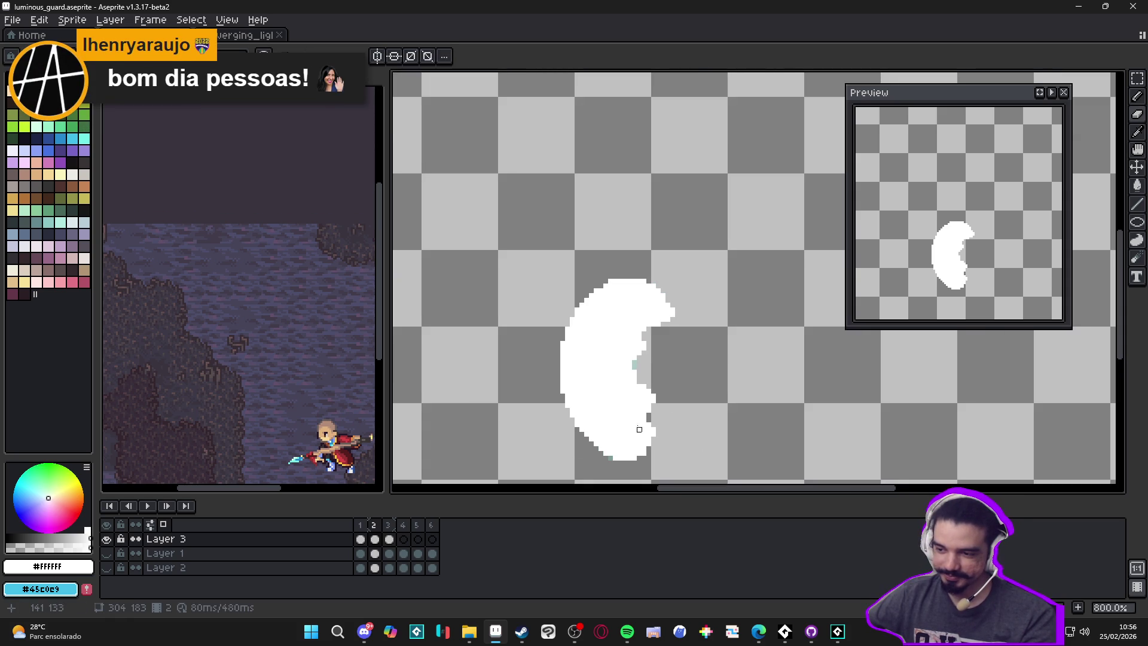
left_click(388, 525)
left_click(373, 525)
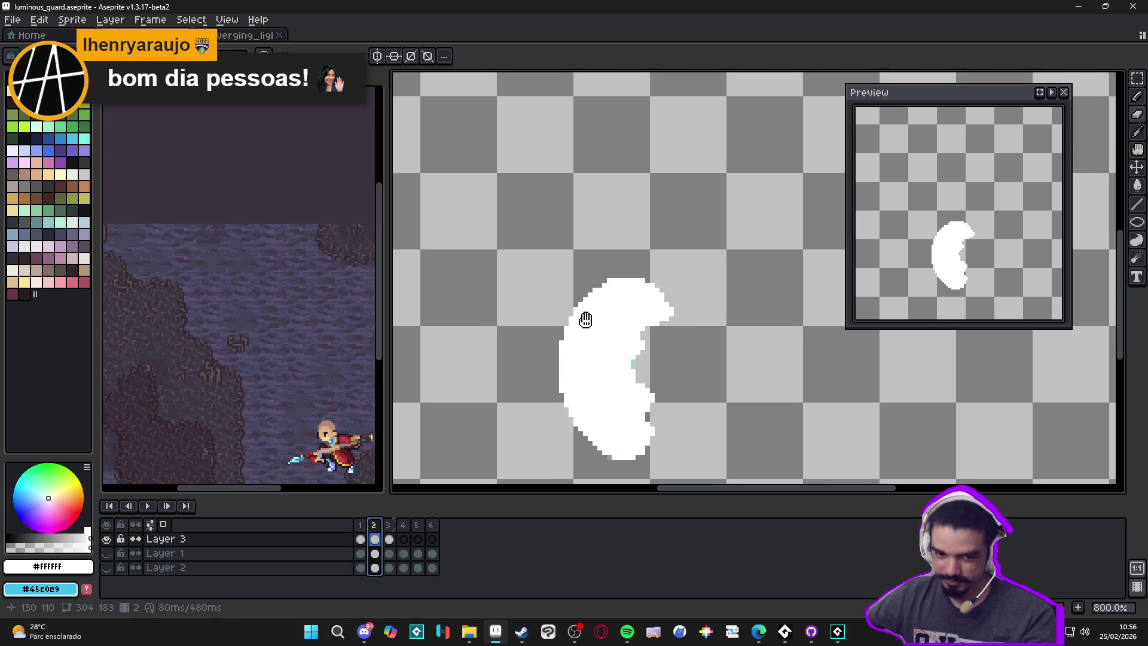
left_click_drag(584, 317, 584, 289)
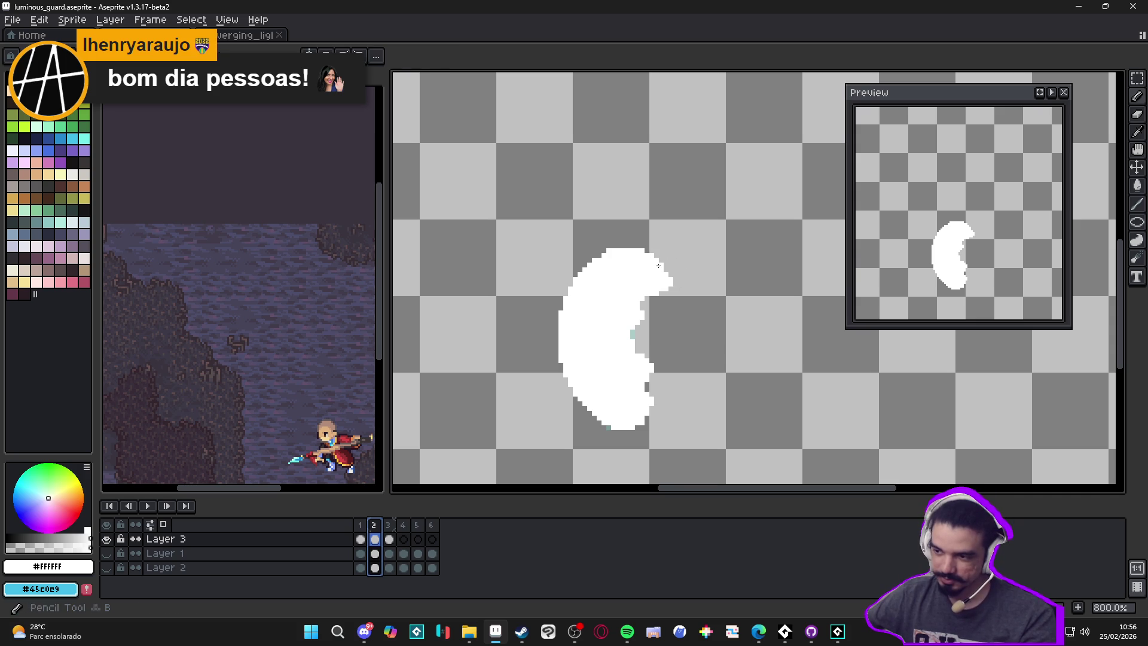
key("ctrl")
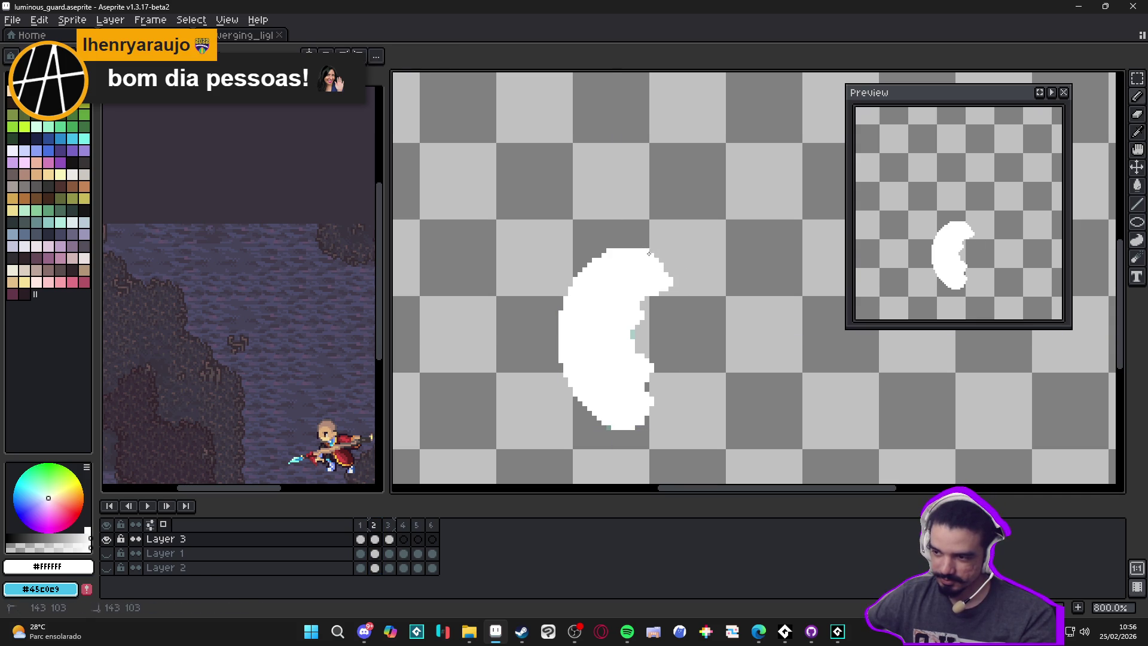
Step: Draw white straight lines outward from the crescent's right edge, including a horizontal line
mouse_move(665, 294)
left_mouse_down()
mouse_move(733, 294)
mouse_move(668, 333)
left_mouse_up()
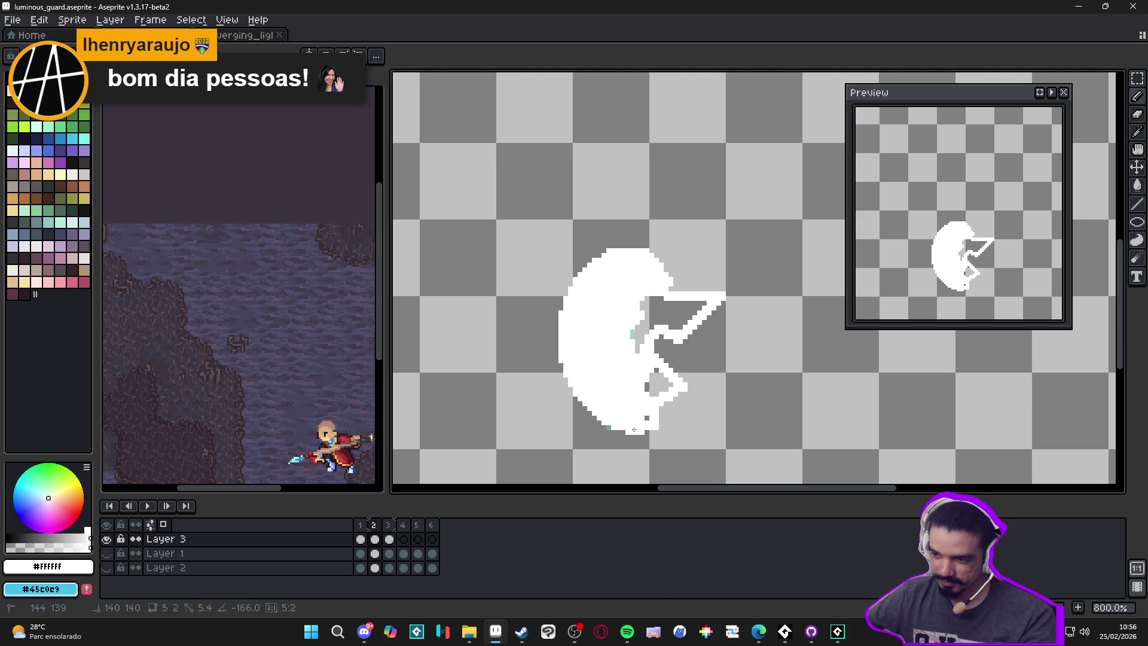
key("b")
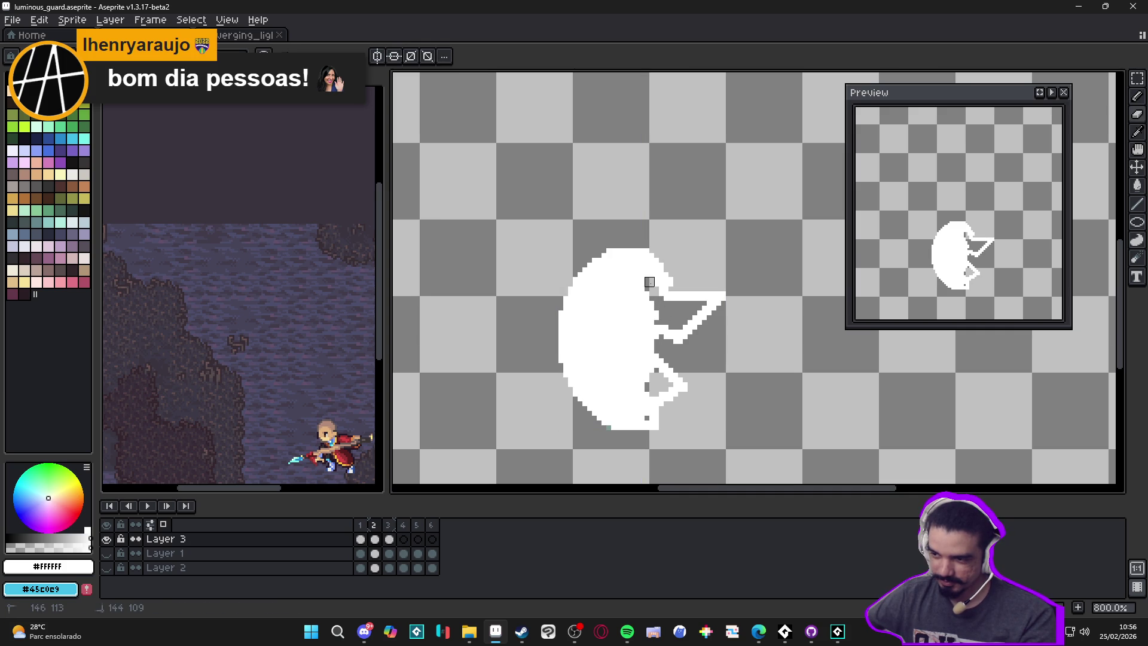
left_click_drag(645, 277, 659, 315)
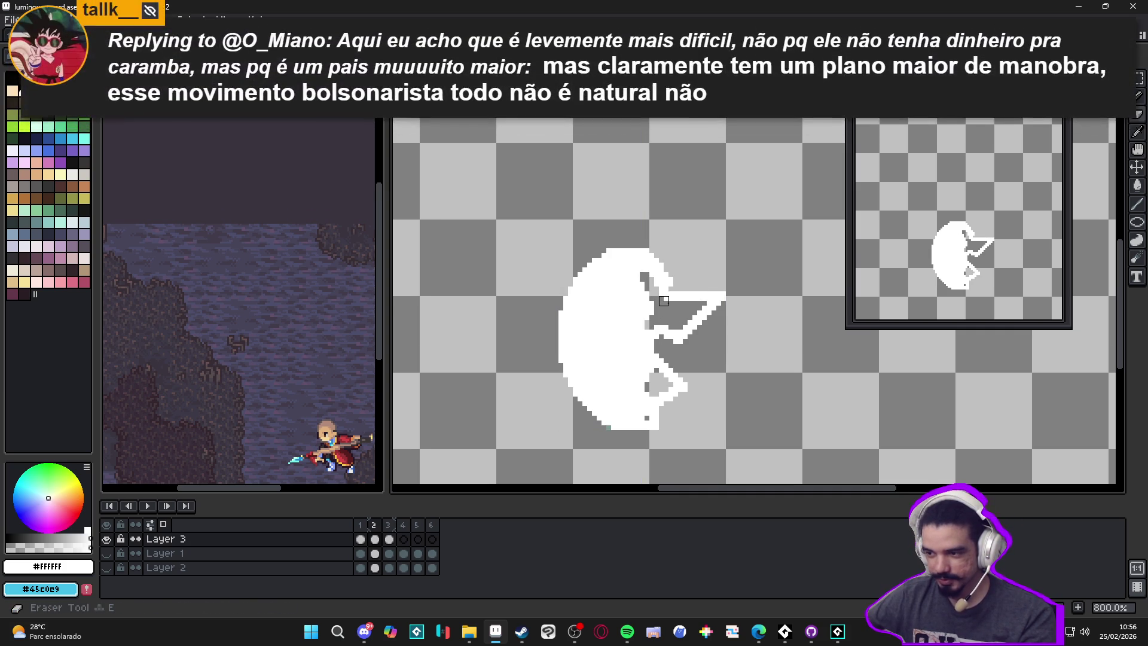
left_click_drag(671, 298, 714, 299)
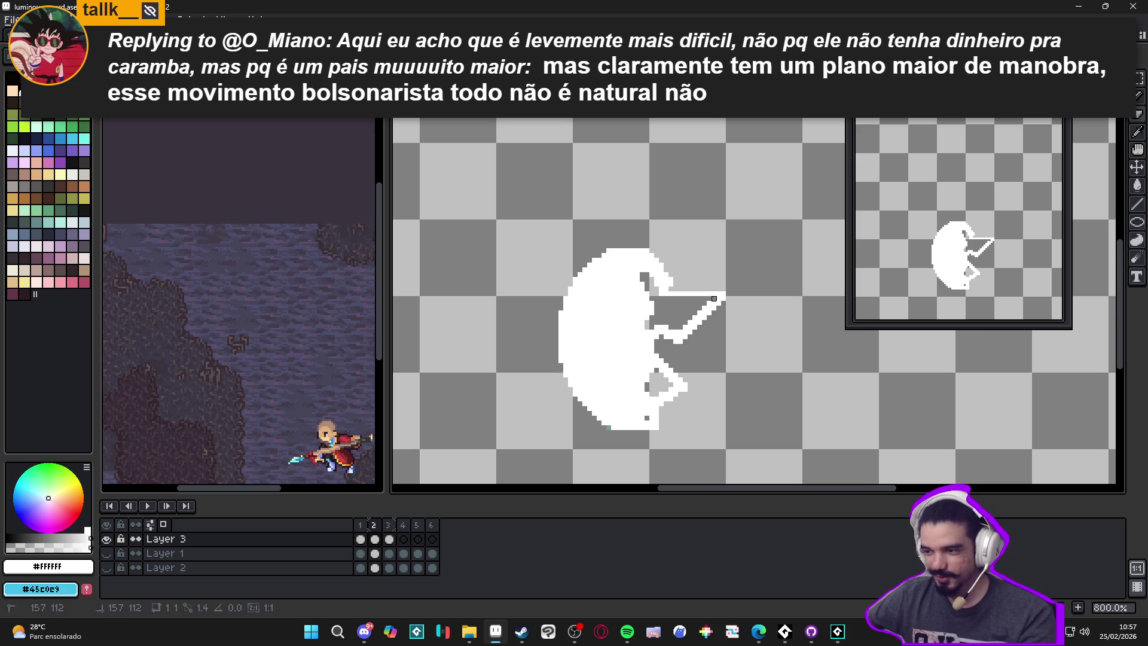
Step: Trim the upper line detail into a thin angular hook and cancel the unfinished bottom line
key("e")
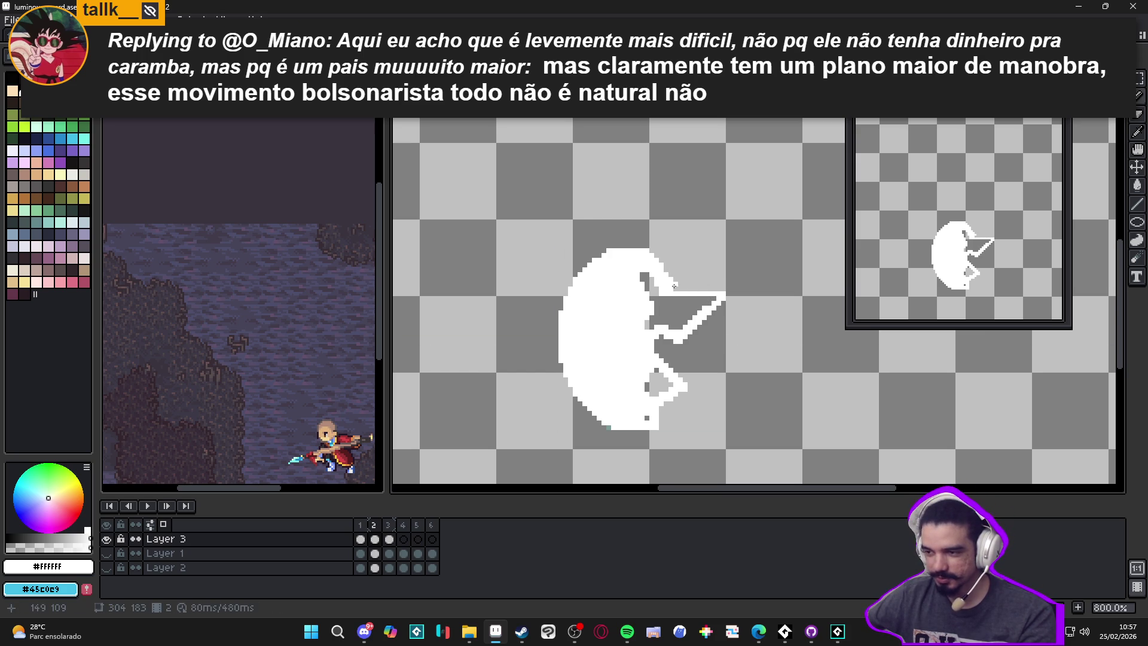
left_click_drag(667, 268, 686, 288)
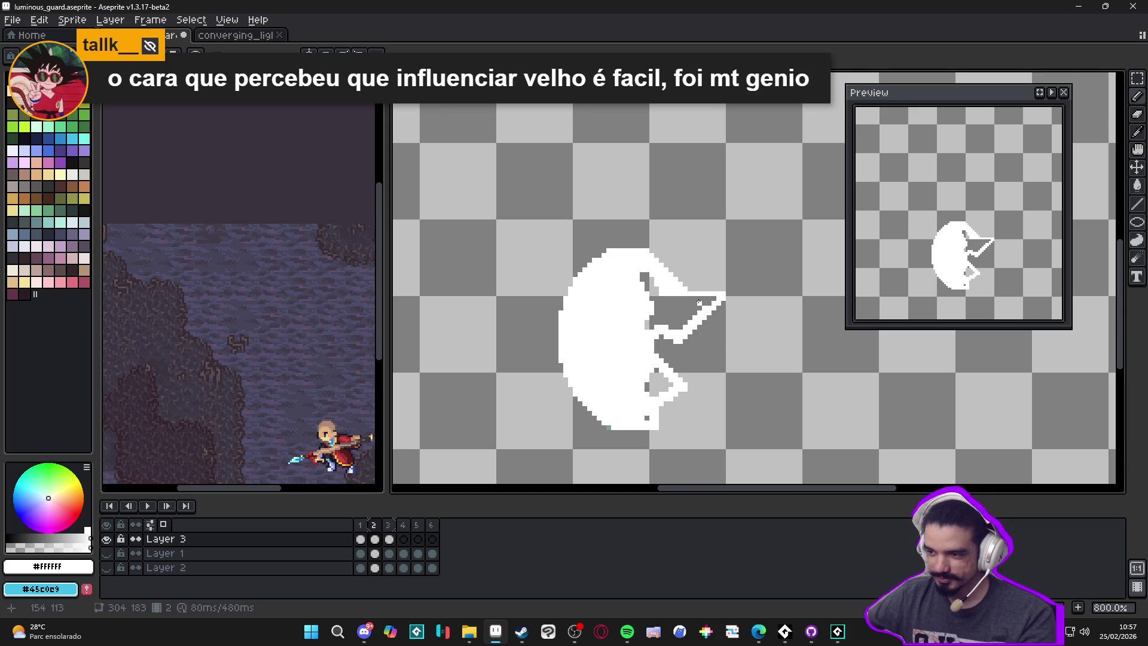
mouse_move(686, 333)
left_mouse_down()
mouse_move(671, 345)
mouse_move(663, 331)
left_mouse_up()
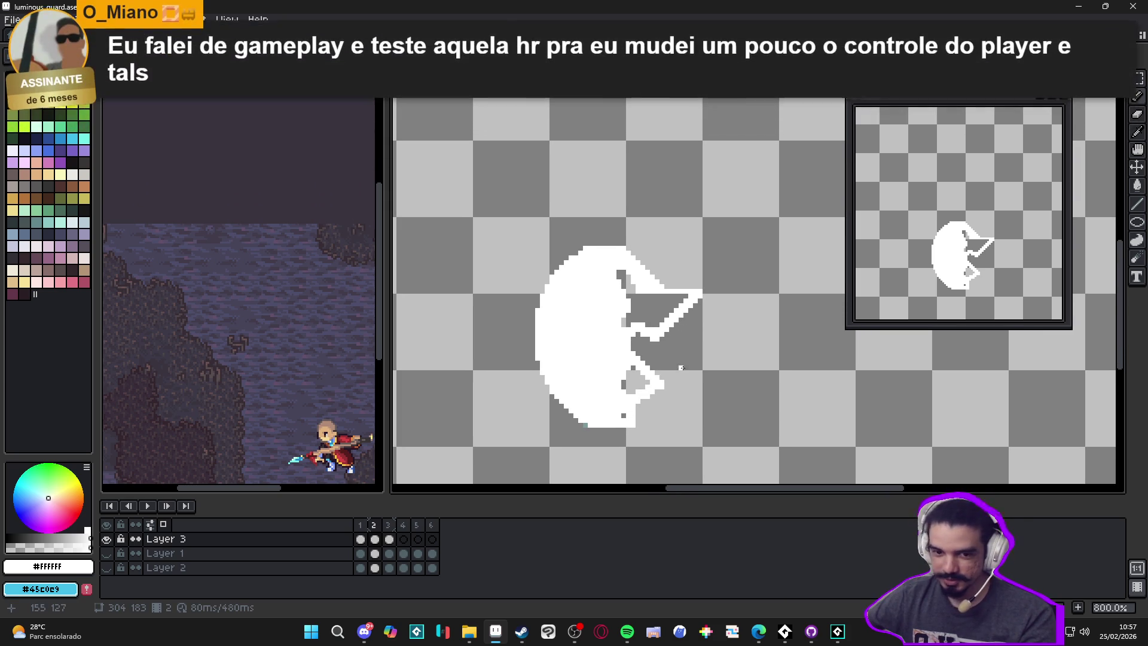
scroll(646, 398, "up", 2)
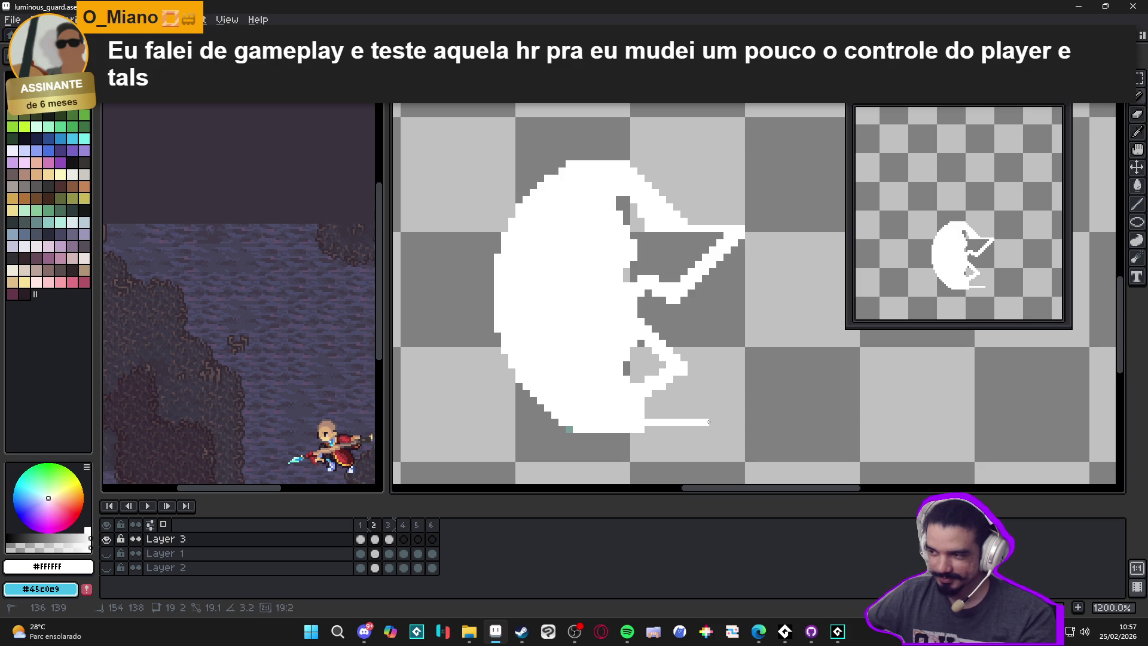
key("Escape")
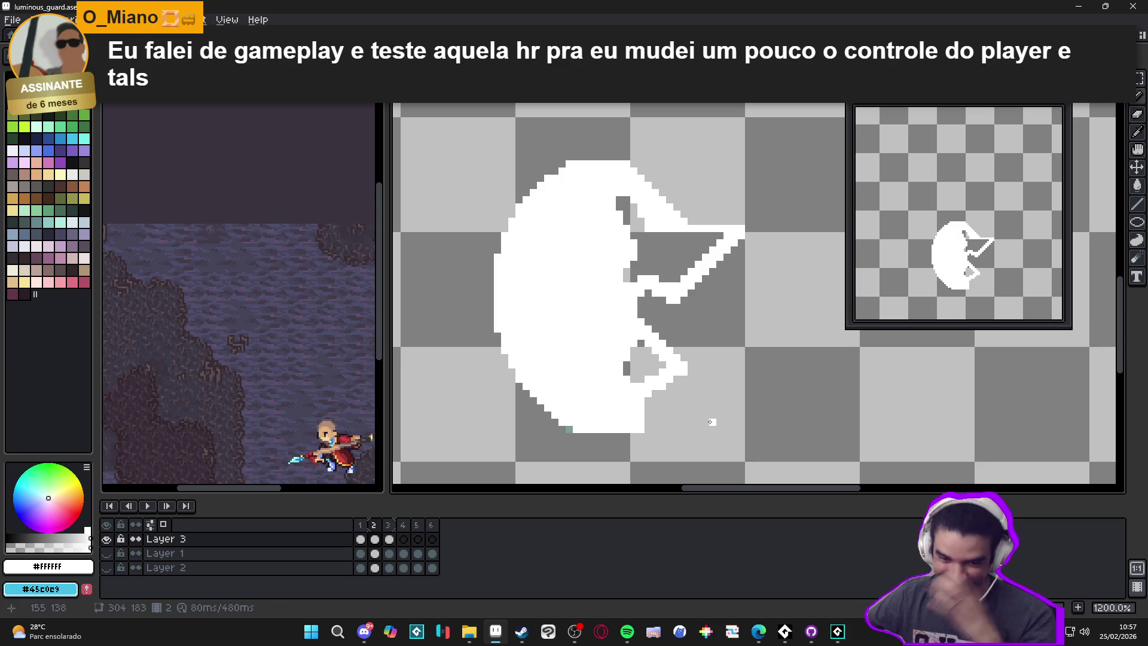
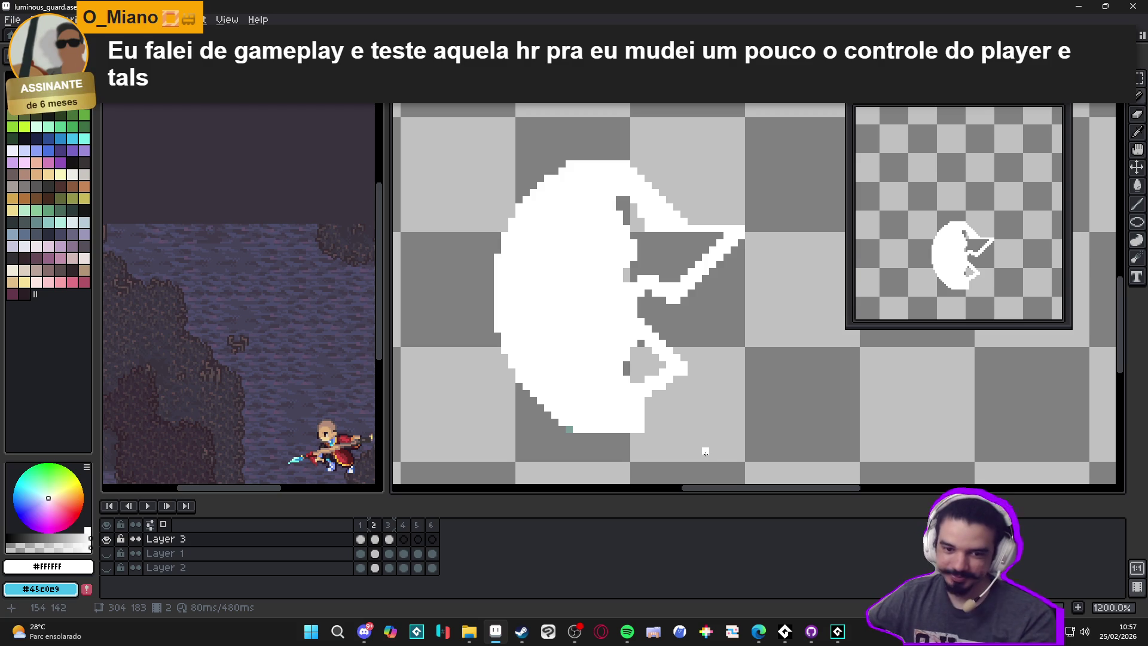
Step: Draw a white wisp from the shape's upper right edge, curl its tip, then recheck frames 1 and 2
scroll(691, 393, "up", 1)
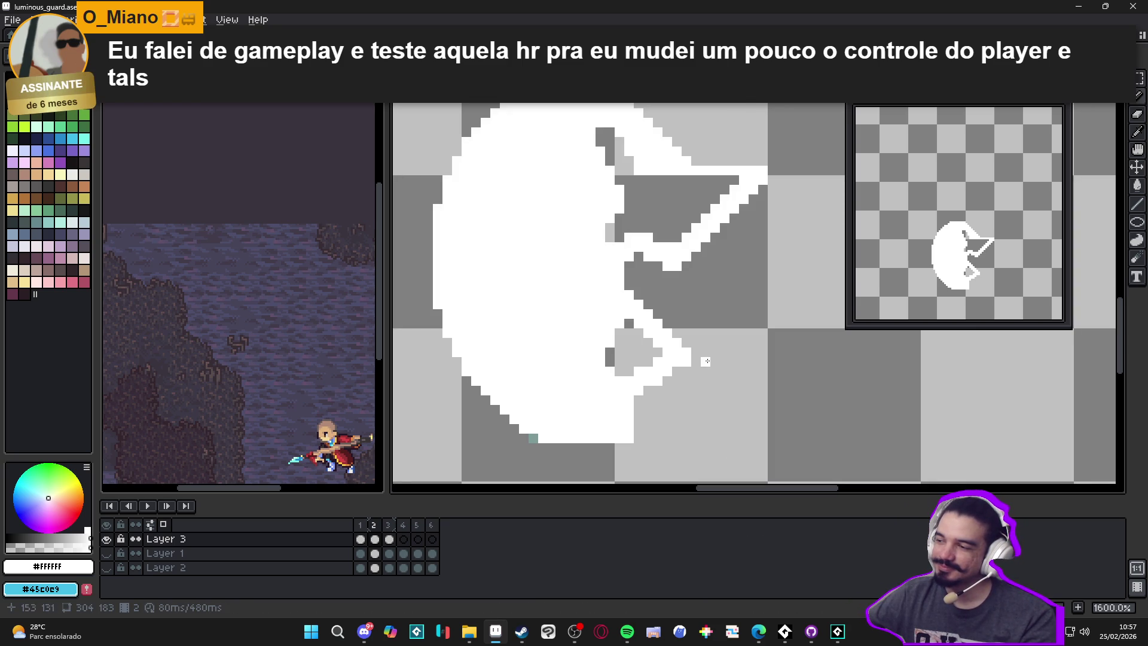
scroll(658, 180, "up", 2)
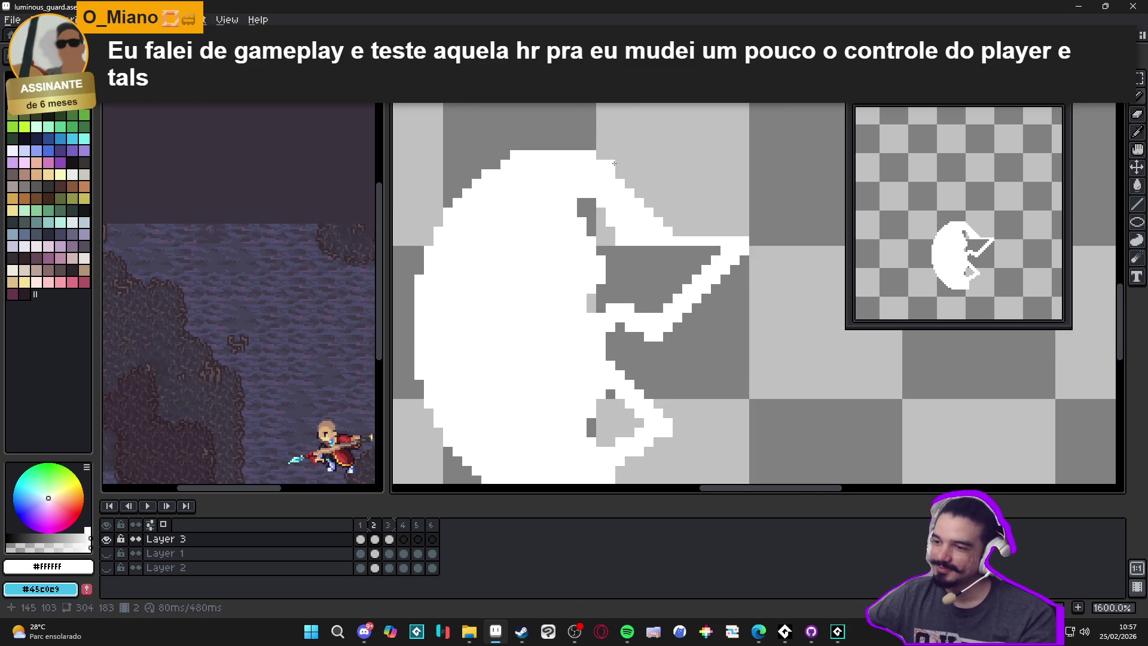
mouse_move(637, 158)
left_mouse_down()
mouse_move(688, 148)
mouse_move(715, 173)
mouse_move(719, 197)
mouse_move(694, 194)
mouse_move(663, 216)
left_mouse_up()
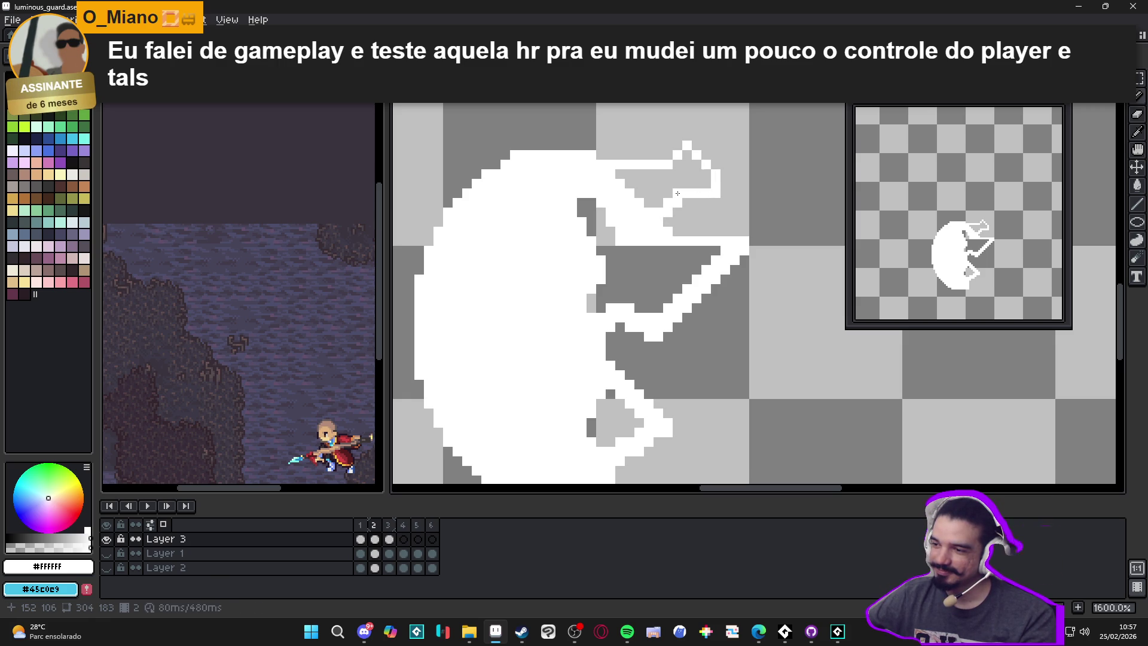
left_click_drag(601, 154, 616, 156)
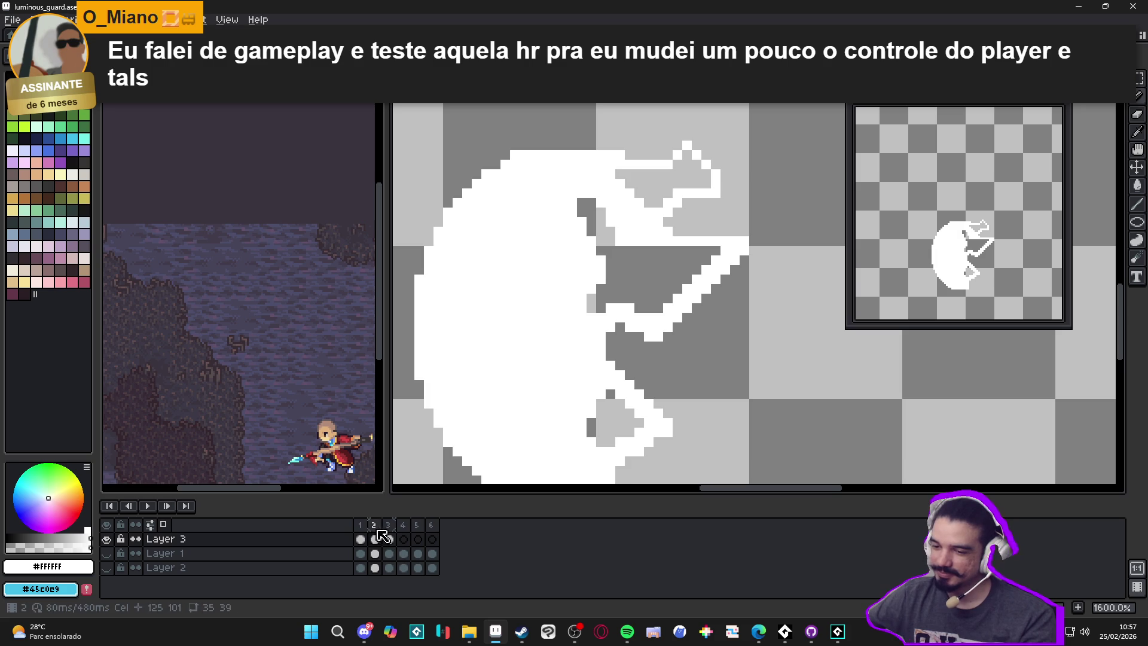
left_click(360, 525)
left_click(374, 525)
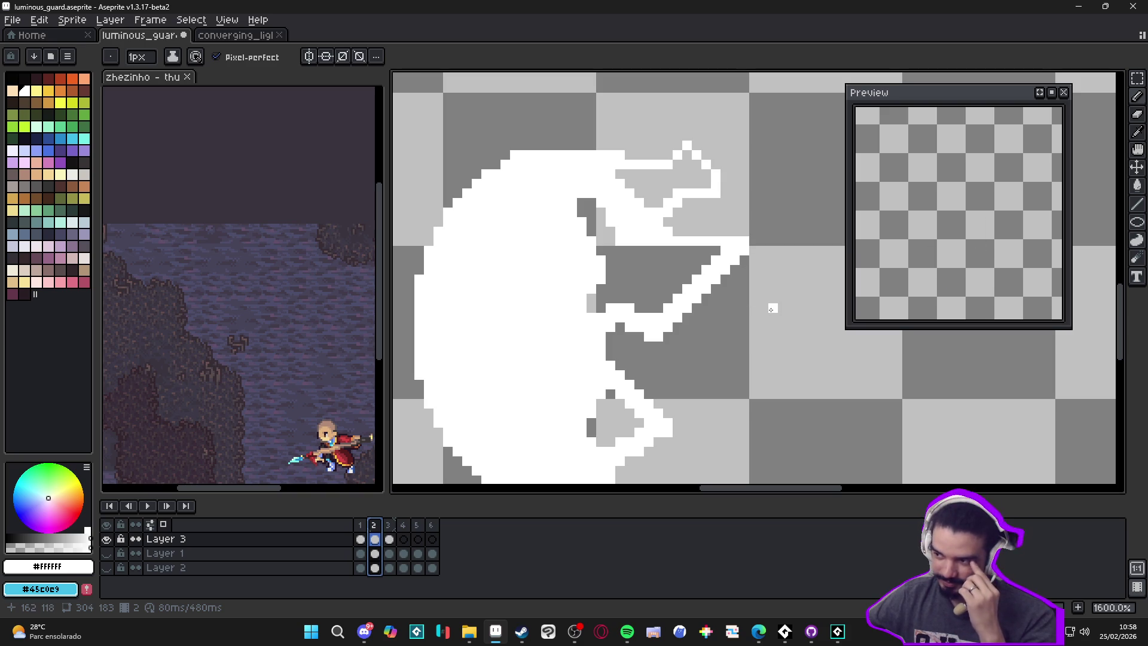
Step: Fill white pixels along the top edge of frame 2's white shape
scroll(771, 308, "down", 1)
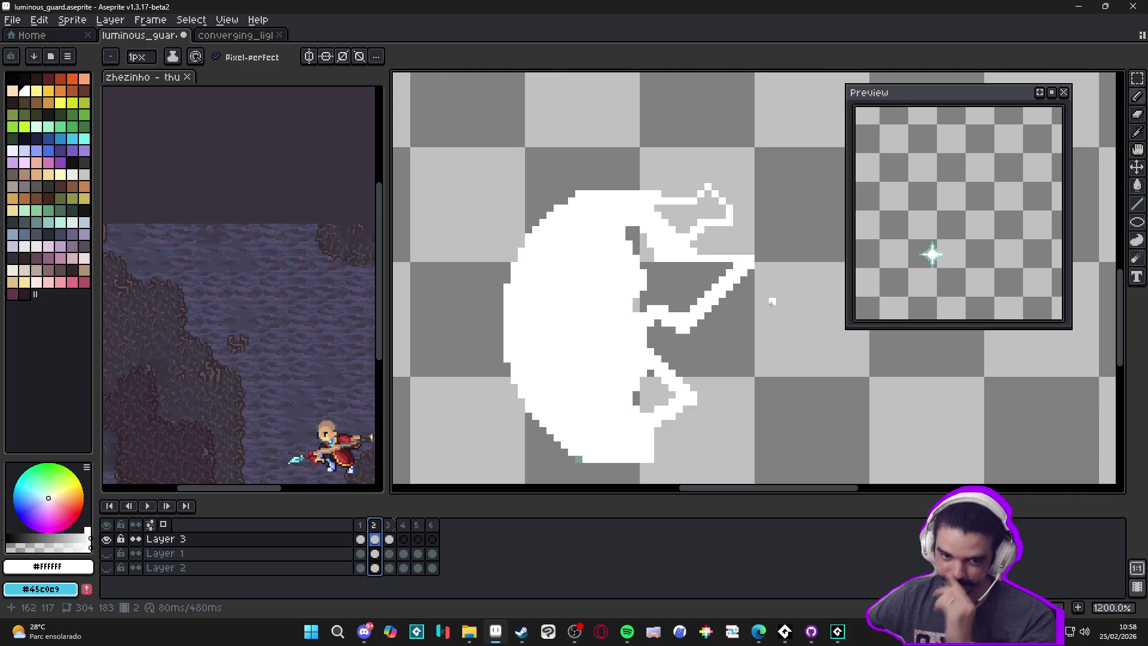
scroll(688, 329, "down", 2)
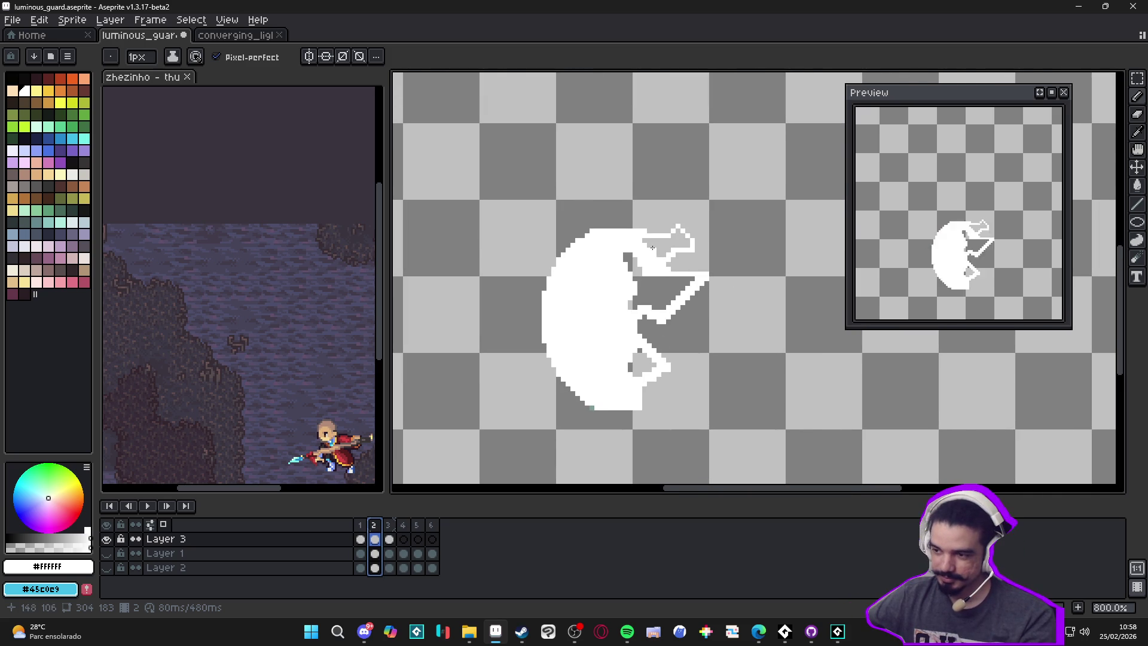
scroll(653, 248, "up", 3)
left_click_drag(586, 210, 622, 206)
Step: Add a diagonal white run and a Shift straight line on the right edge, then save luminous_guard
scroll(637, 235, "down", 2)
scroll(637, 235, "up", 2)
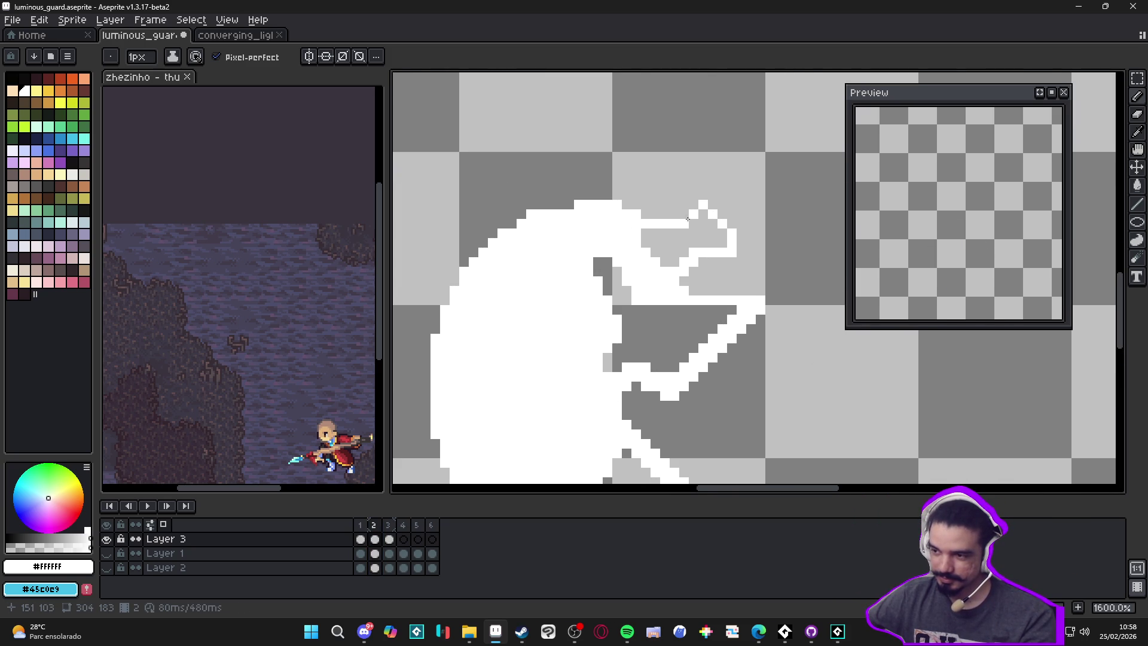
left_click_drag(712, 233, 726, 242)
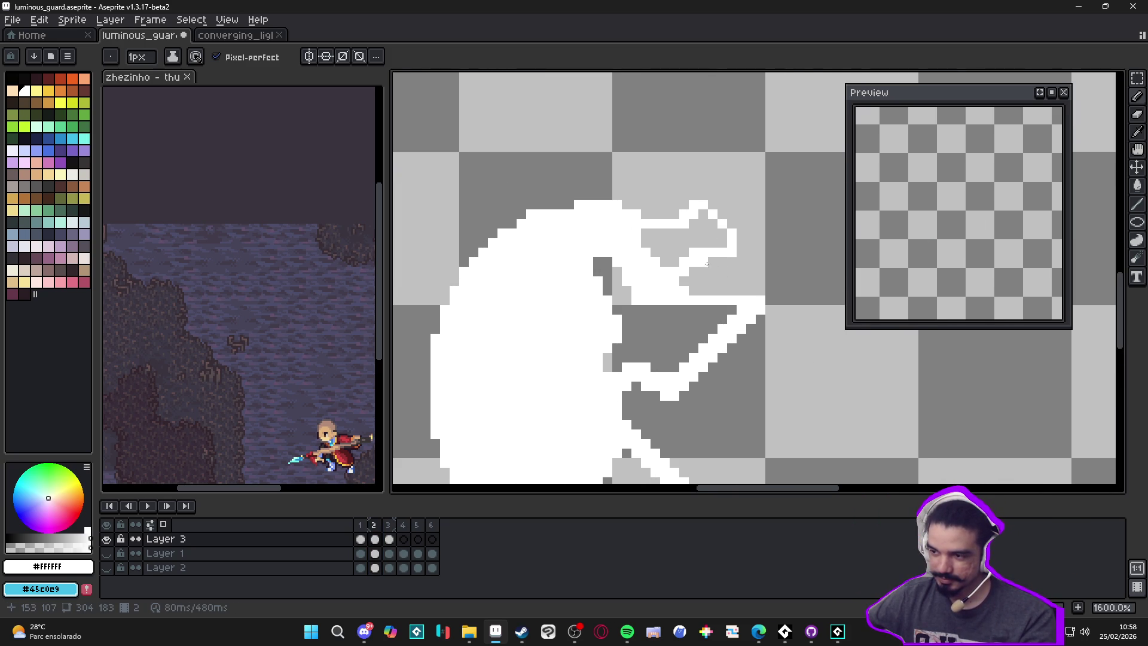
scroll(688, 278, "down", 2)
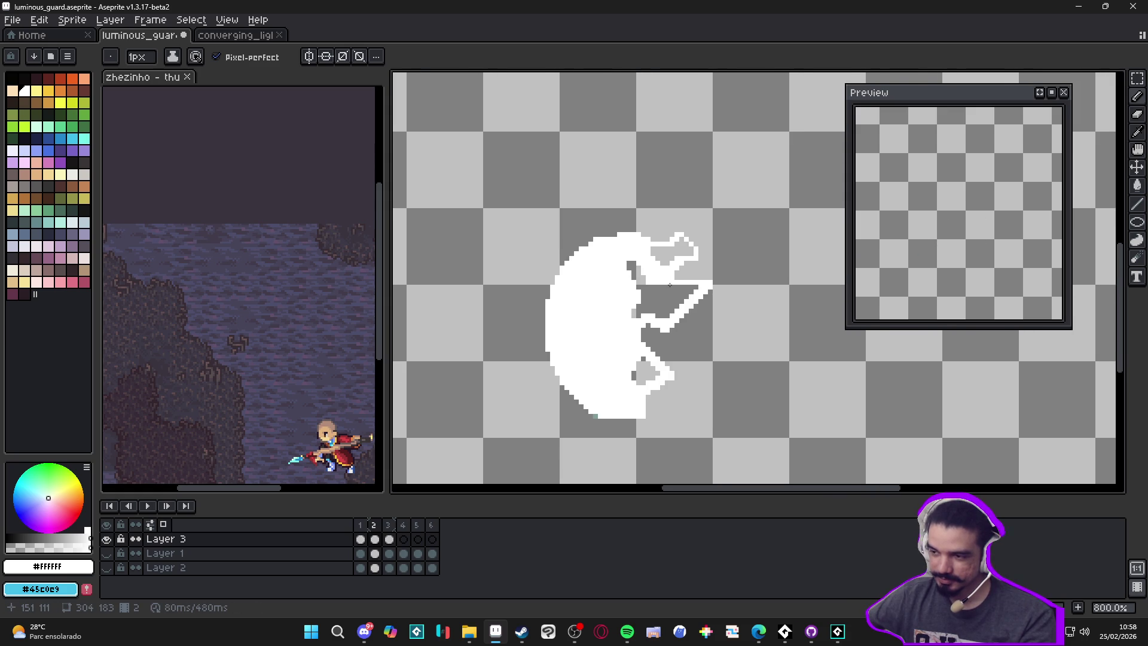
scroll(676, 292, "up", 2)
key("shift")
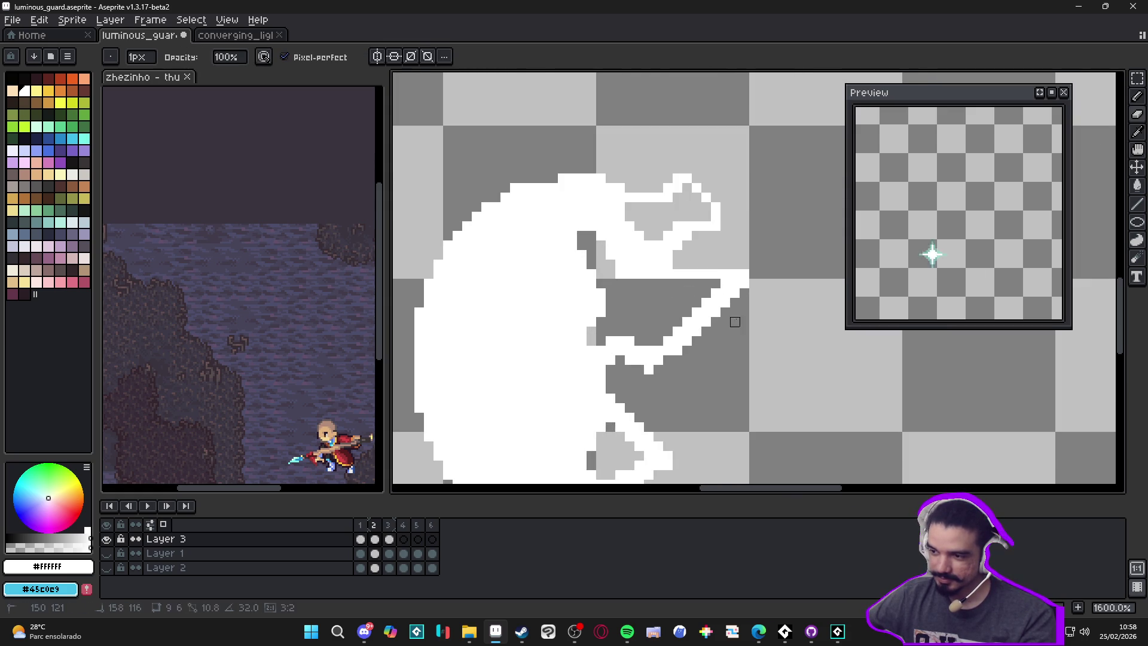
scroll(696, 350, "down", 1)
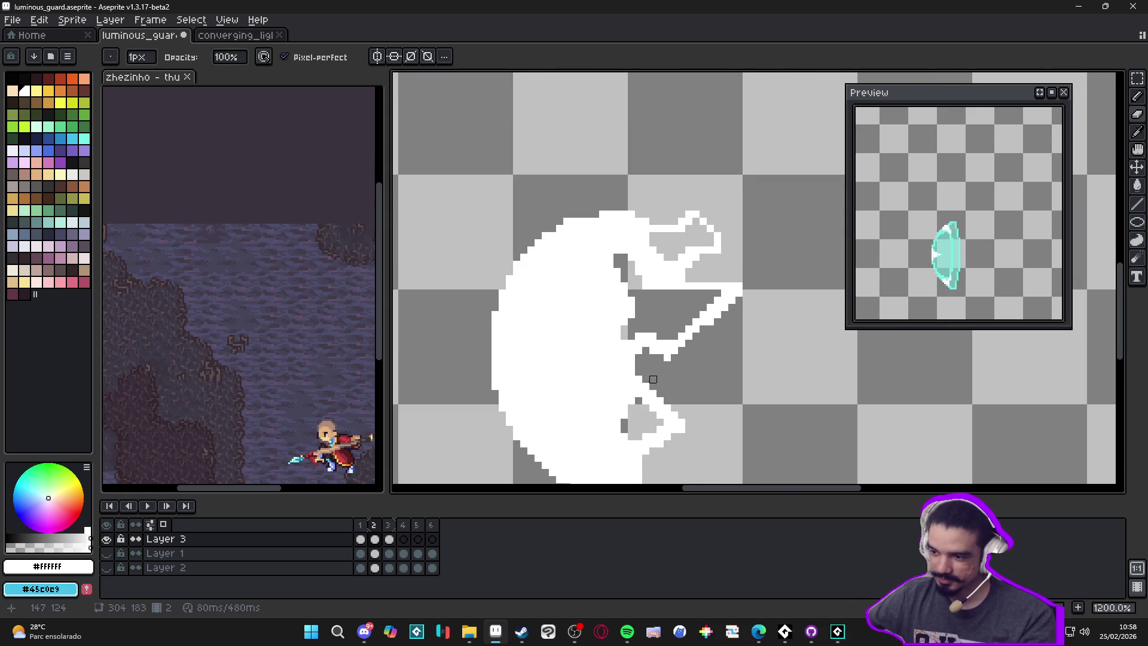
scroll(653, 386, "up", 1)
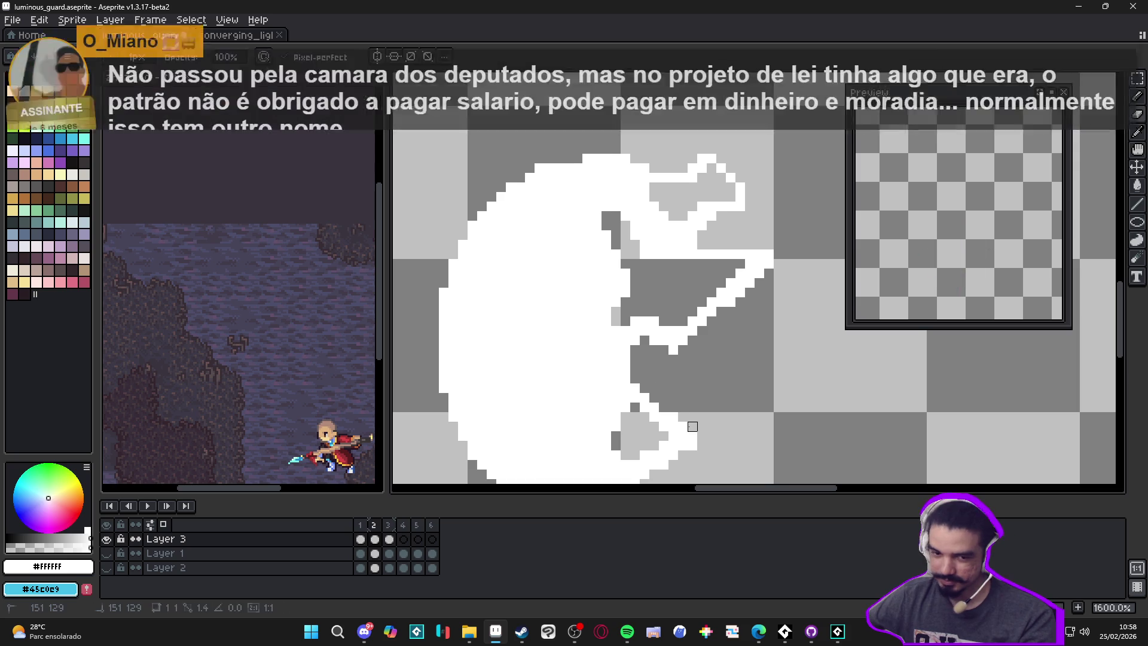
key("ctrl+s")
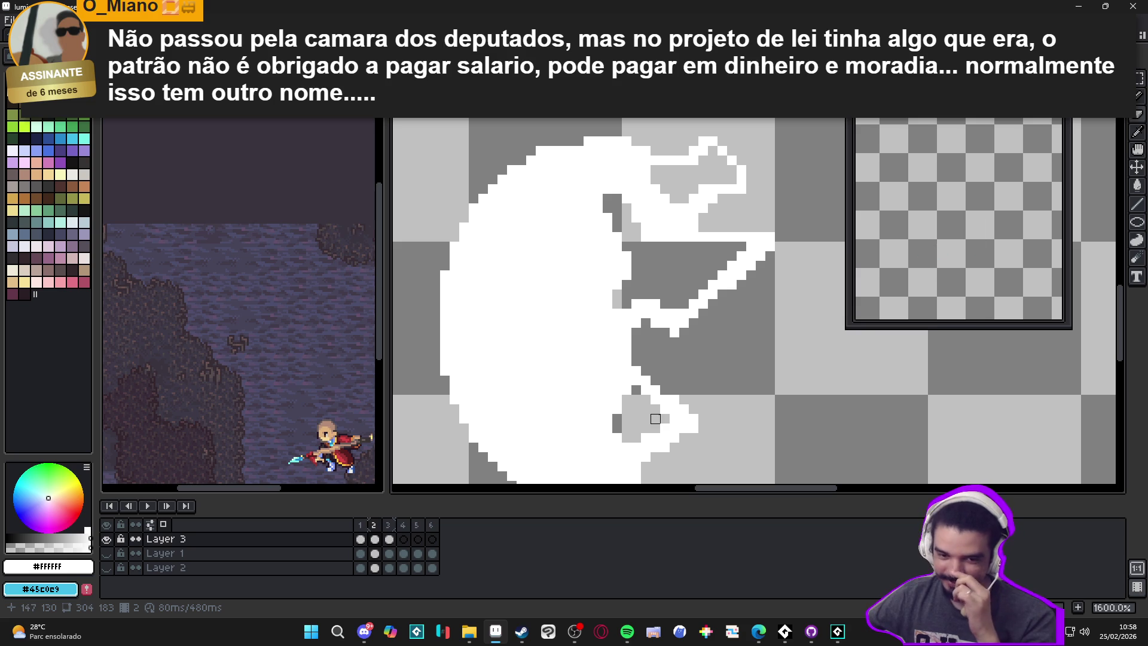
Step: Zoom in and pencil white pixels and a short white column below and beside the lower notch
scroll(646, 409, "up", 2)
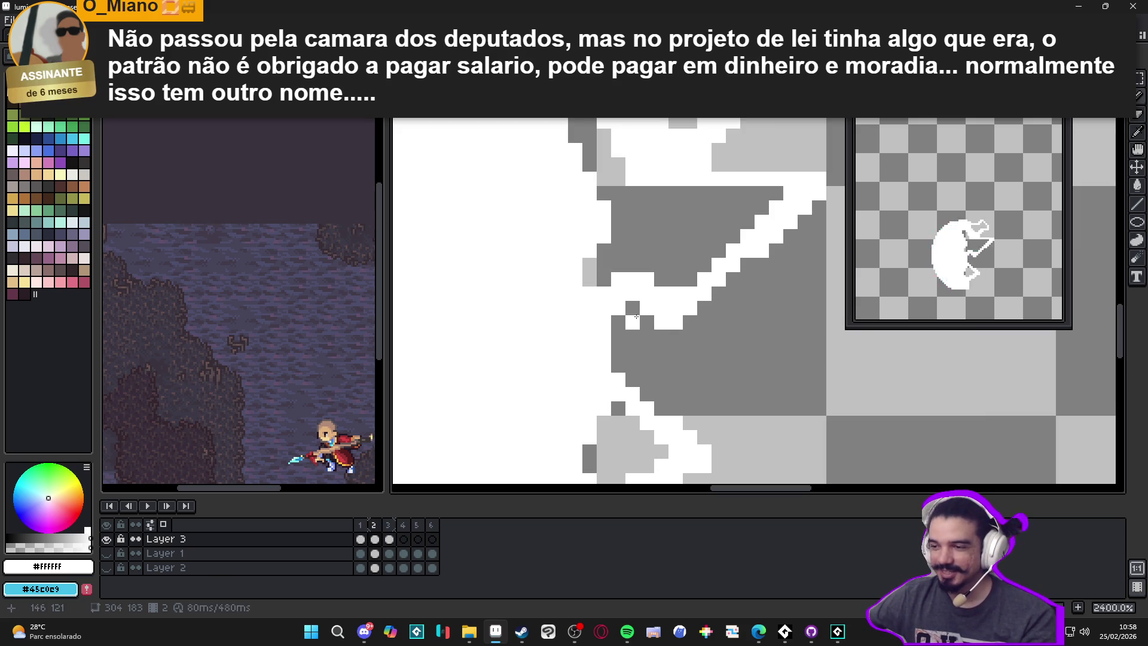
scroll(651, 325, "down", 2)
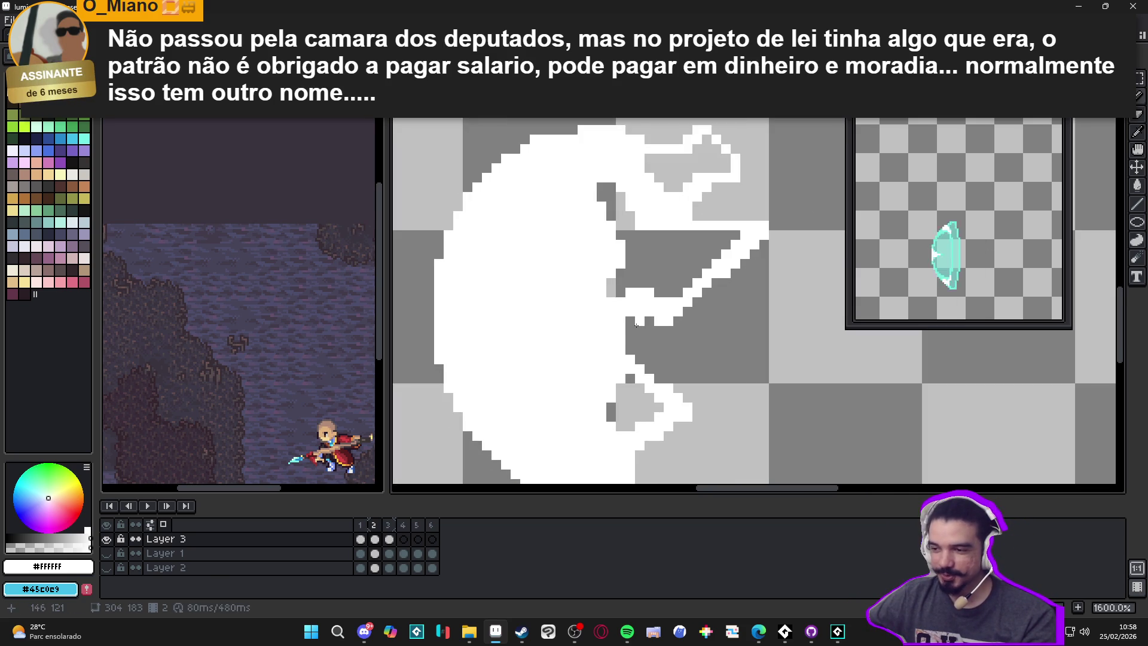
scroll(639, 345, "down", 1)
scroll(639, 345, "up", 2)
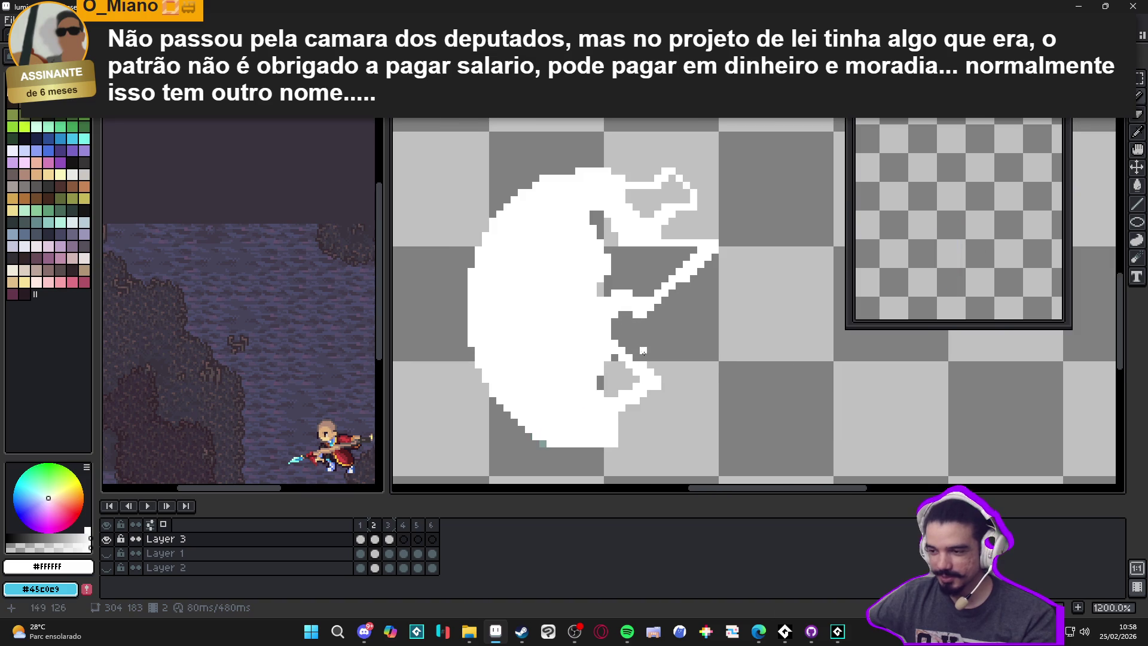
scroll(604, 331, "down", 4)
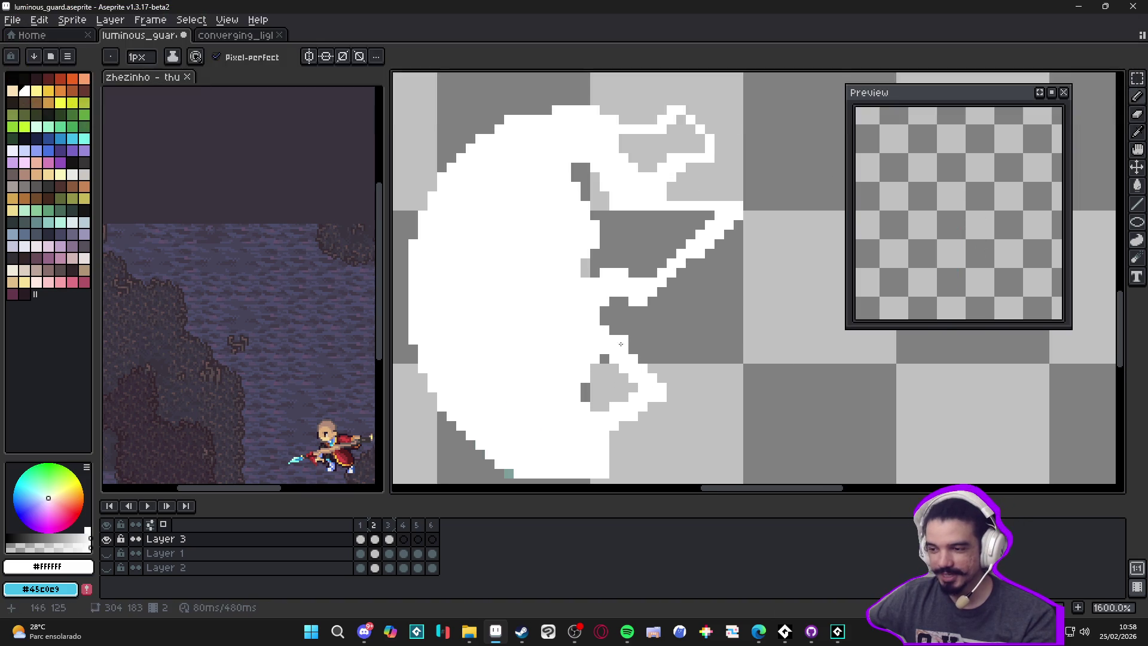
scroll(643, 364, "up", 4)
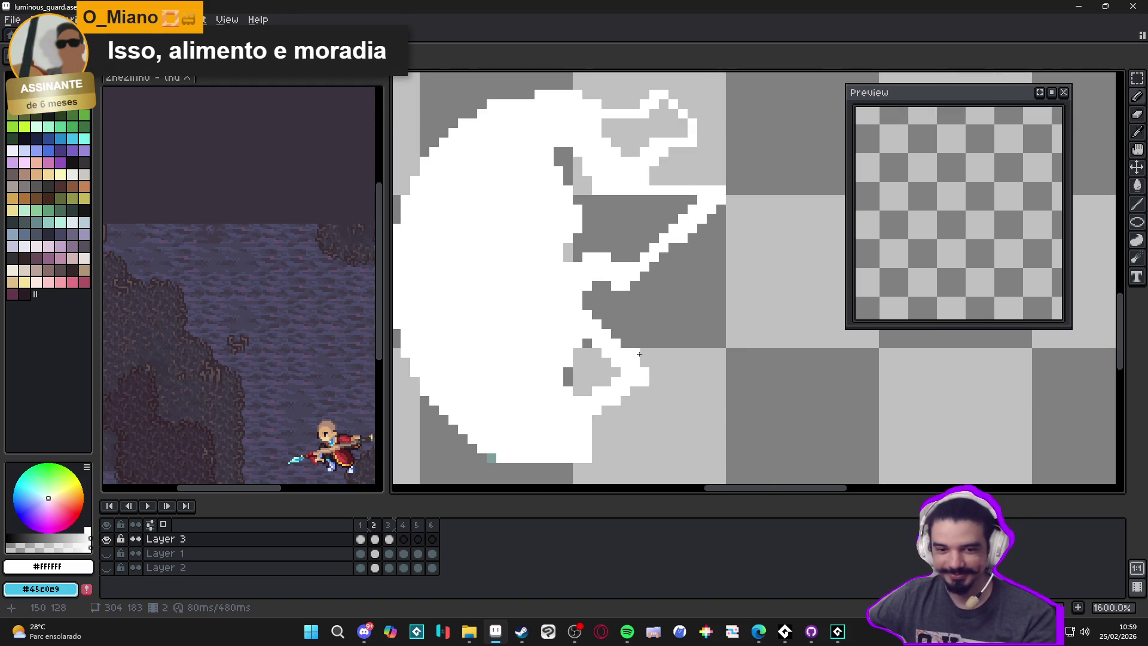
scroll(644, 358, "up", 2)
key("b")
left_click(675, 348)
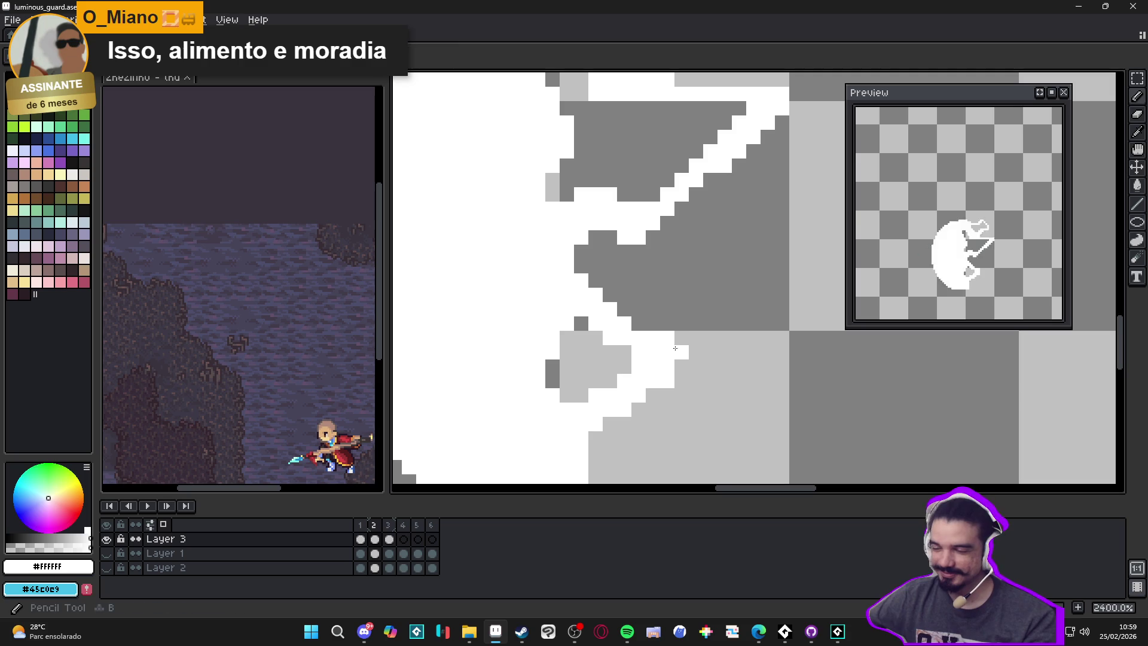
left_click_drag(679, 344, 682, 366)
left_click(659, 327)
Step: Add a short grey diagonal and three grey pixels inside the notch, then view frame 1
scroll(659, 327, "down", 2)
scroll(642, 366, "down", 1)
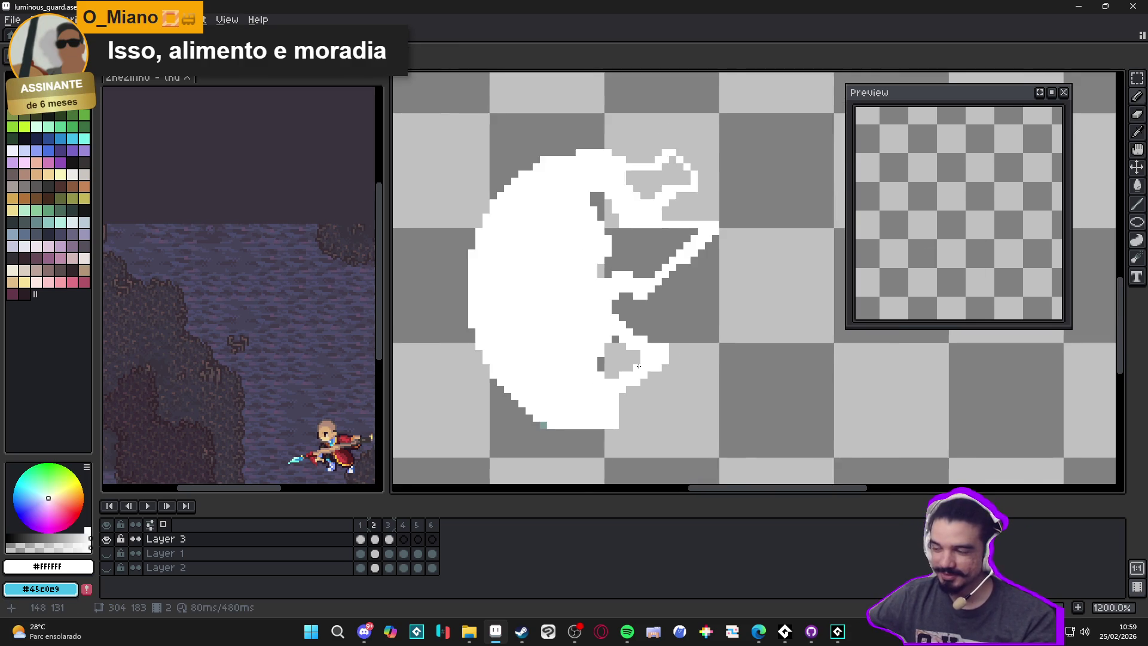
scroll(635, 340, "up", 4)
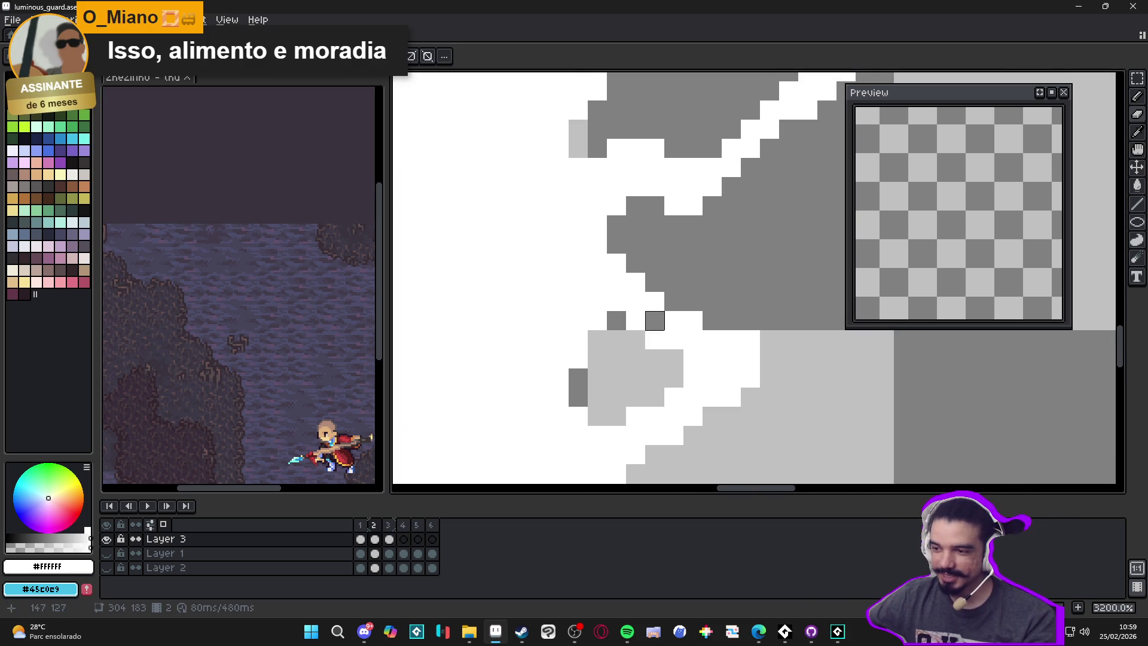
left_click_drag(655, 340, 617, 301)
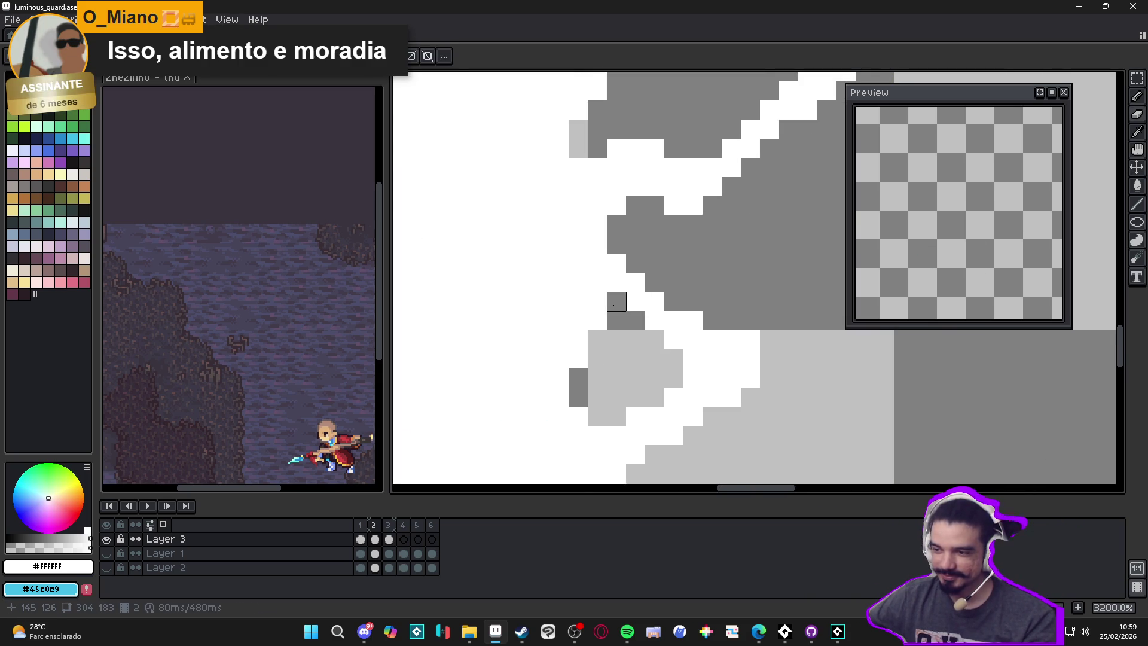
left_click_drag(578, 359, 559, 378)
scroll(540, 358, "down", 4)
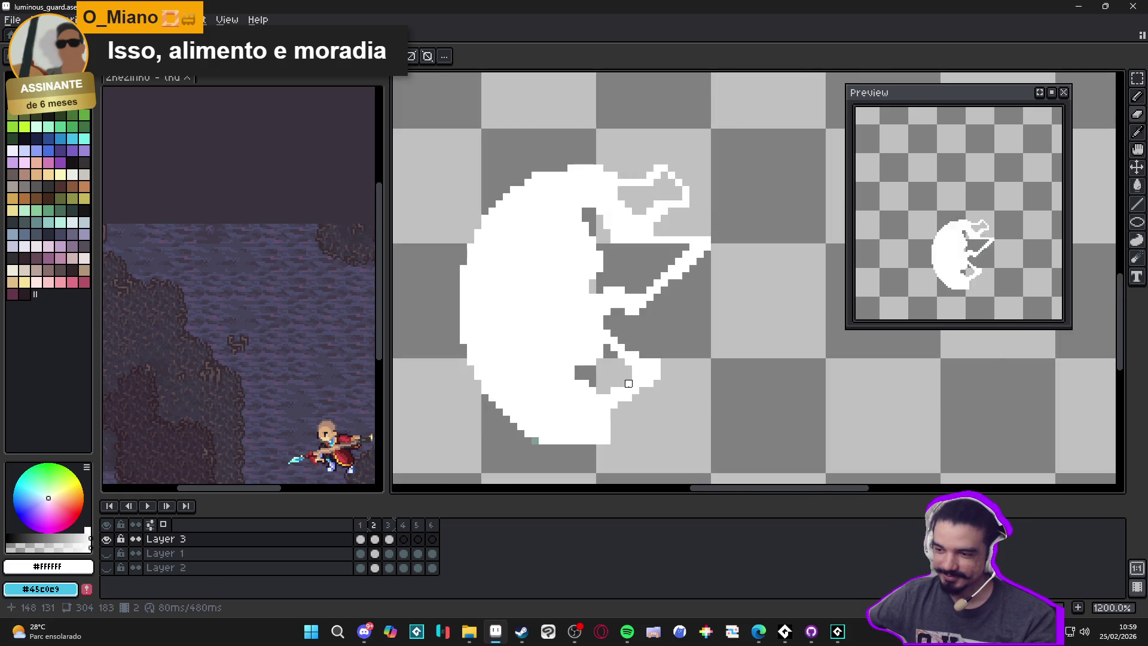
scroll(628, 384, "up", 2)
scroll(564, 376, "down", 5)
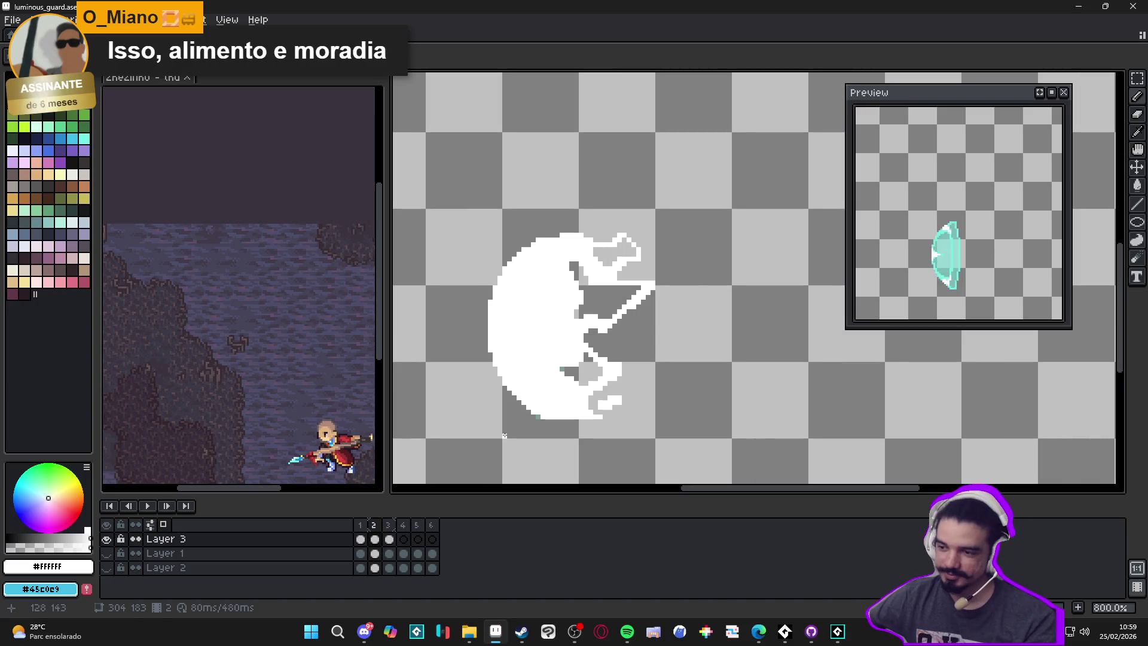
left_click(360, 539)
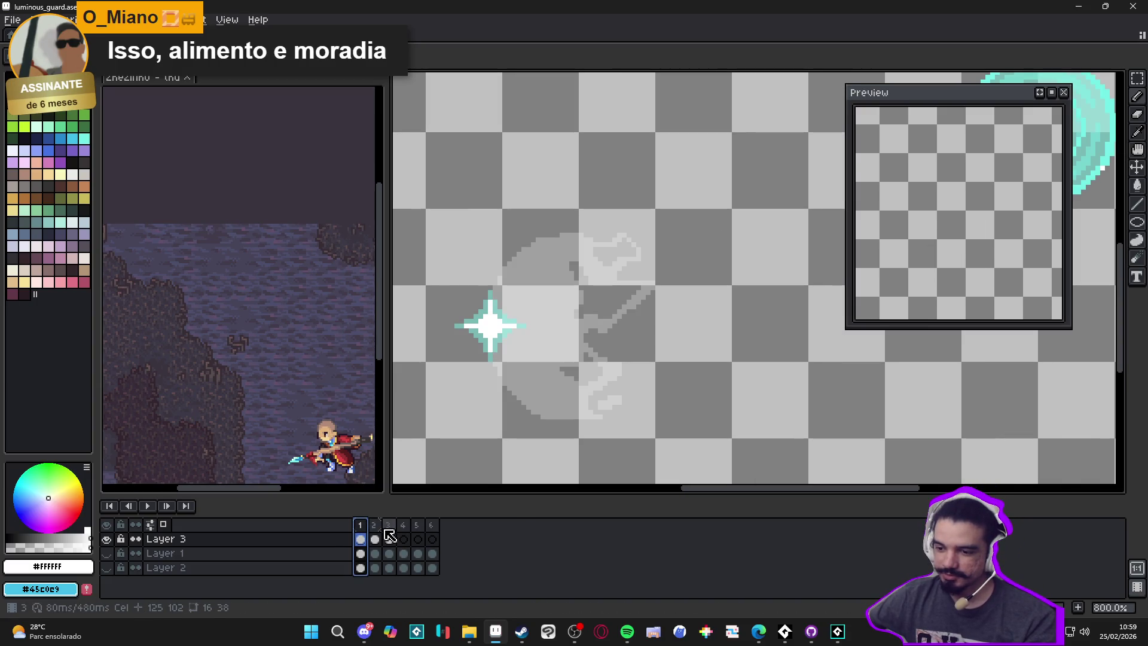
Step: Step through frames 2, 3 and 4 and settle on frame 3's cyan shield
left_click(375, 536)
left_click(389, 539)
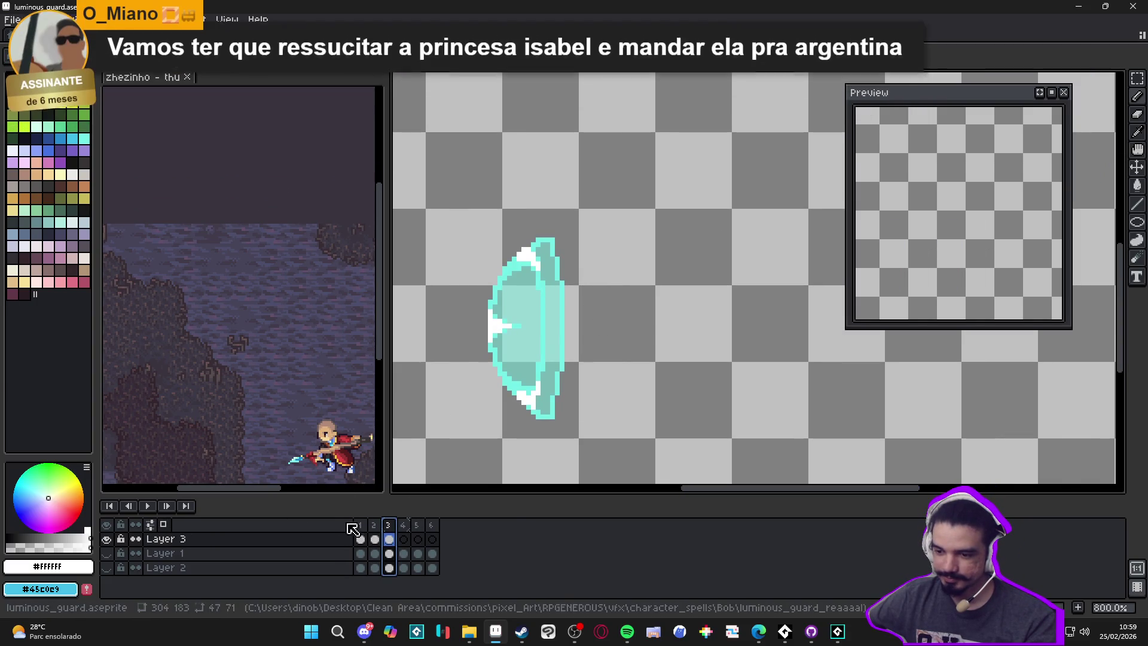
left_click(402, 536)
left_click(396, 528)
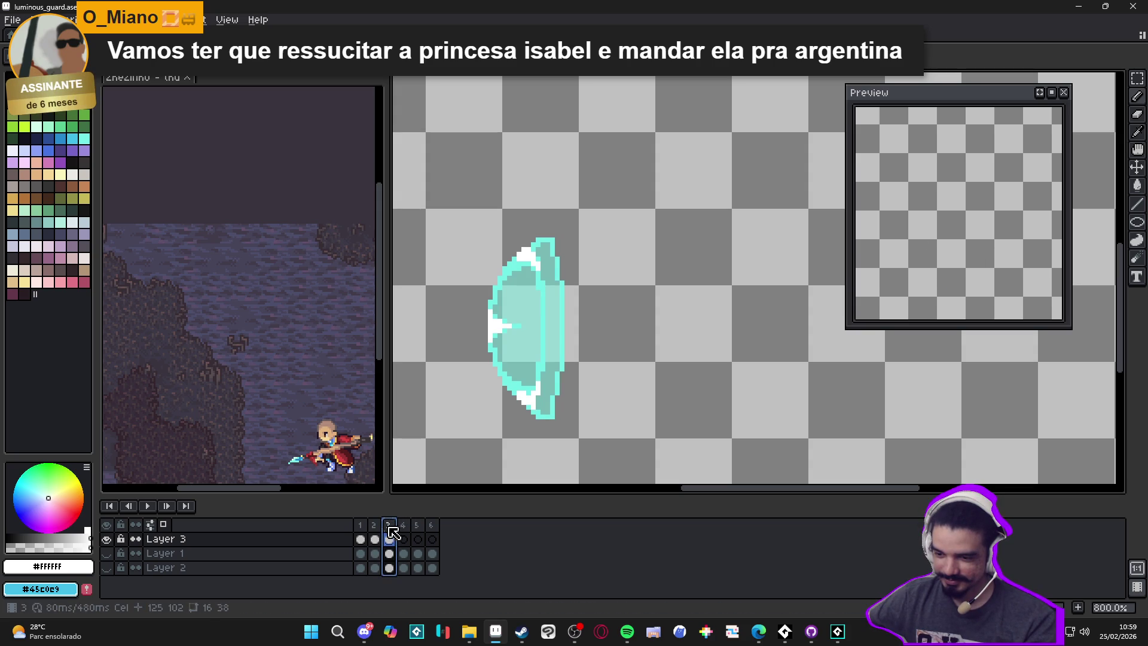
key("Right")
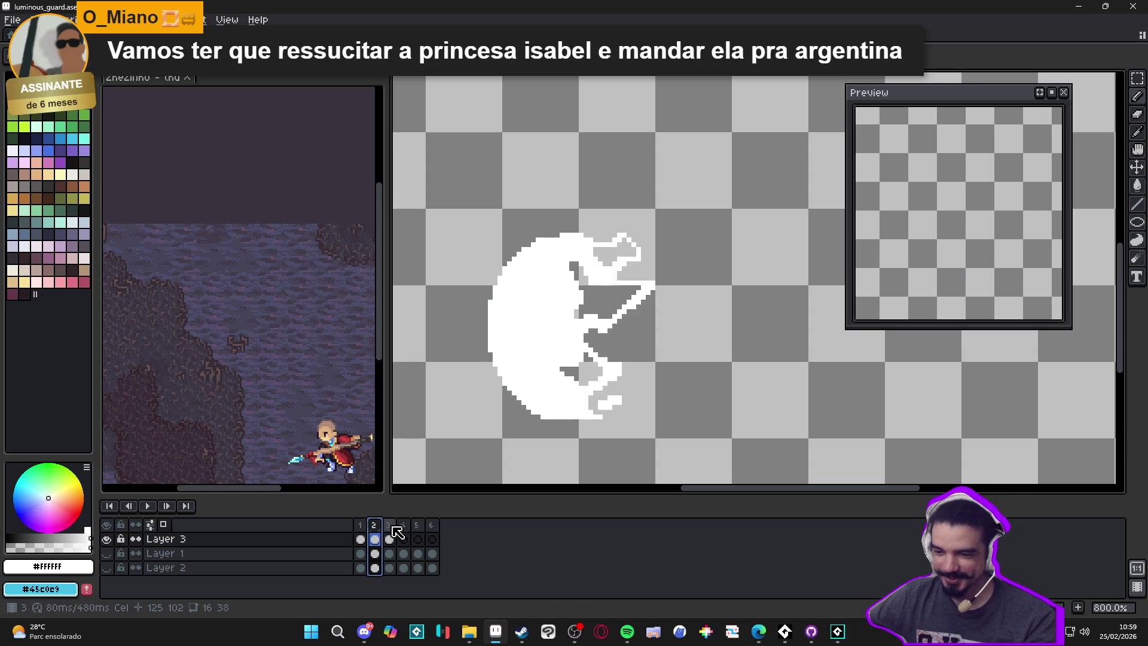
key("Left")
scroll(388, 530, "up", 3)
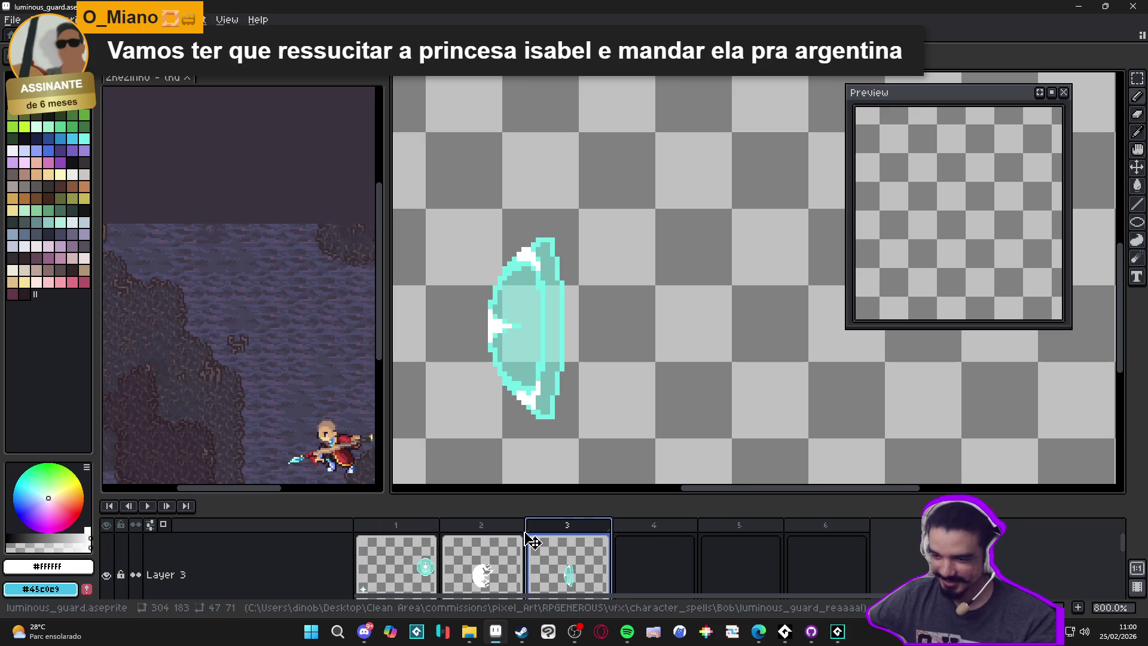
scroll(534, 533, "down", 3)
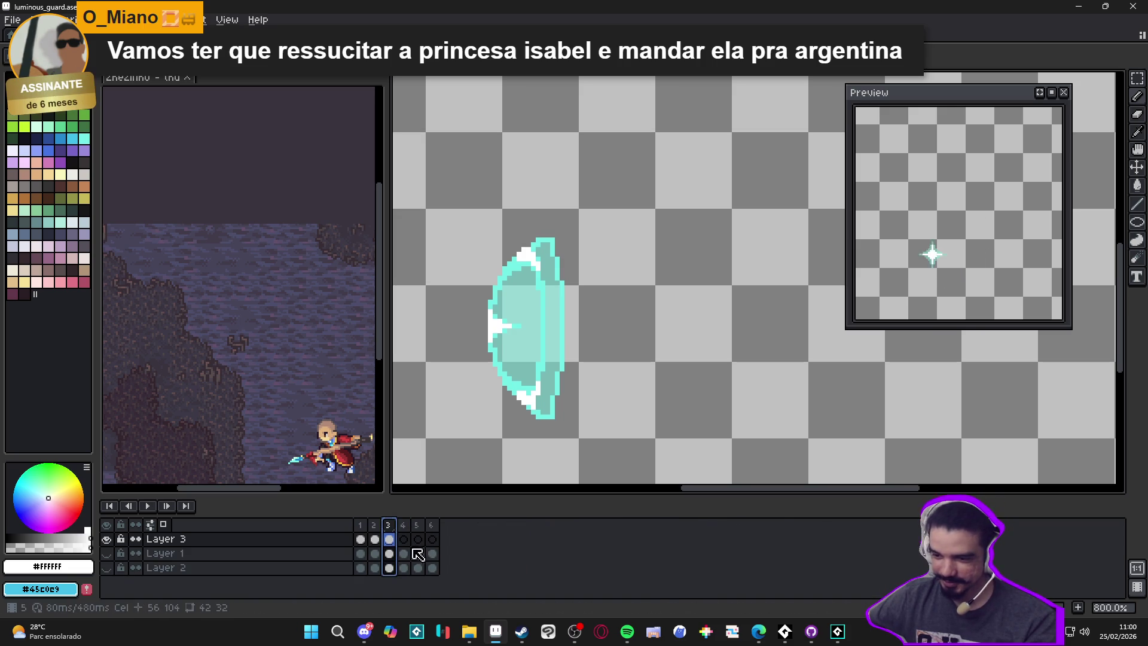
scroll(528, 325, "down", 1)
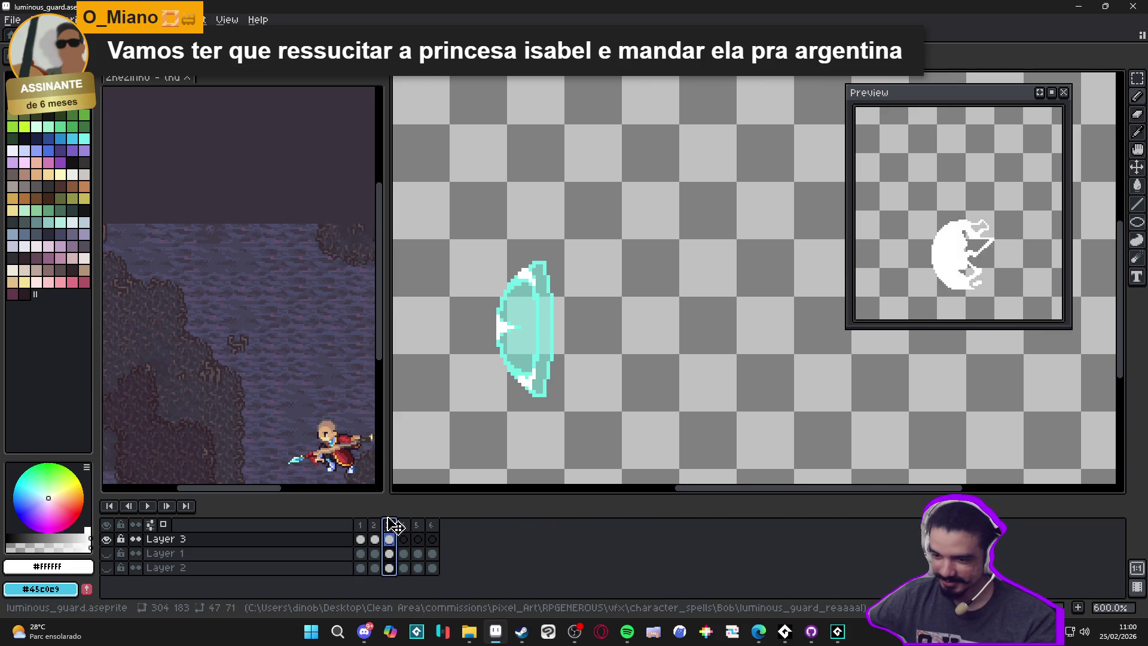
Step: Drag the Layer 3 shield cel around the timeline, leave it on frame 3, and open onion-skin settings
left_click(386, 539)
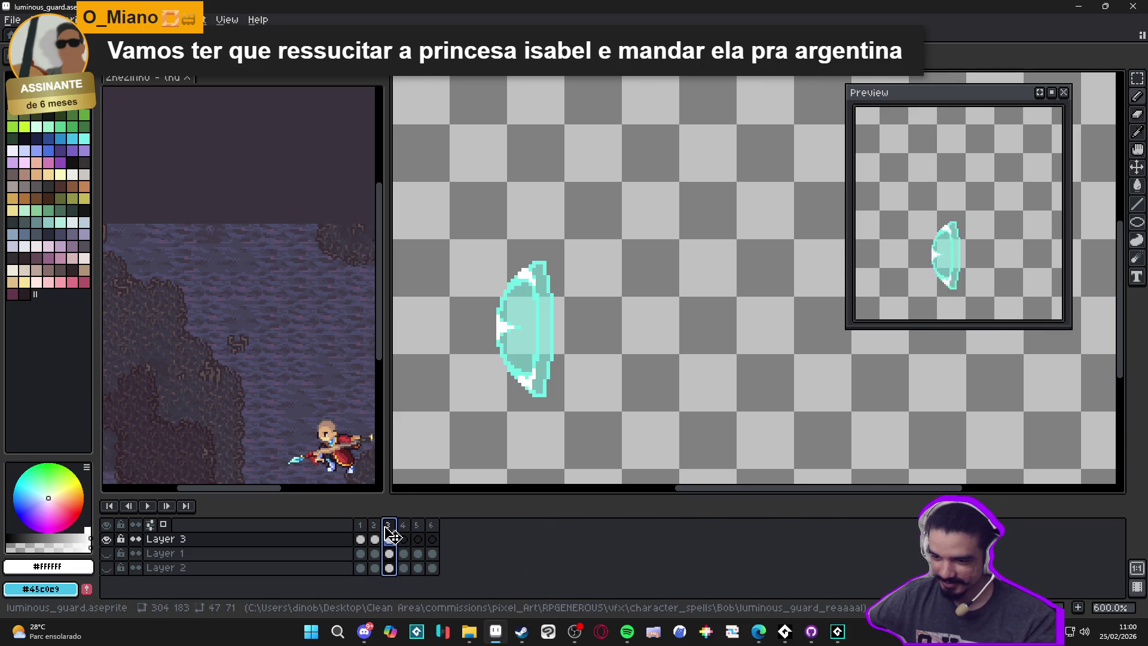
mouse_move(390, 535)
left_mouse_down()
mouse_move(380, 535)
mouse_move(390, 535)
left_mouse_up()
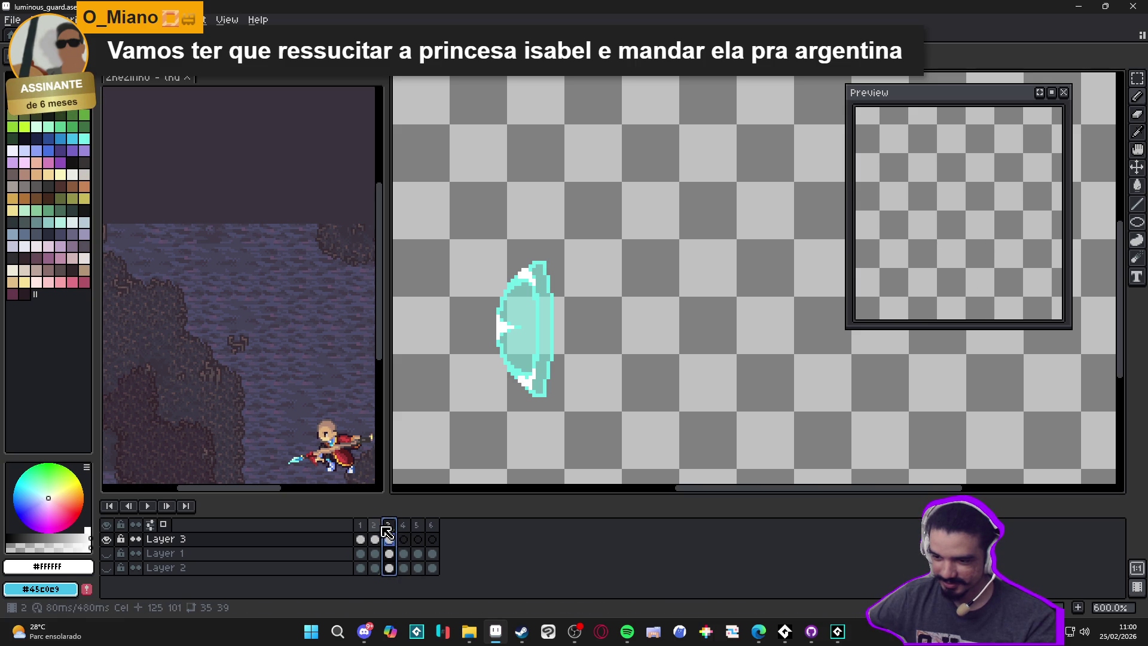
left_click_drag(386, 535, 388, 532)
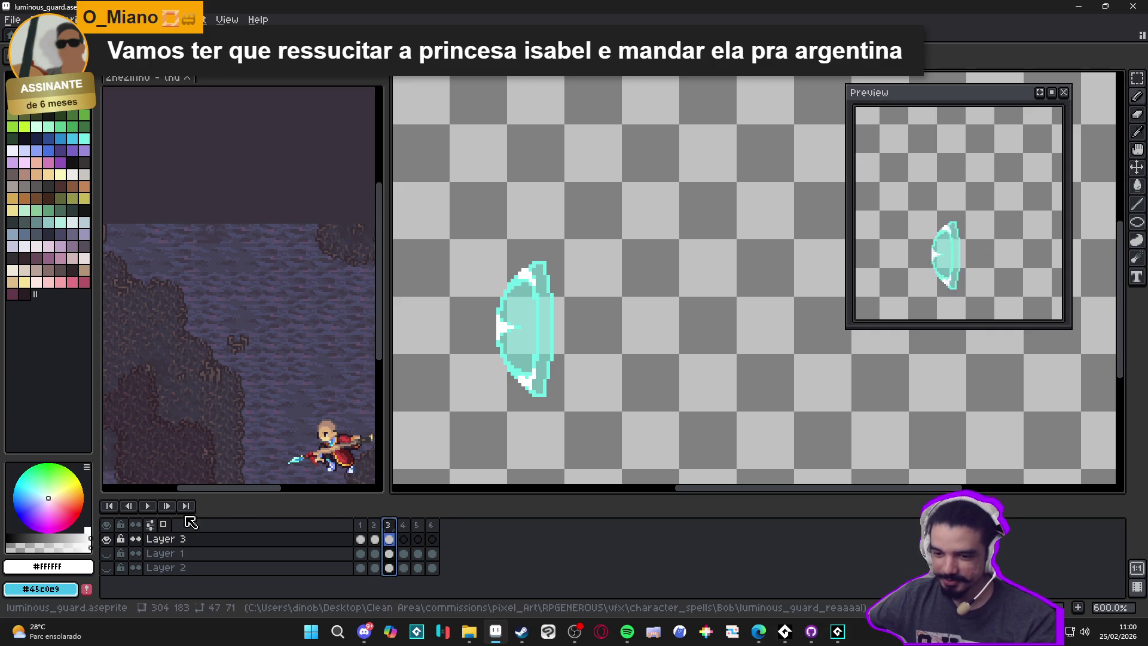
left_click(155, 527)
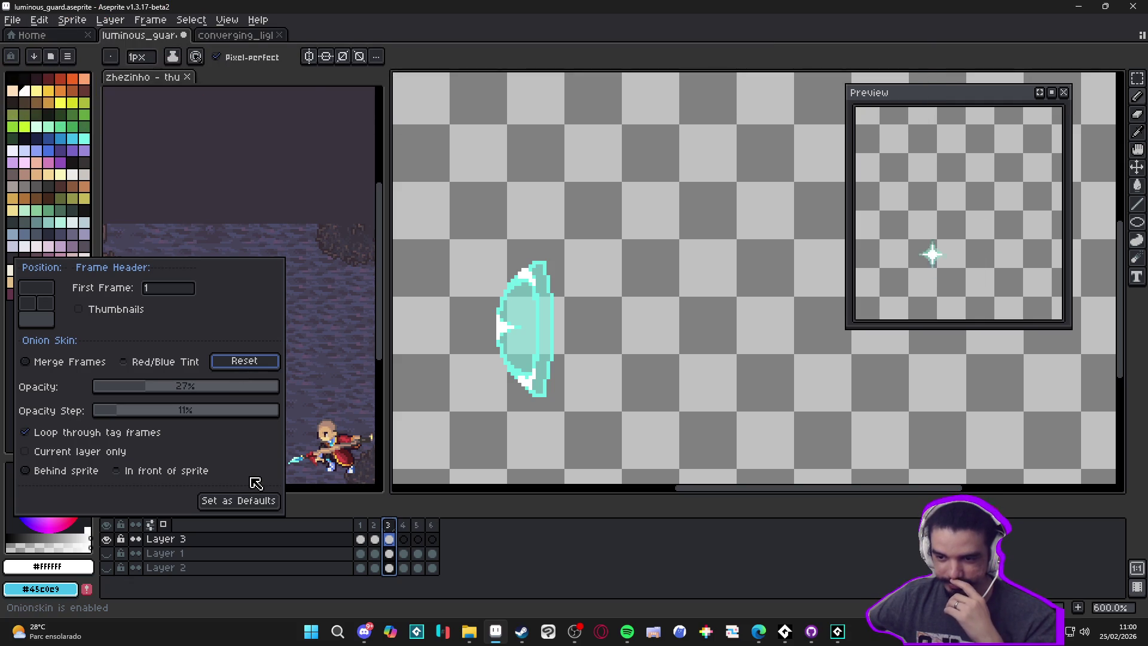
Step: Reset onion-skin options, toggle Current layer only, keep ghosts Behind the sprite, and close the popup
left_click(254, 365)
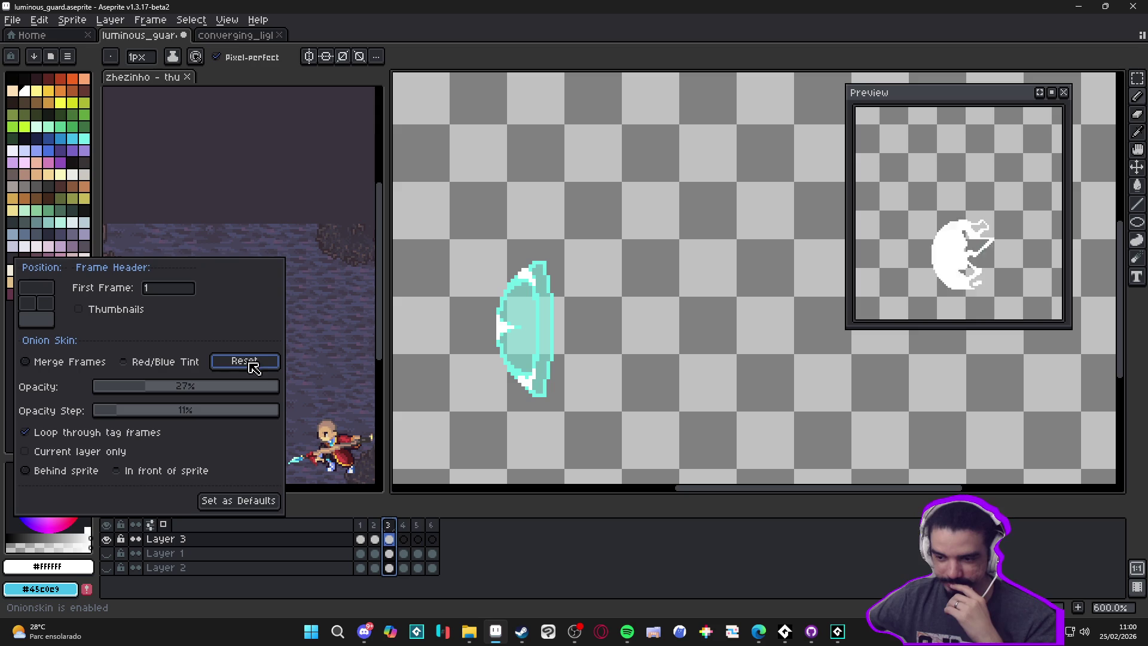
left_click(240, 453)
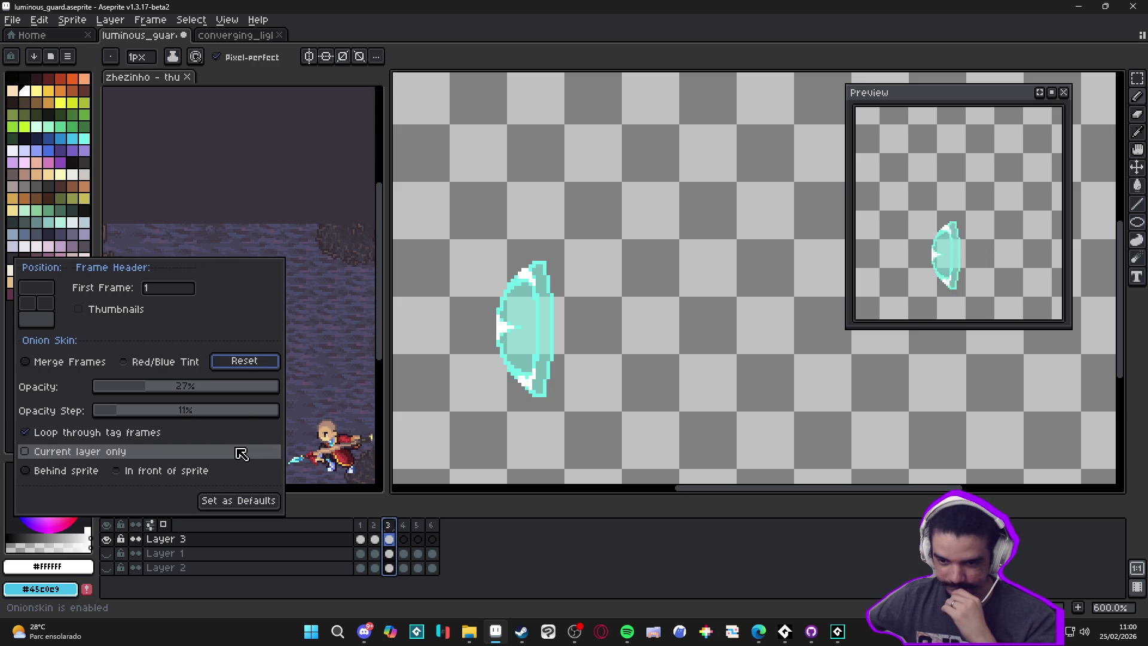
left_click(135, 477)
left_click(63, 471)
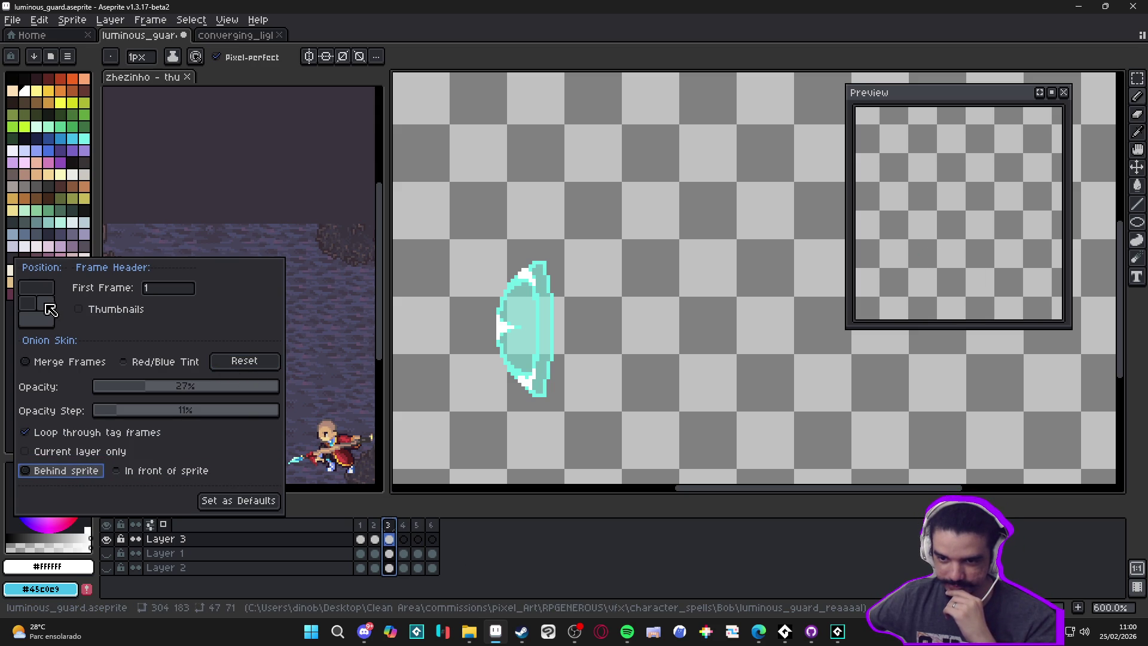
left_click(523, 585)
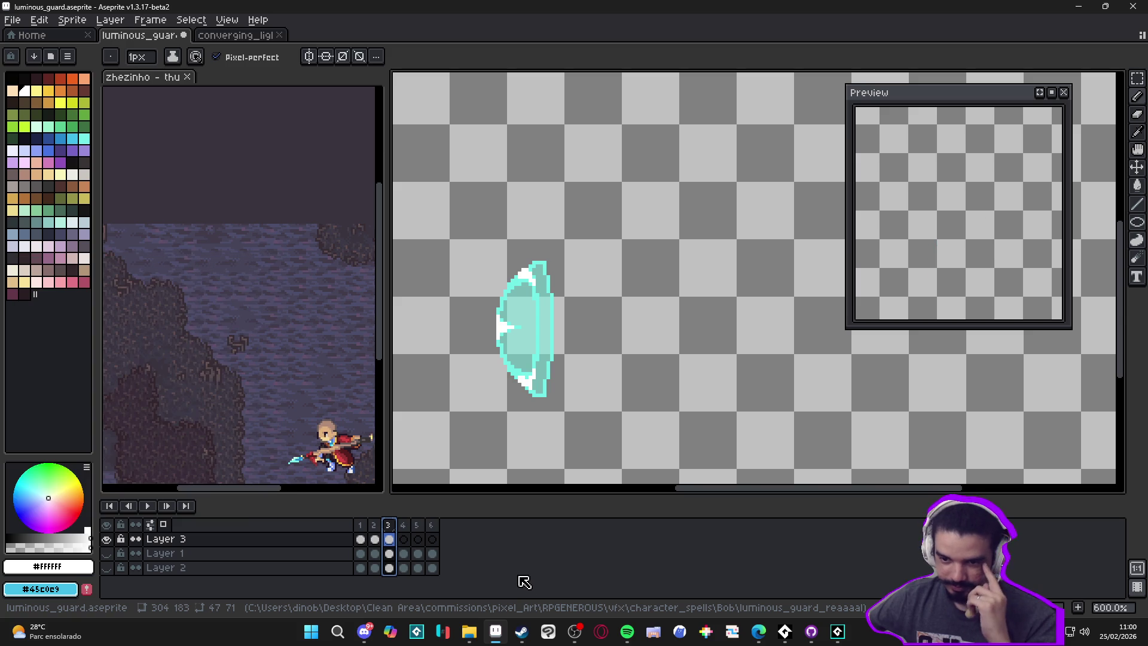
Step: Play through frames 1 to 4 by hand and return to frame 3's shield
left_click(375, 539)
left_click(360, 539)
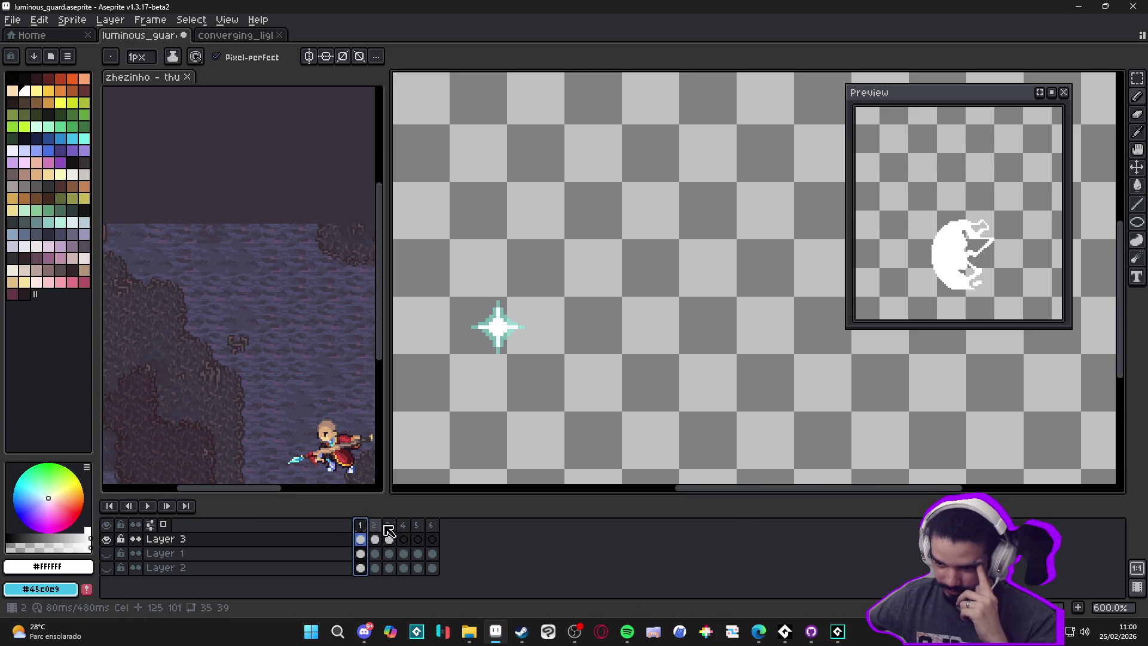
left_click(375, 539)
left_click(389, 539)
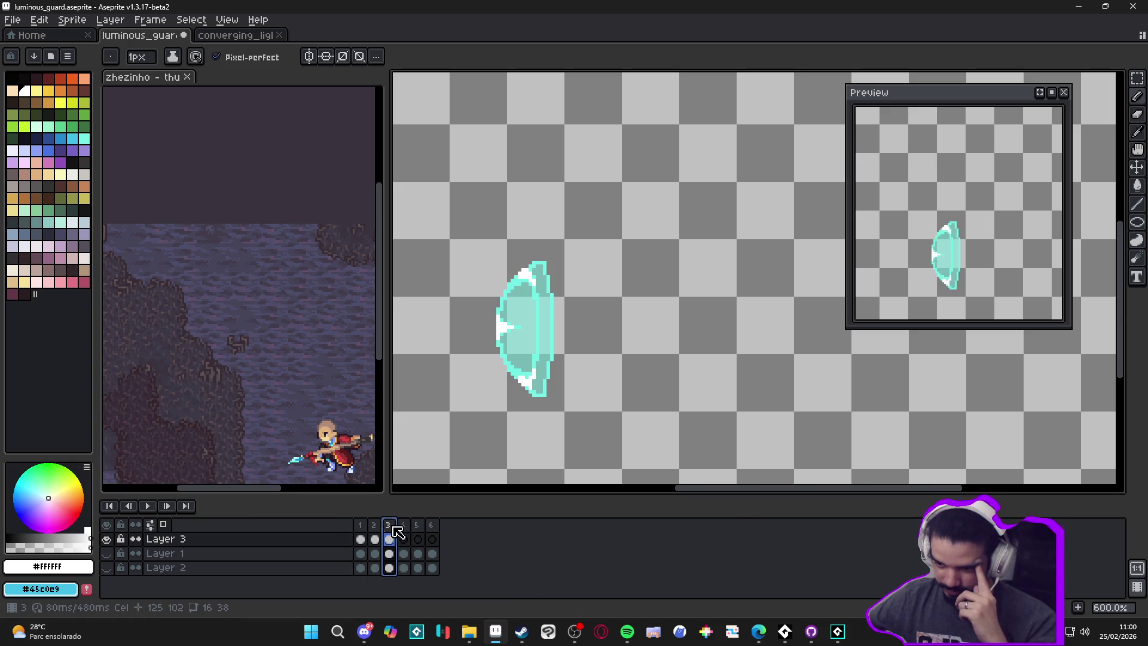
left_click(404, 539)
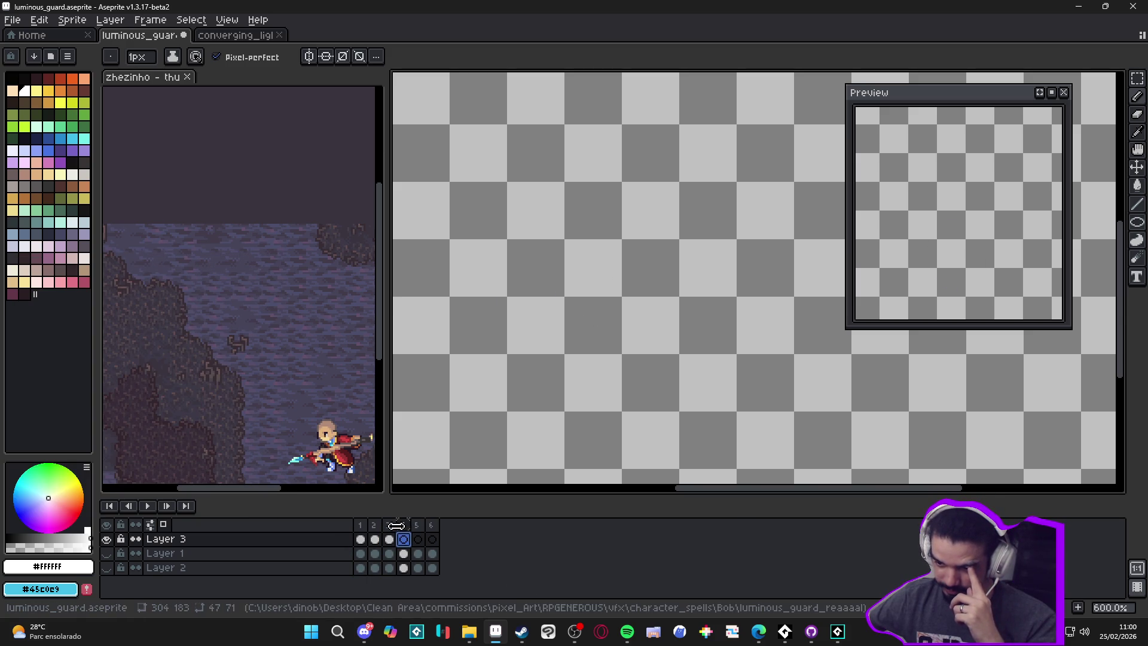
left_click(390, 538)
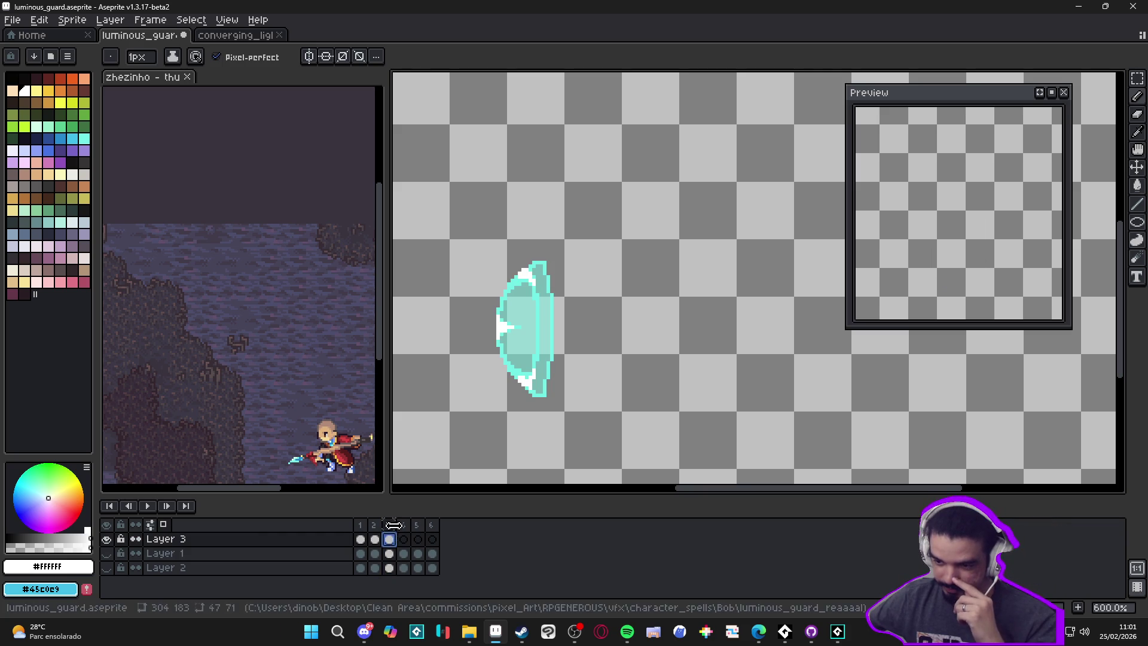
Step: Enable onion skinning with F3 and check frames 1 and 2 before returning to frame 3
key("F3")
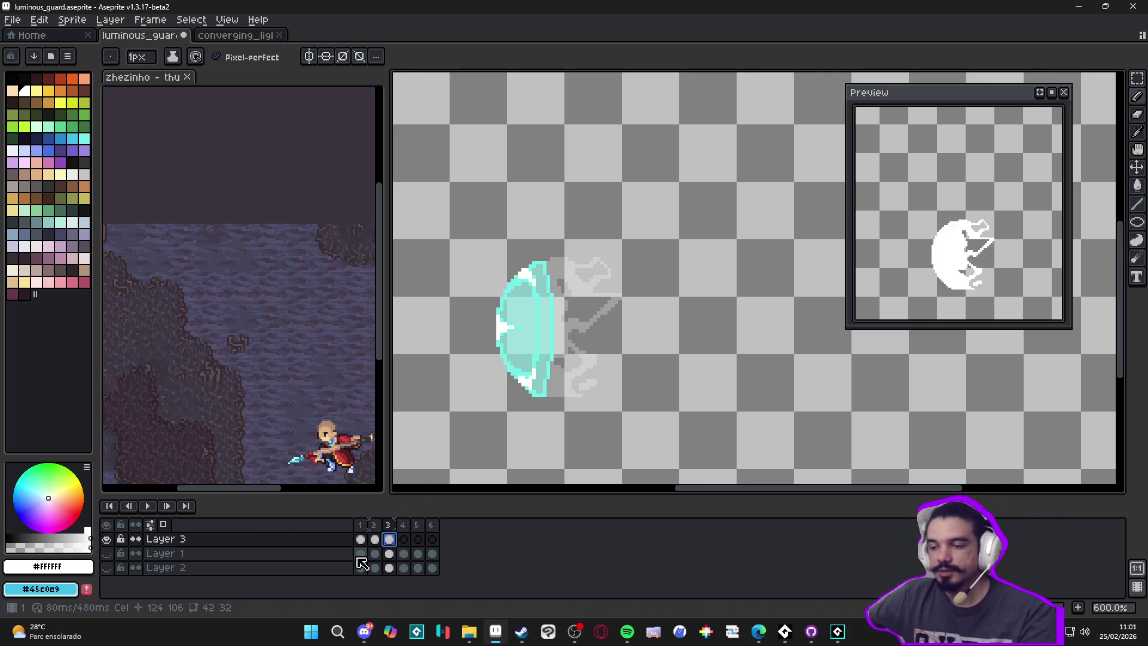
left_click(360, 539)
left_click(374, 540)
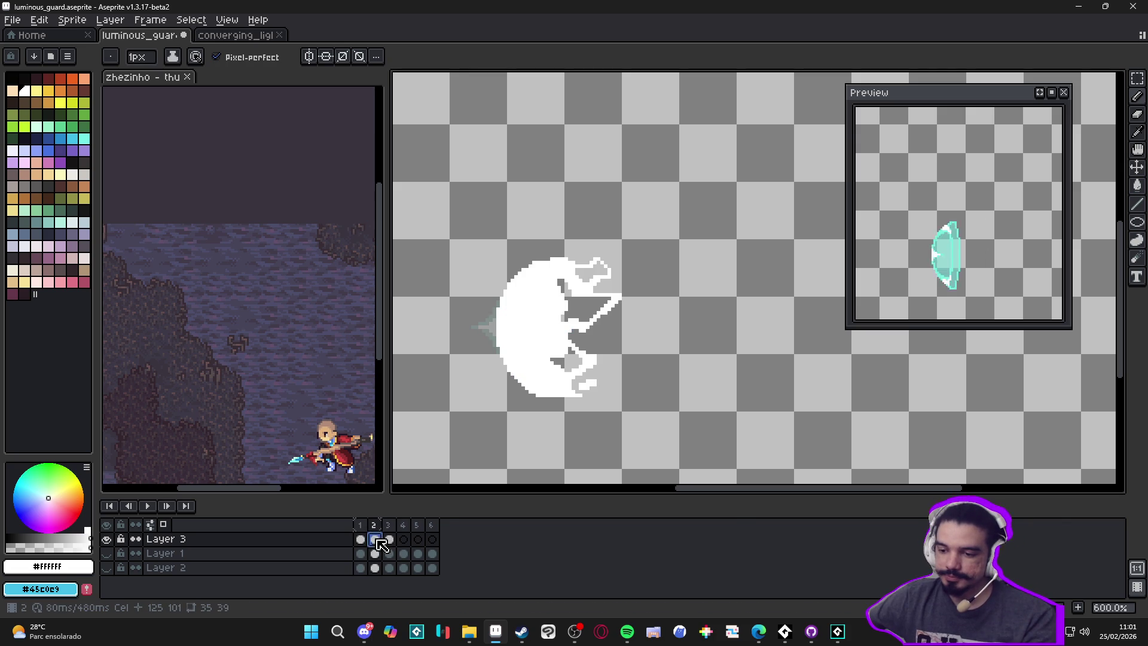
left_click(390, 542)
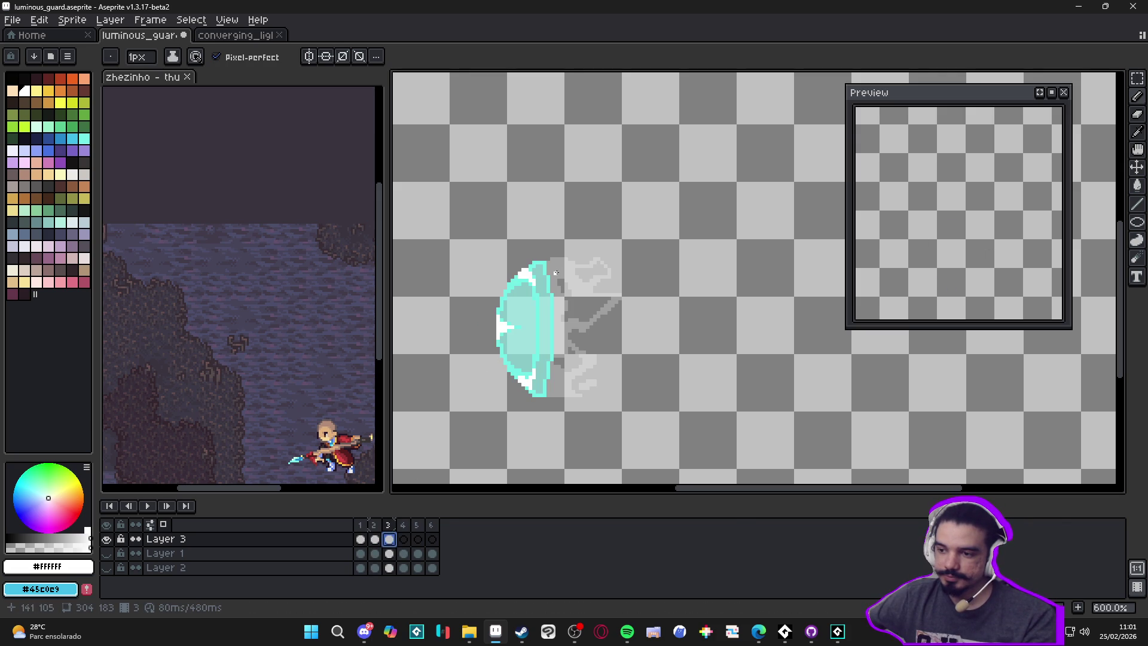
scroll(537, 276, "up", 3)
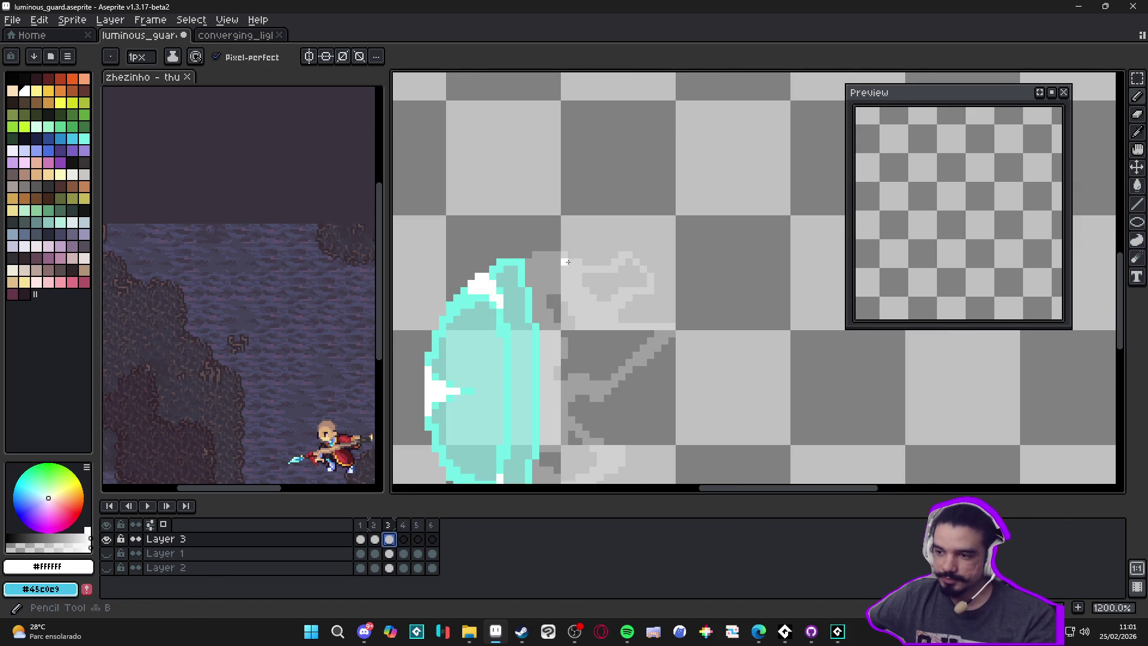
Step: With a 1px white pencil, trace wisp strokes down and along the ghost's diagonal edge
scroll(560, 264, "down", 3)
scroll(560, 263, "up", 3)
key("b")
left_click(554, 263)
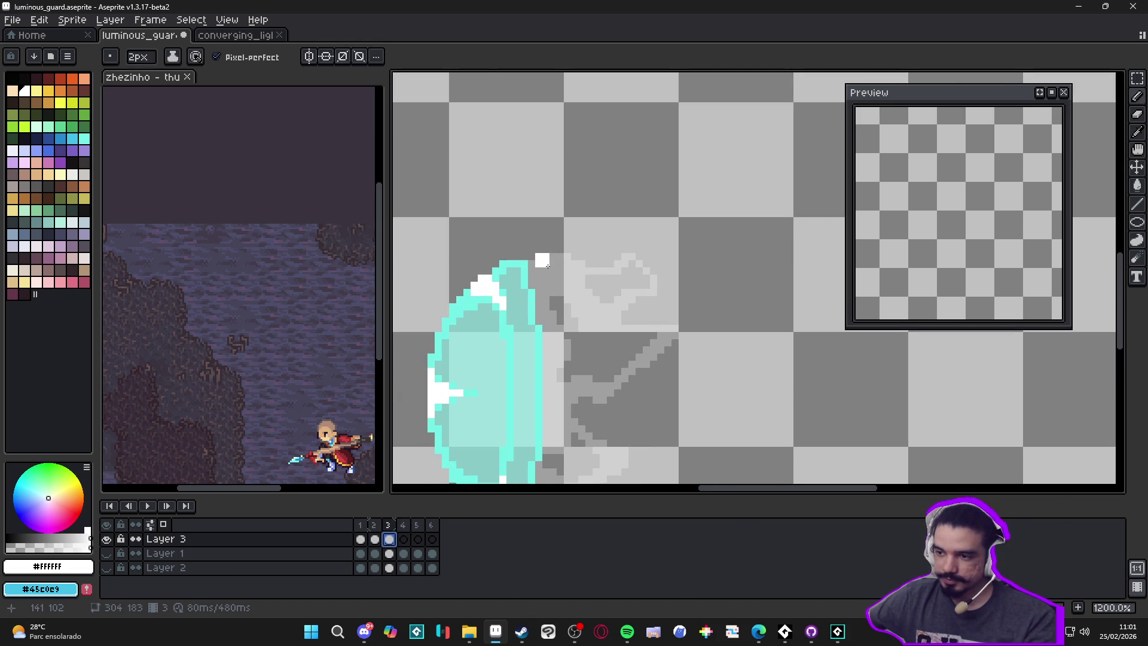
key("minus")
left_click_drag(595, 261, 589, 308)
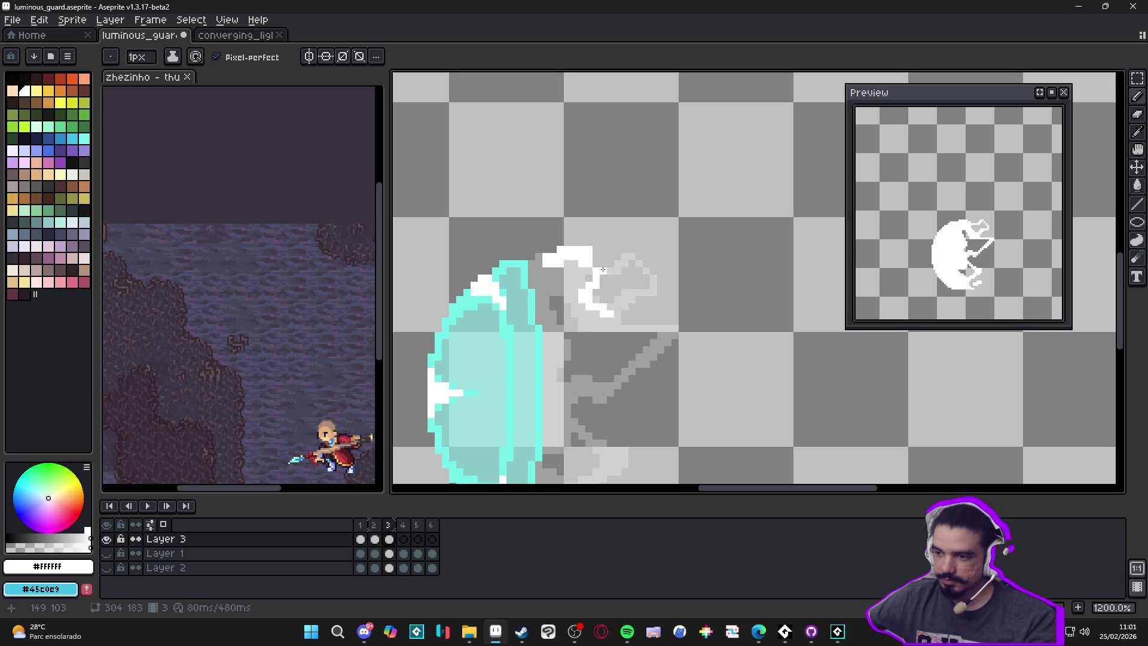
mouse_move(624, 244)
left_mouse_down()
mouse_move(639, 272)
mouse_move(668, 275)
mouse_move(661, 291)
mouse_move(622, 295)
mouse_move(643, 335)
mouse_move(678, 325)
left_mouse_up()
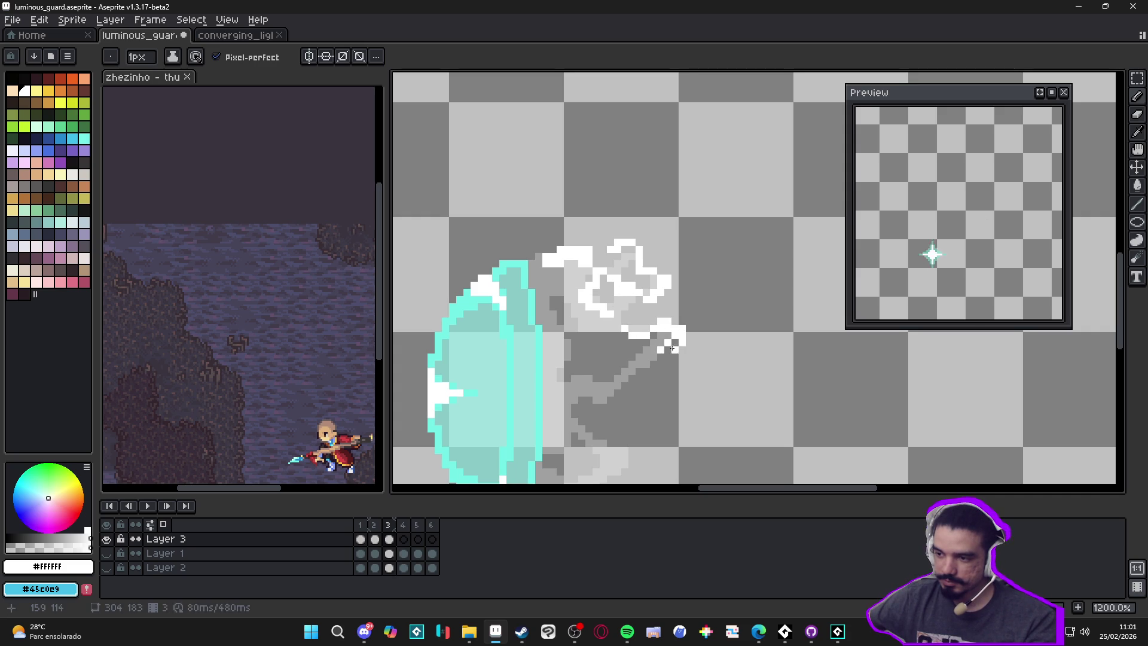
left_click_drag(625, 370, 678, 345)
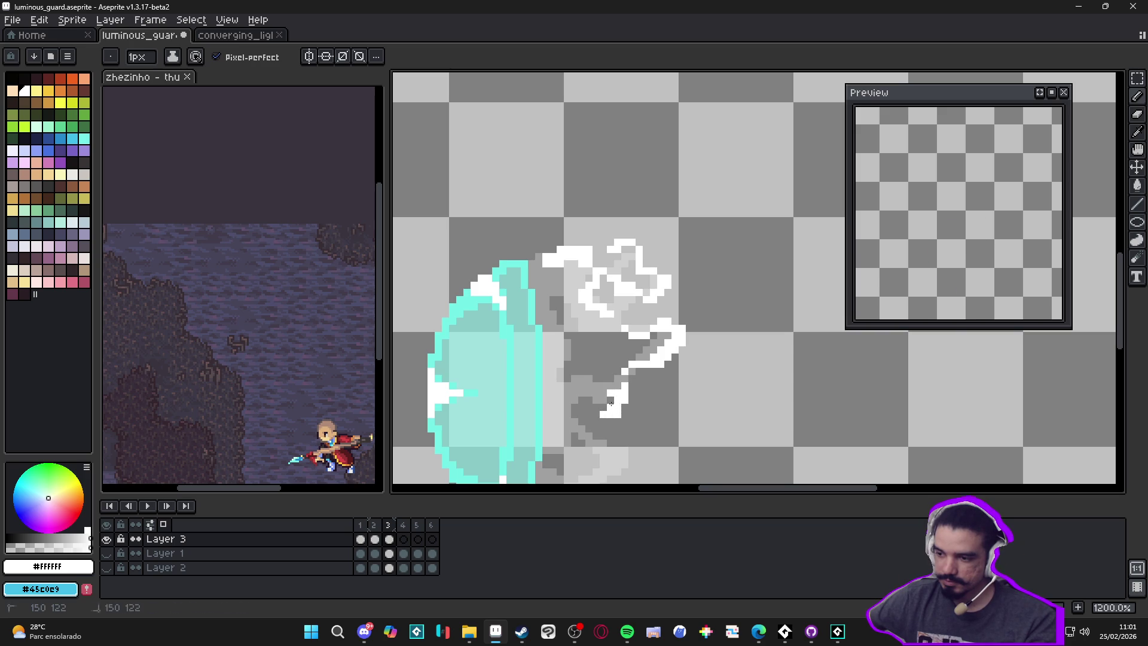
Step: Add single white pixels, erase strays, and draw further white strokes along the ghost's lower part
left_click(593, 399)
left_click(582, 365)
left_click(576, 368)
mouse_move(585, 372)
left_mouse_down()
mouse_move(601, 383)
mouse_move(600, 412)
mouse_move(610, 408)
mouse_move(572, 372)
left_mouse_up()
key("e")
key("b")
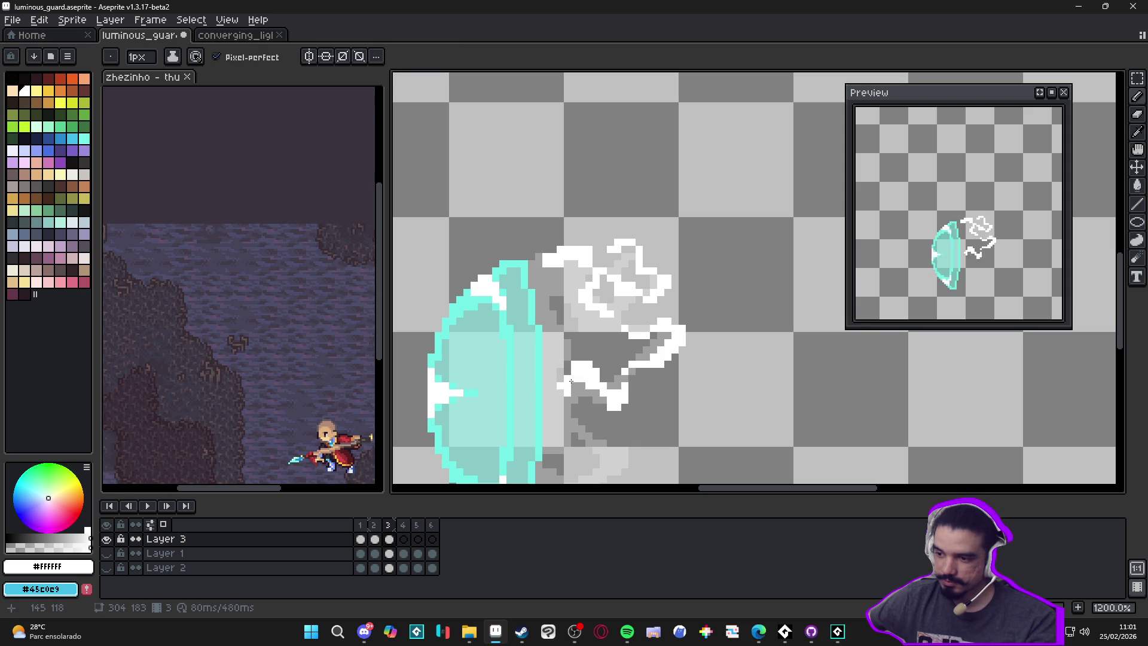
scroll(571, 383, "down", 1)
mouse_move(589, 372)
left_mouse_down()
mouse_move(588, 395)
mouse_move(619, 394)
left_mouse_up()
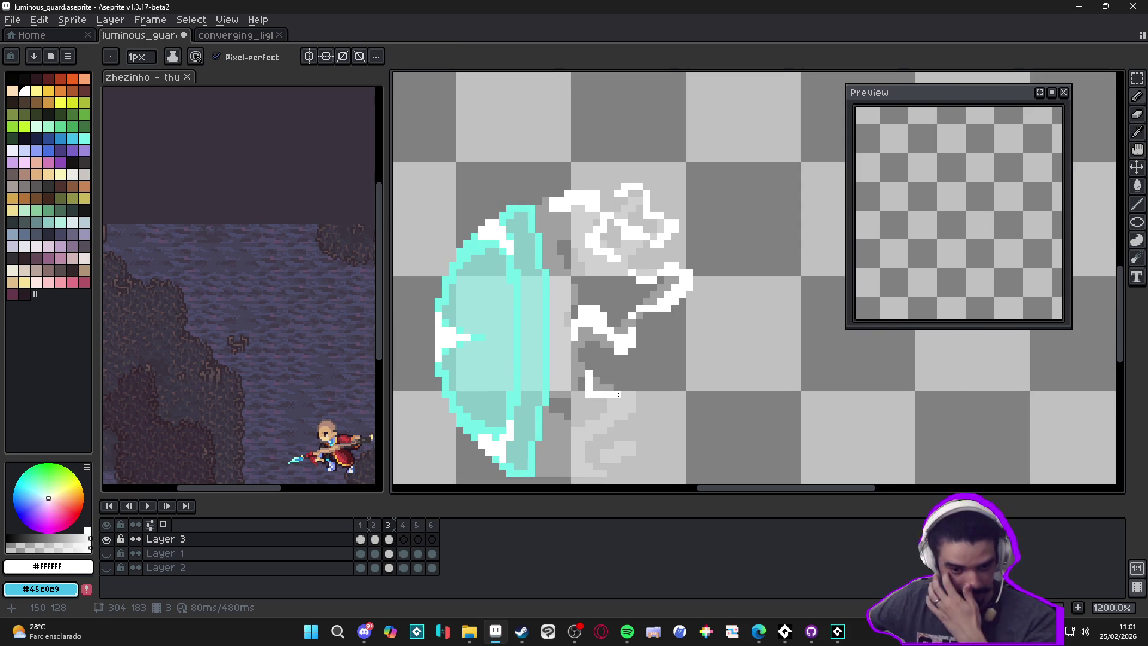
scroll(619, 395, "up", 1)
mouse_move(622, 396)
left_mouse_down()
mouse_move(646, 398)
mouse_move(654, 370)
left_mouse_up()
mouse_move(654, 370)
left_mouse_down()
mouse_move(635, 405)
mouse_move(594, 418)
mouse_move(595, 407)
mouse_move(568, 398)
mouse_move(569, 419)
mouse_move(576, 387)
left_mouse_up()
Step: Clean up the lower wisp by erasing stray pixels and adding white pixels and a bottom stroke
left_click_drag(646, 405, 626, 403)
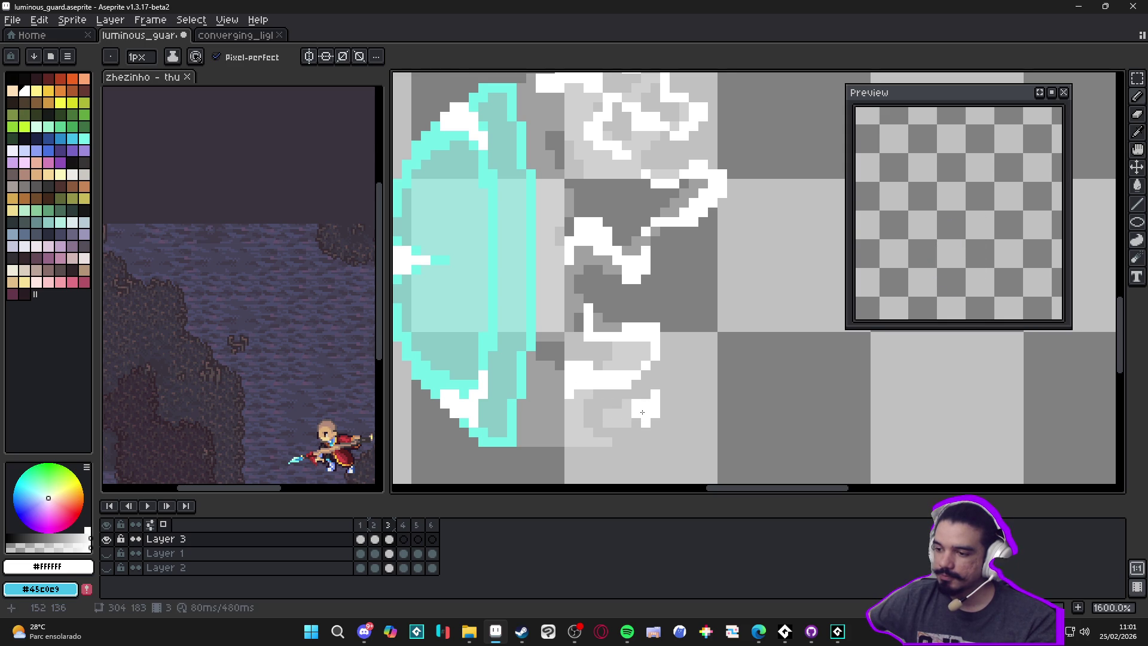
key("e")
left_click(641, 409)
left_click(632, 417)
key("b")
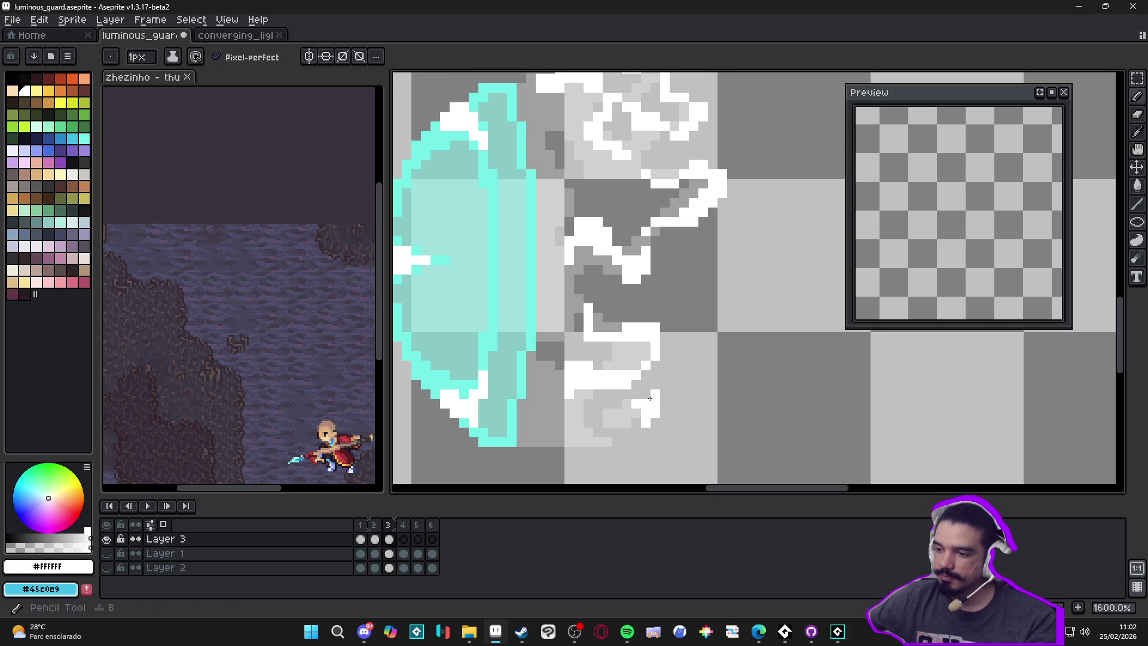
left_click(645, 395)
left_click(626, 404)
left_click(636, 395)
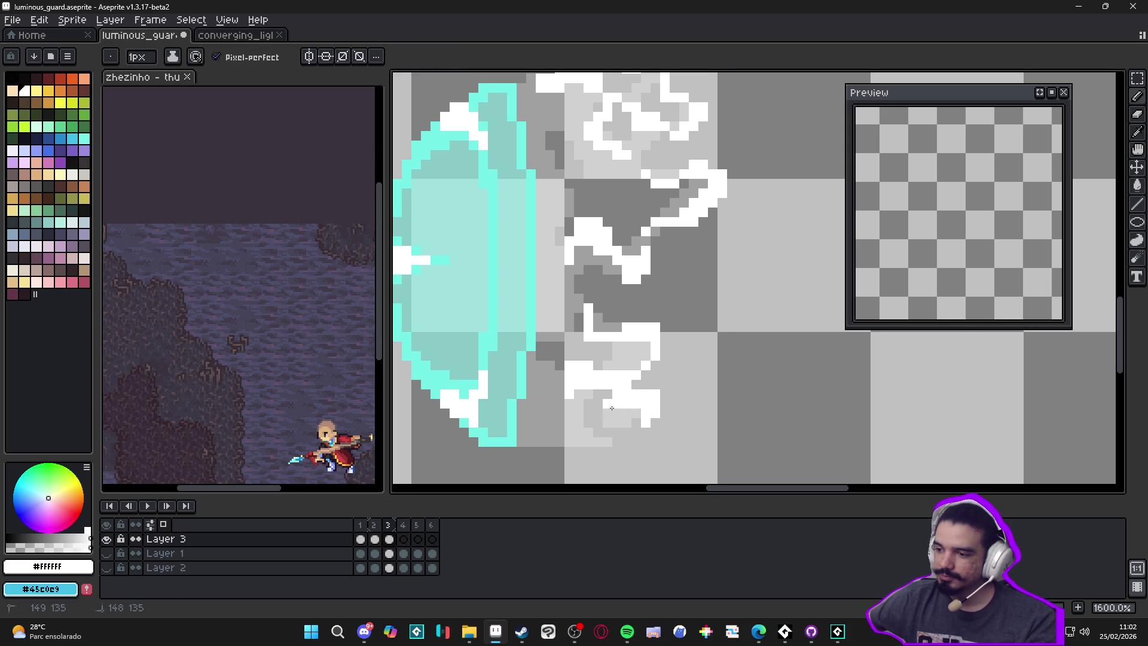
left_click(614, 409)
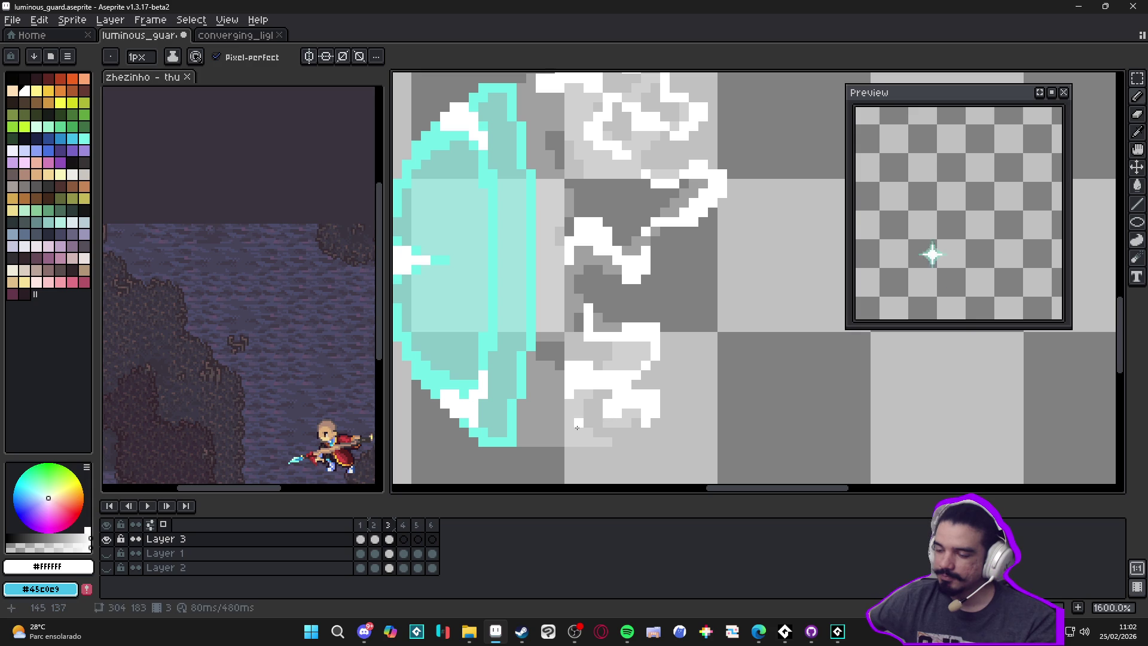
mouse_move(536, 439)
left_mouse_down()
mouse_move(606, 451)
mouse_move(595, 442)
mouse_move(567, 454)
mouse_move(518, 432)
left_mouse_up()
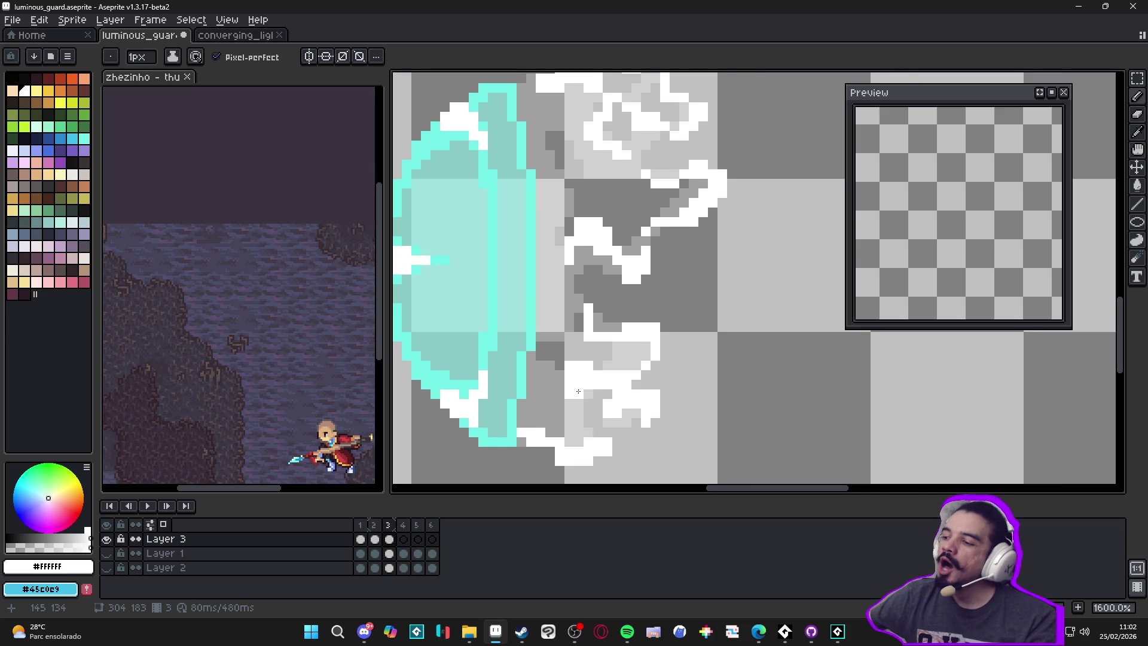
Step: Zoom out and draw white highlights along the shield's inner top edge, inner curve and middle
scroll(574, 391, "down", 1)
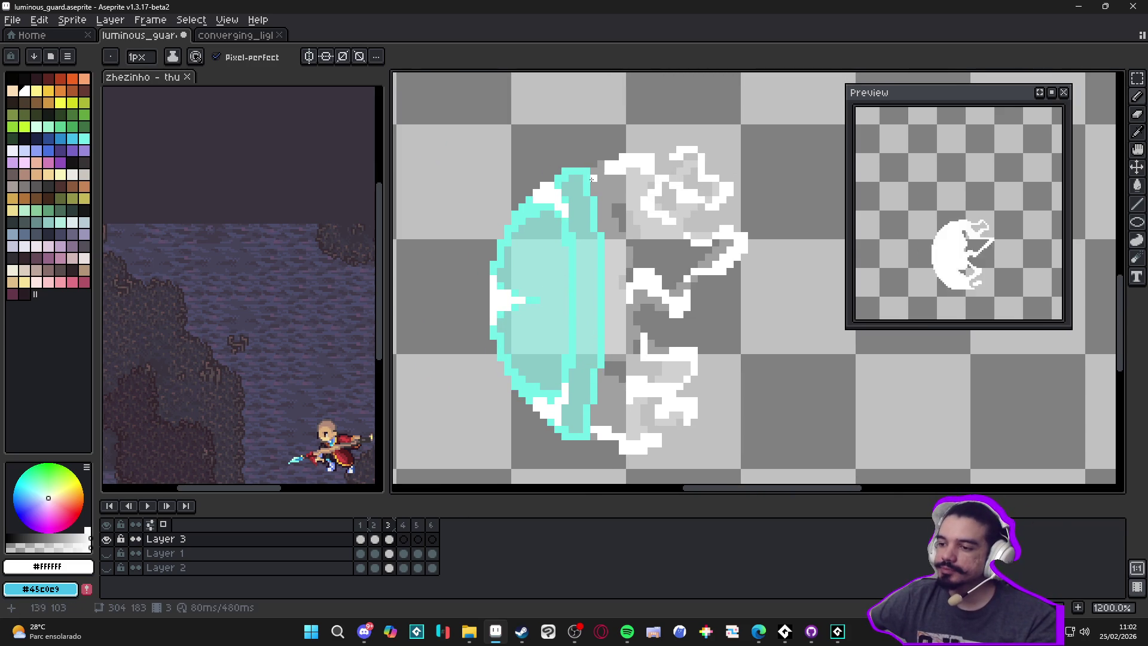
mouse_move(597, 171)
left_mouse_down()
mouse_move(565, 222)
mouse_move(529, 230)
mouse_move(497, 271)
left_mouse_up()
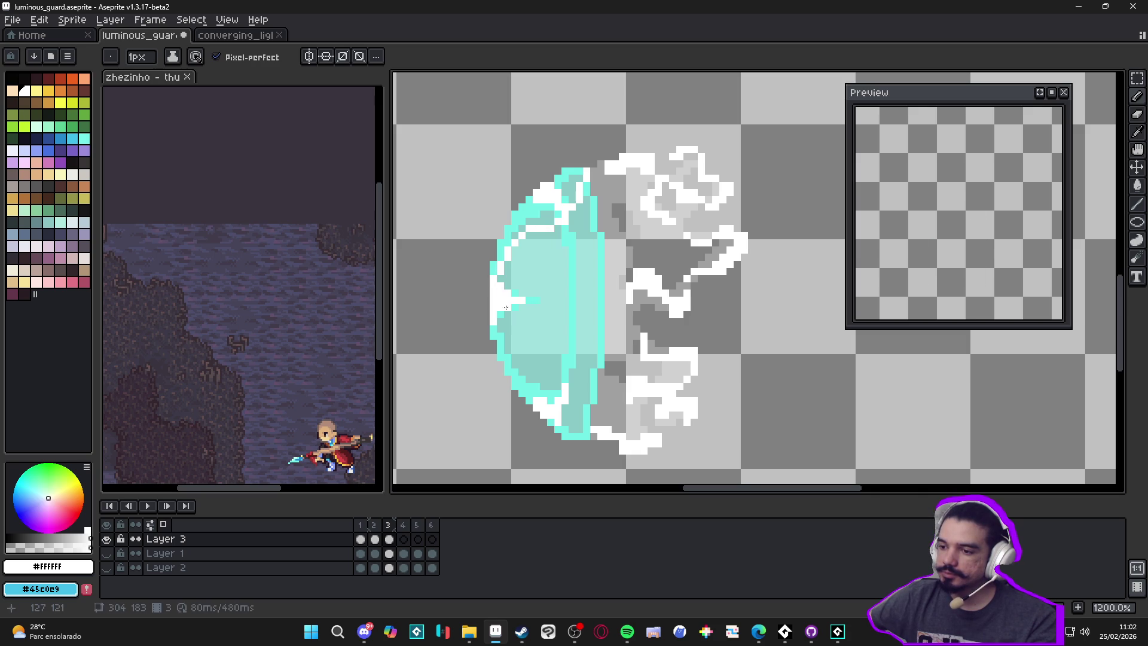
mouse_move(516, 333)
left_mouse_down()
mouse_move(541, 354)
mouse_move(535, 381)
mouse_move(588, 414)
mouse_move(564, 421)
mouse_move(623, 400)
mouse_move(616, 310)
left_mouse_up()
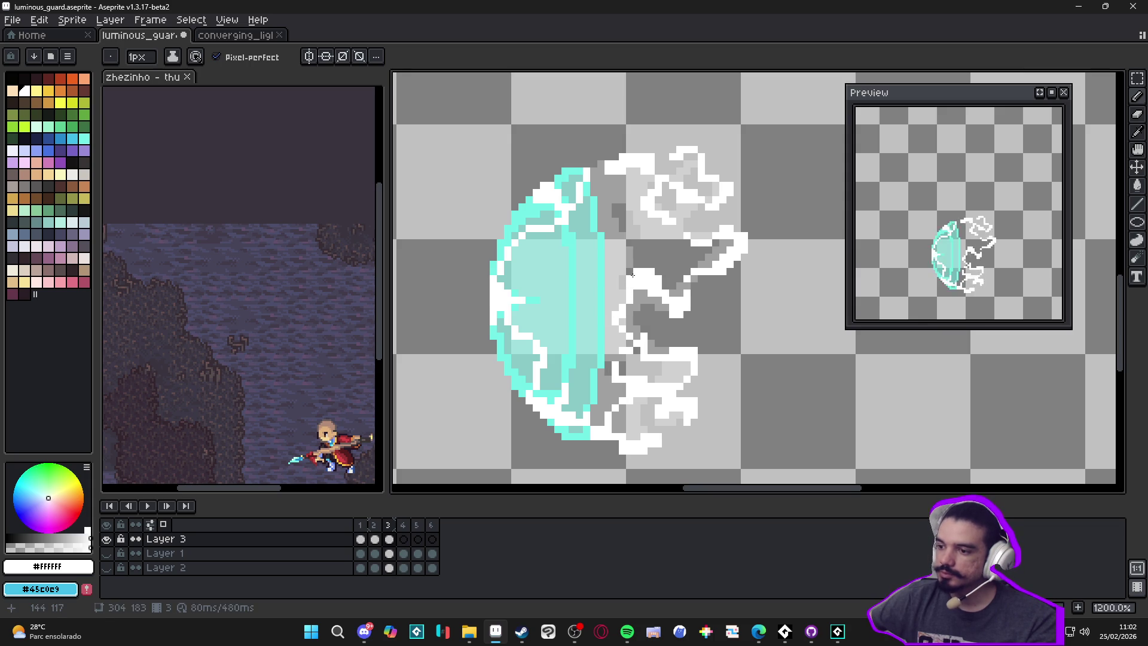
mouse_move(642, 267)
left_mouse_down()
mouse_move(607, 240)
mouse_move(616, 205)
left_mouse_up()
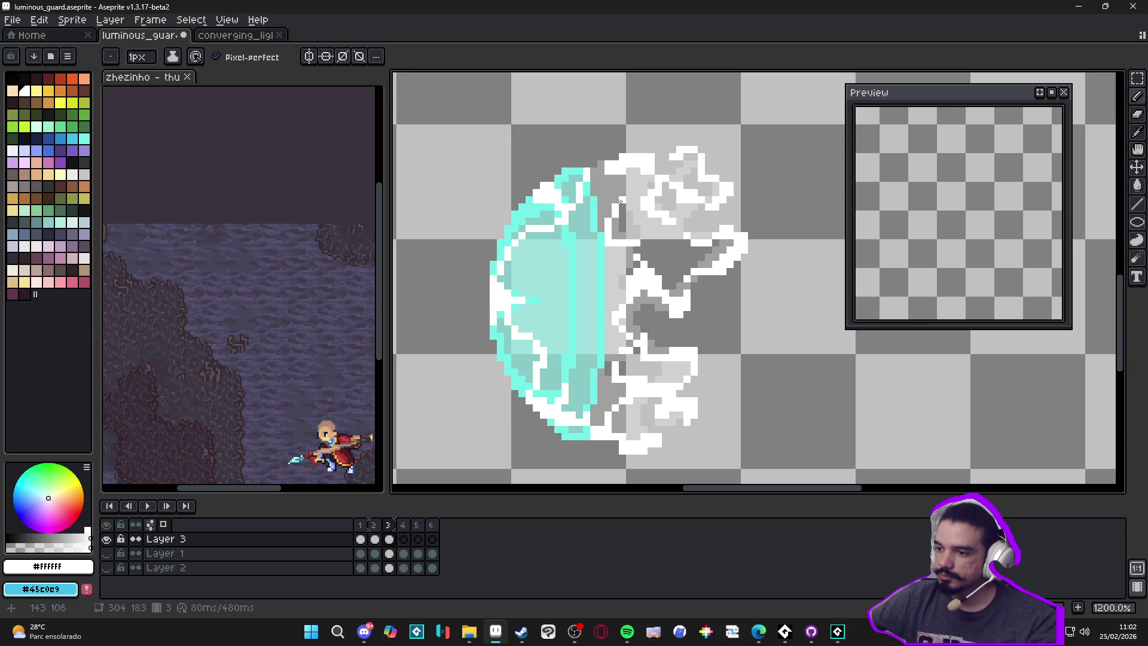
Step: Add white pixels at the shield's top and bucket-fill its grey and teal bands white
left_click(595, 175)
left_click(601, 228)
key("g")
left_click(631, 260)
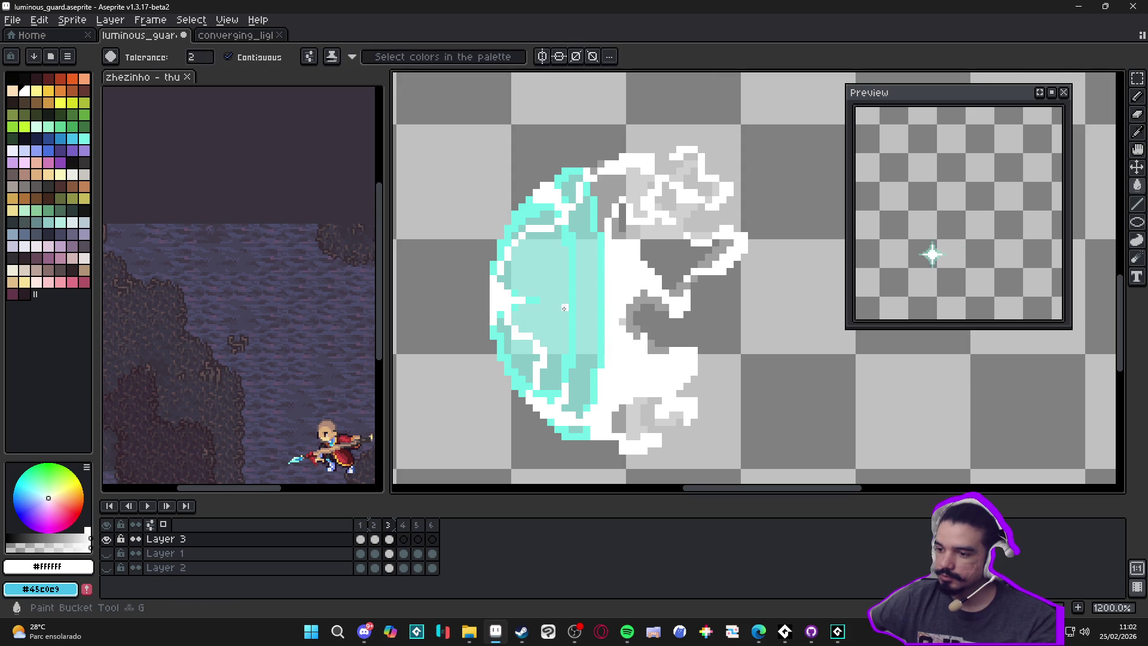
left_click(565, 287)
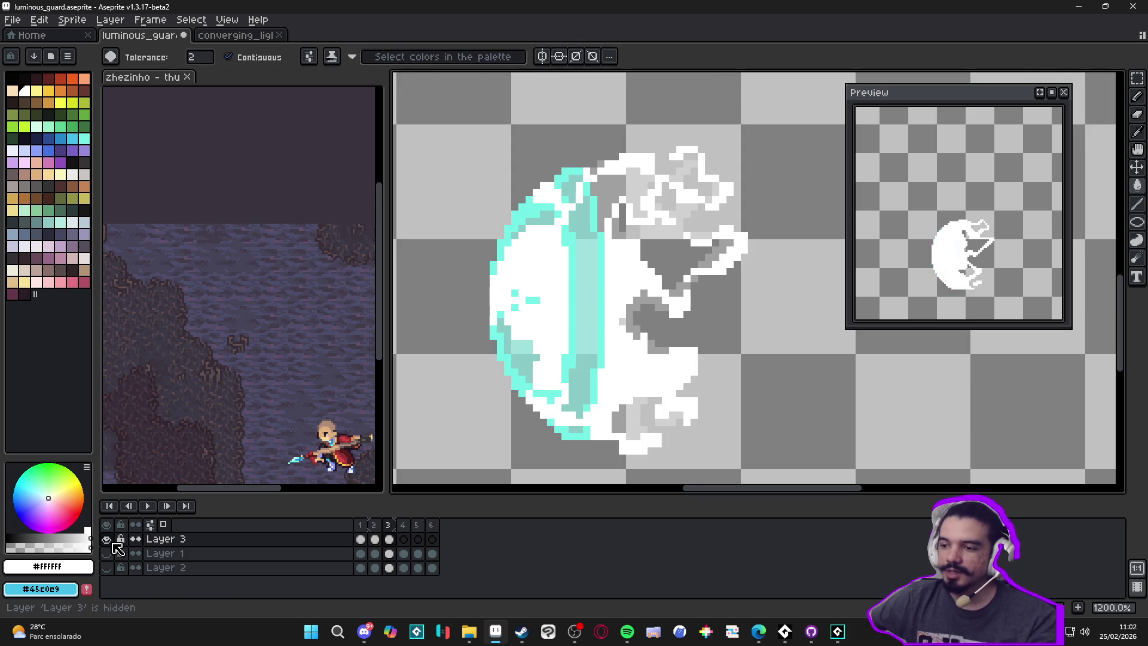
left_click(595, 360)
left_click(595, 356)
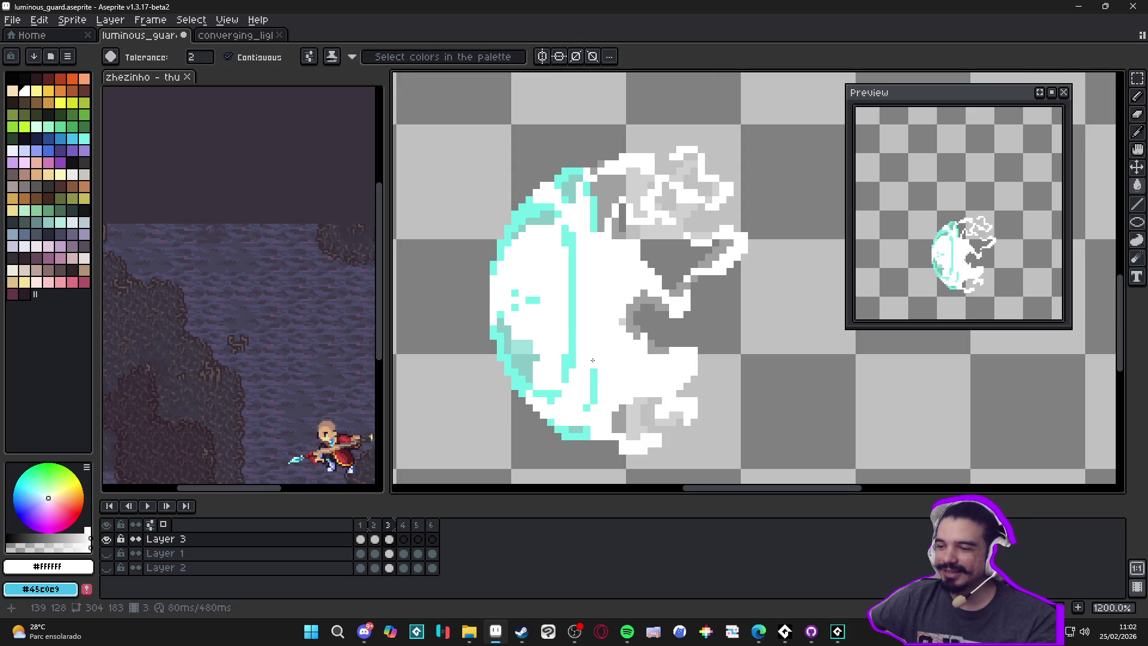
left_click(571, 257)
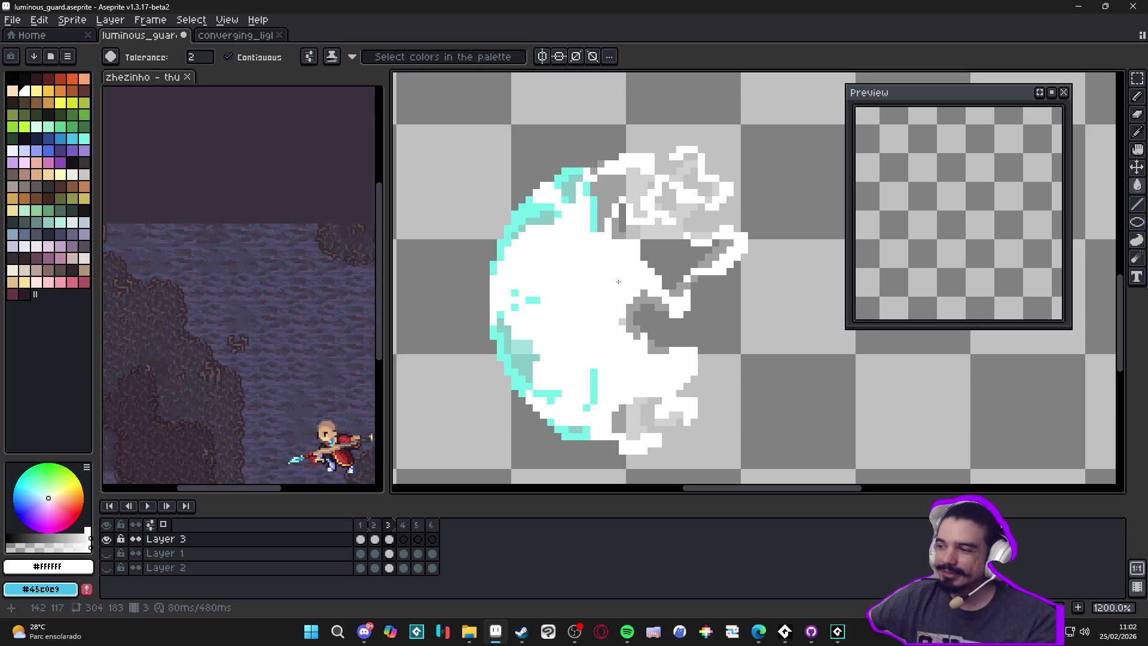
Step: Review frames 1 and 2, then return to frame 3's shield
scroll(584, 247, "up", 1)
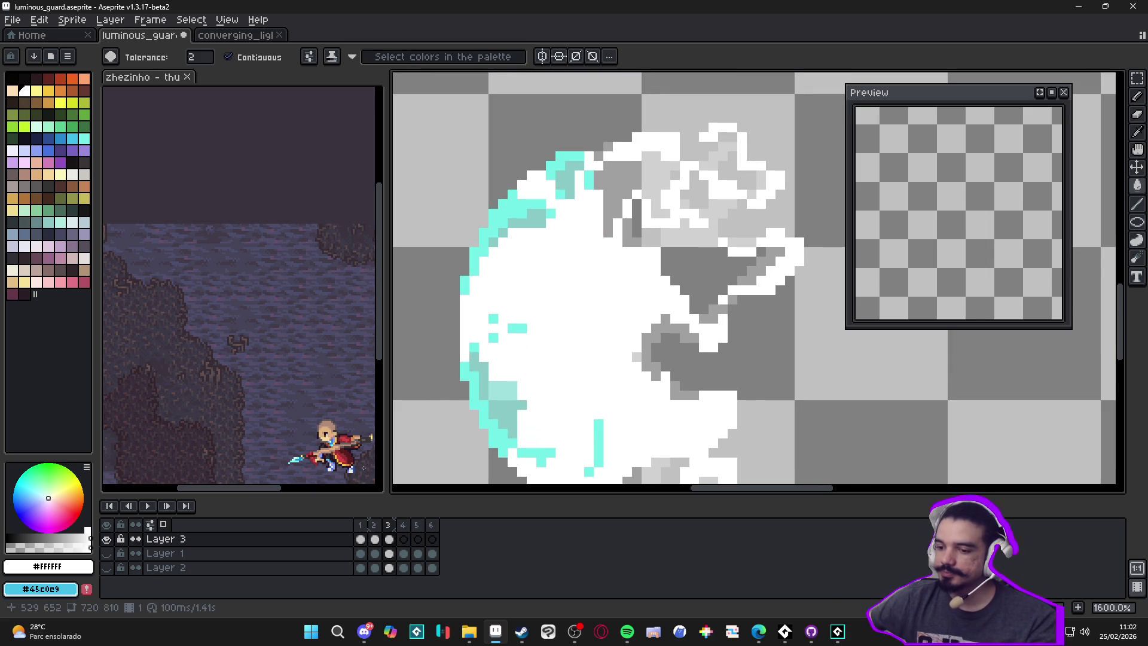
left_click(360, 524)
left_click(375, 539)
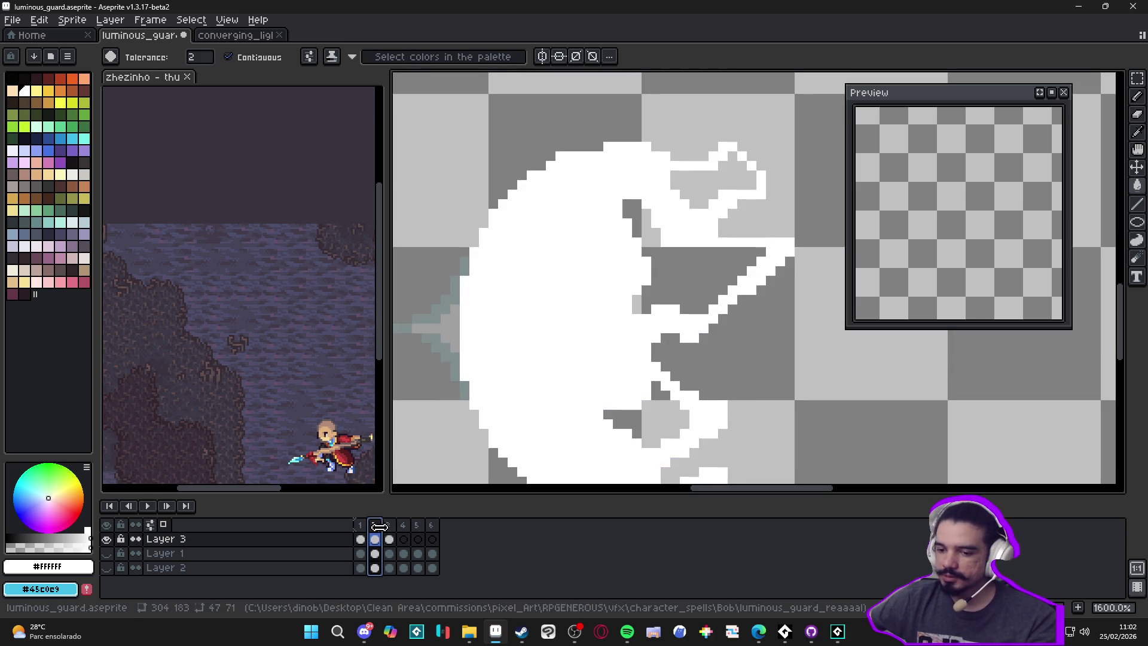
scroll(503, 397, "down", 6)
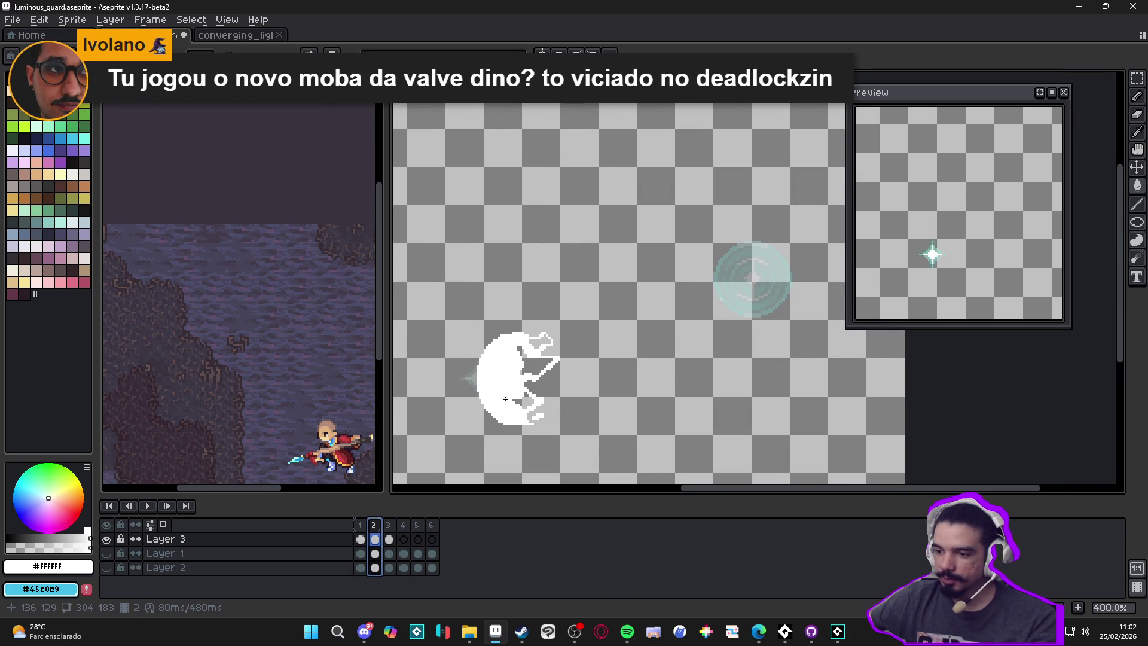
key("ctrl+z")
scroll(523, 413, "up", 2)
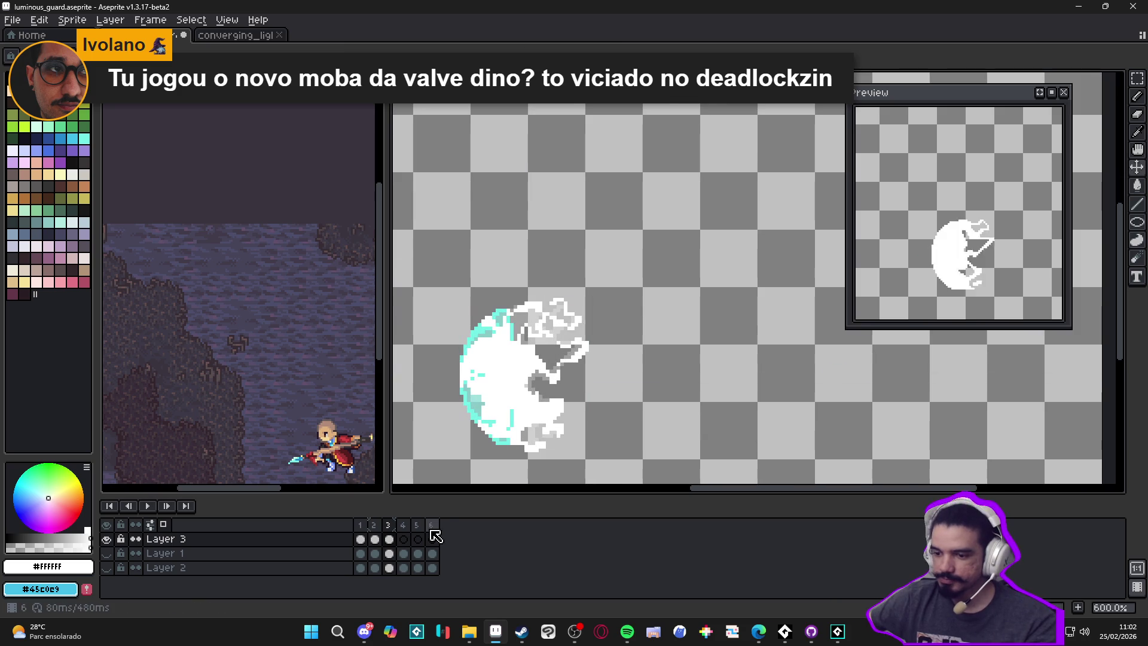
scroll(505, 324, "up", 1)
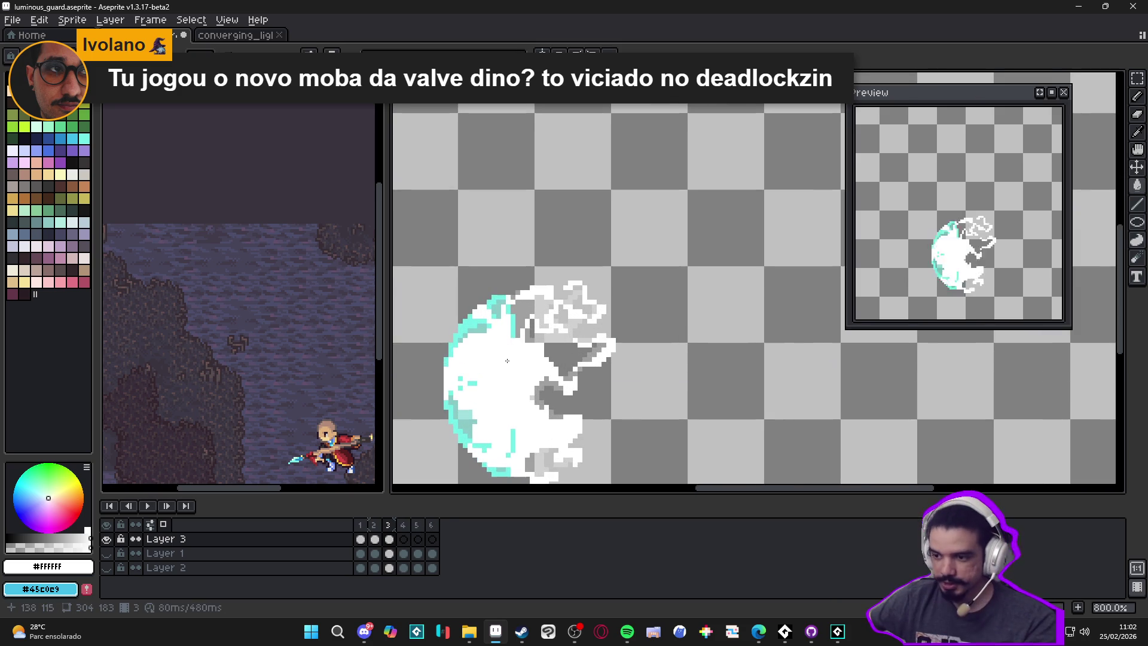
Step: Magic Wand the shield's interior and fill the selection white
key("w")
left_click(506, 324)
key("f")
key("ctrl+d")
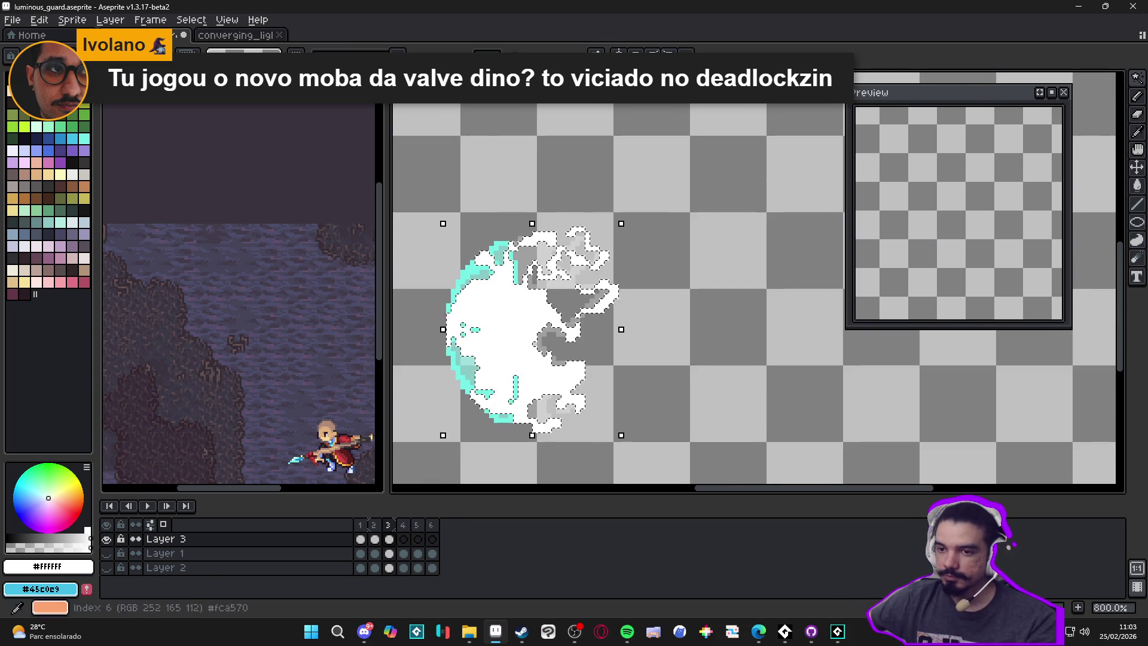
Step: Create a new 36×43 sprite, then switch back to the luminous_guard document
left_click(13, 20)
left_click(24, 36)
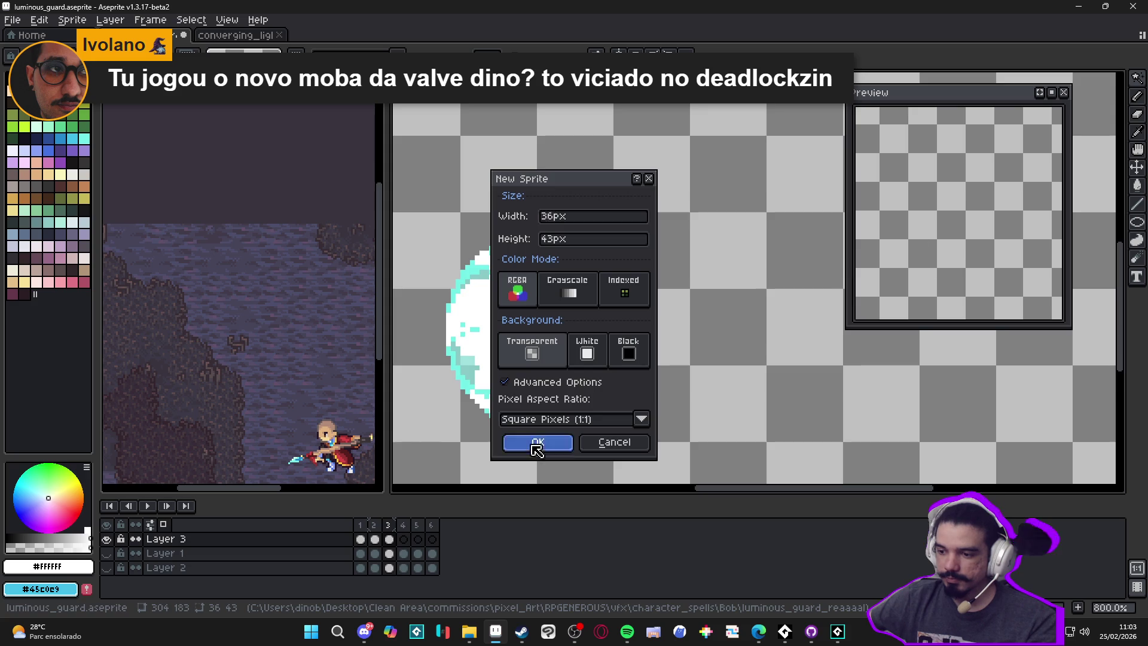
left_click(539, 441)
key("ctrl+shift+Tab")
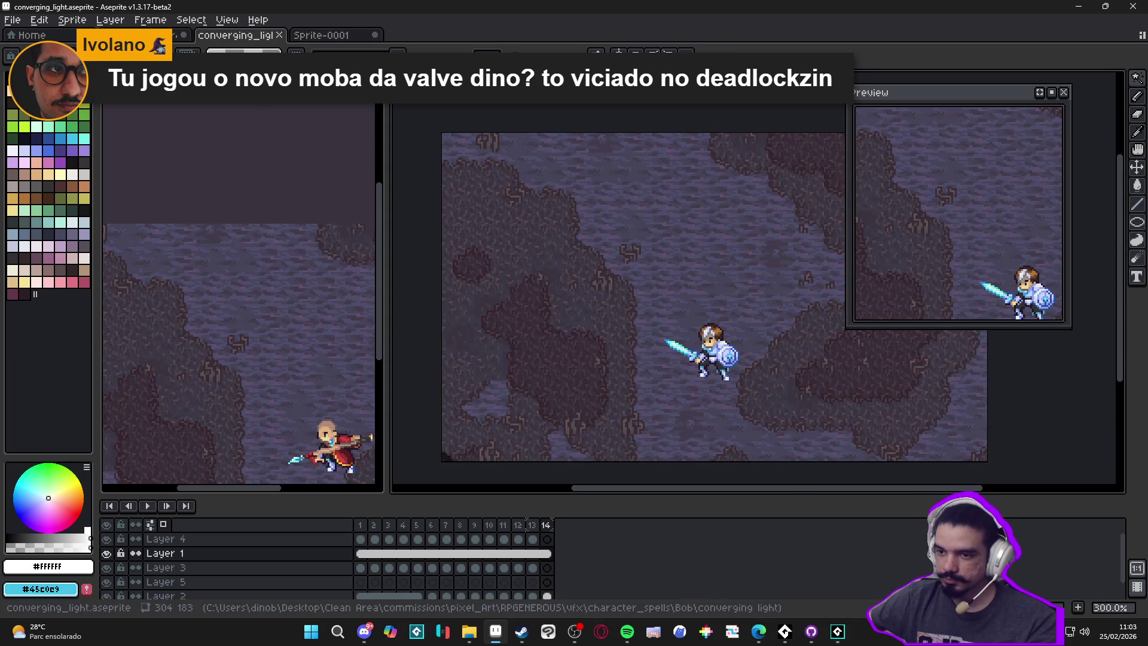
key("ctrl+shift+Tab")
Step: Undo the fills and white pencil edits to restore the cyan shield on frame 3
key("ctrl+z")
key("ctrl+z")
key("ctrl+z")
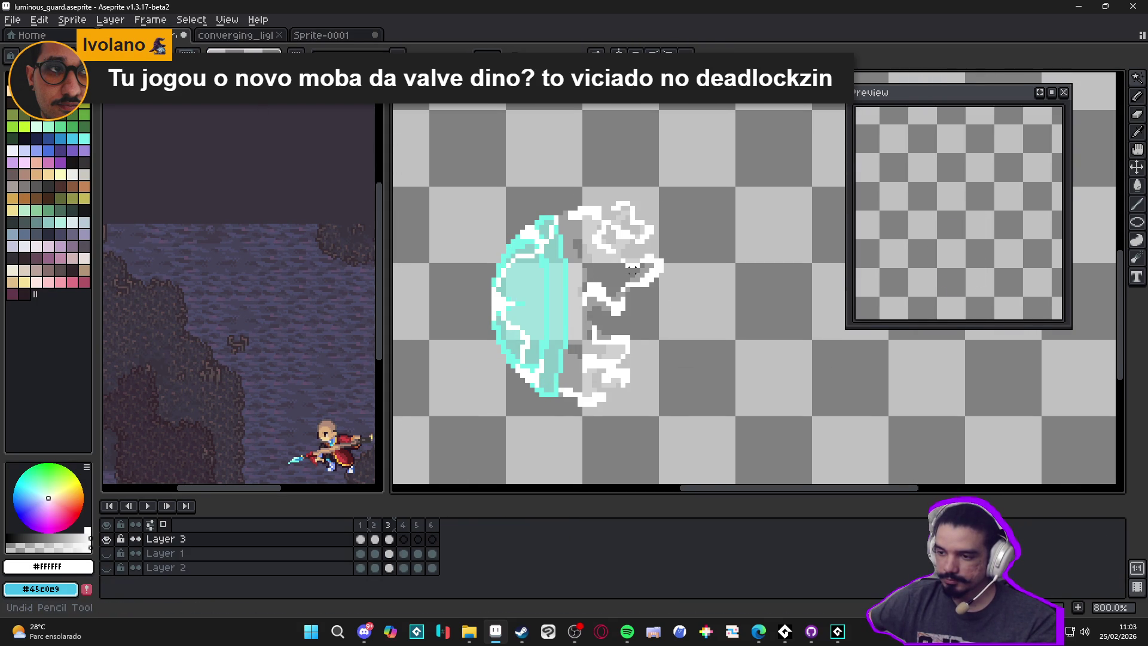
key("ctrl+z")
key("ctrl+z")
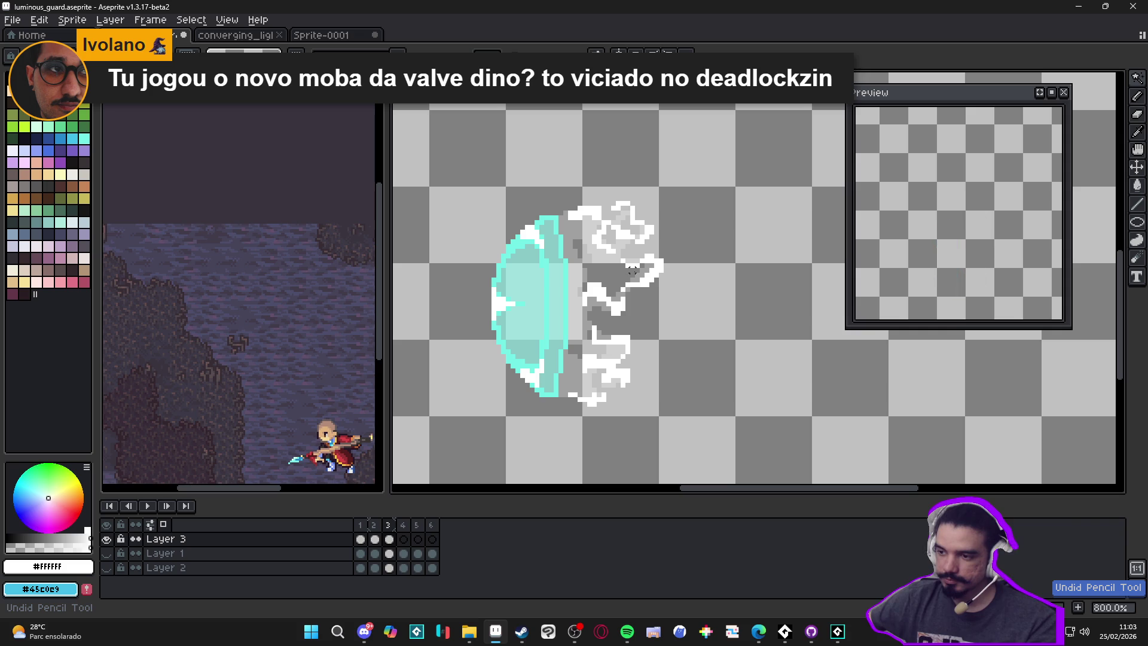
key("ctrl+z")
key("ctrl+z")
key("ctrl+z")
key("ctrl+z")
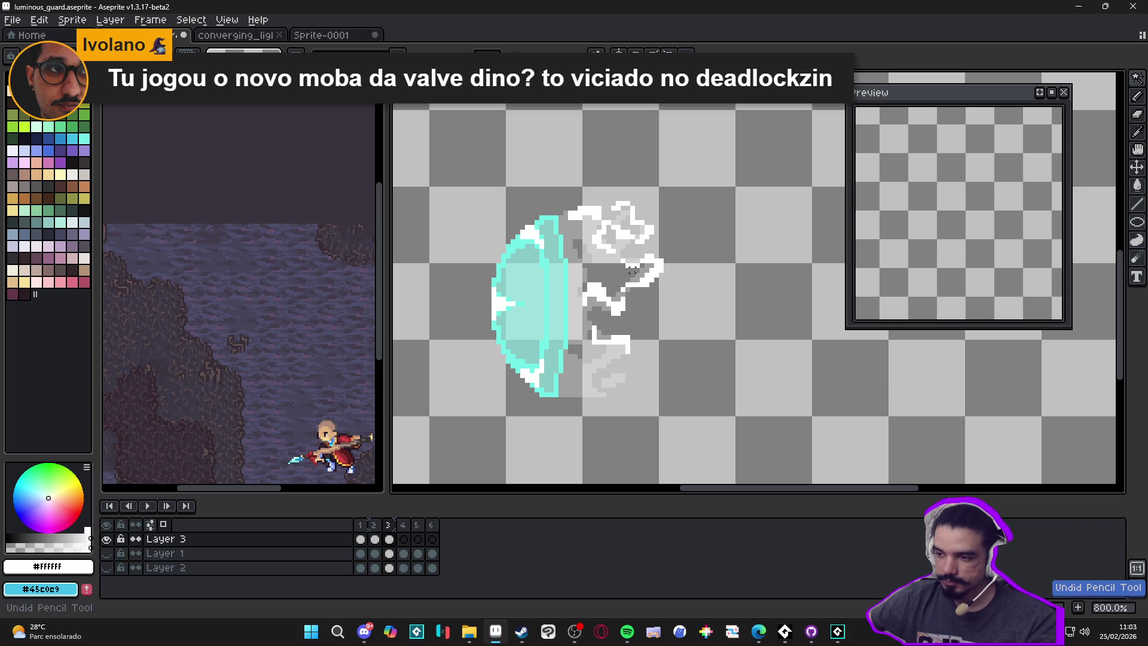
key("ctrl+z")
key("ctrl+z")
key("ctrl+z")
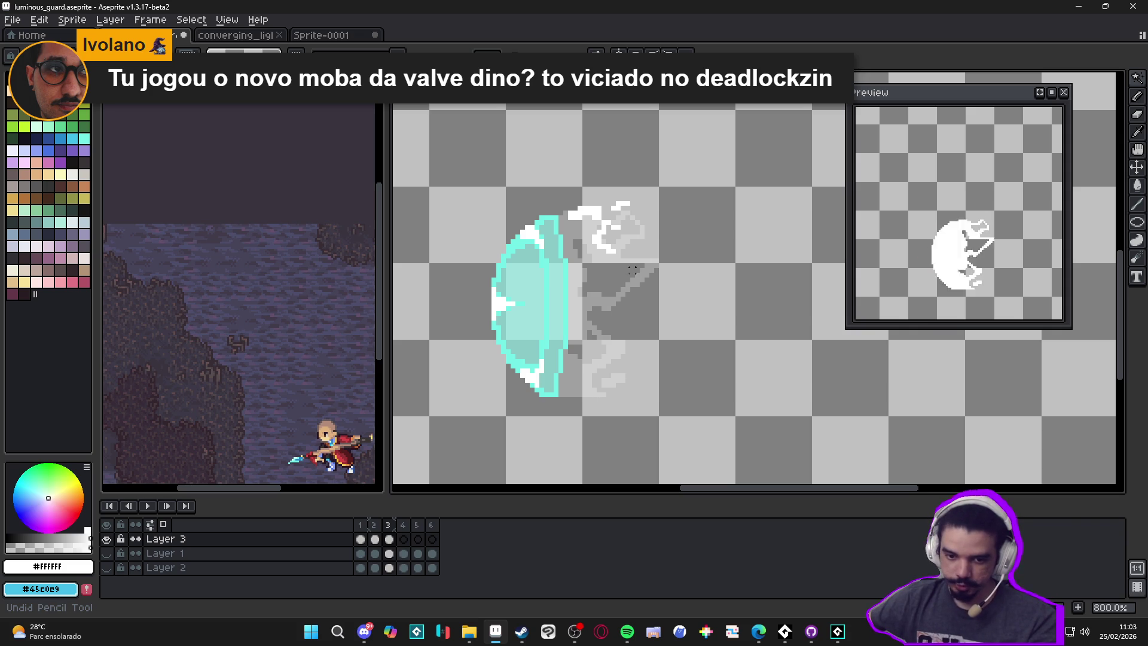
key("ctrl+z")
key("ctrl+z")
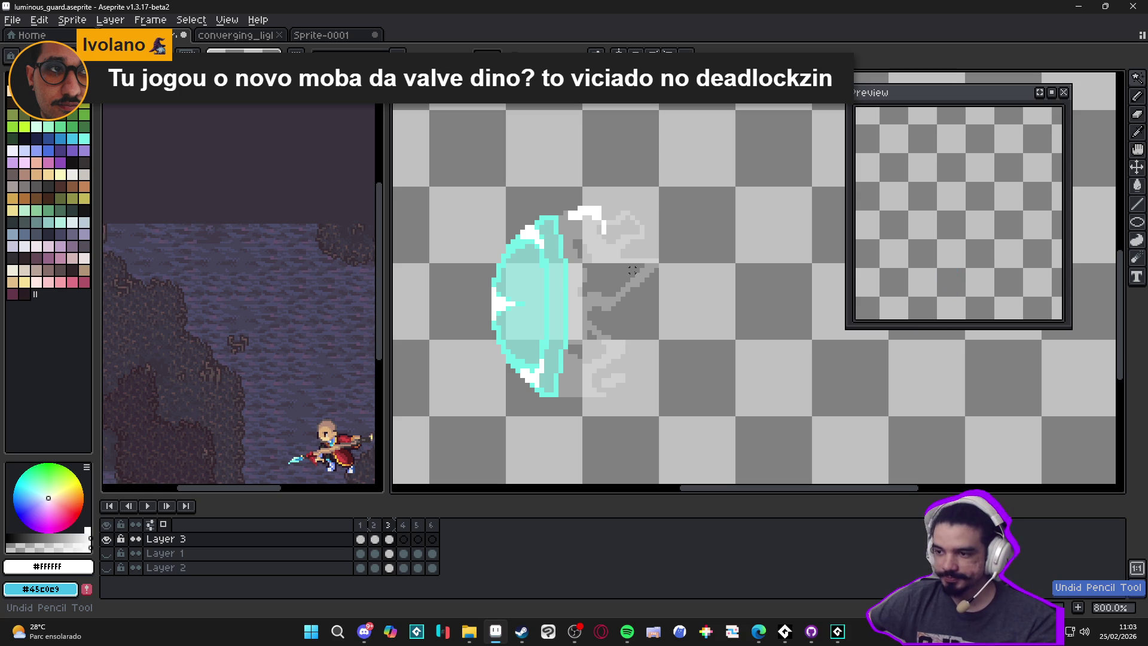
key("ctrl+z")
key("ctrl+z")
key("ctrl+z")
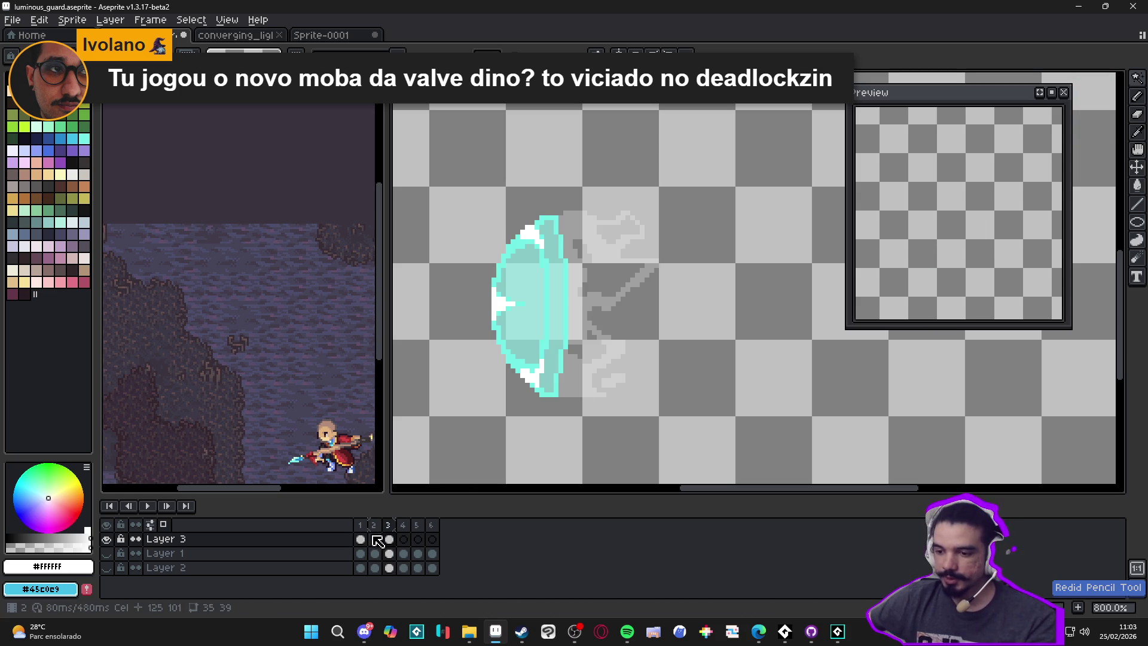
left_click(375, 539)
left_click(391, 537)
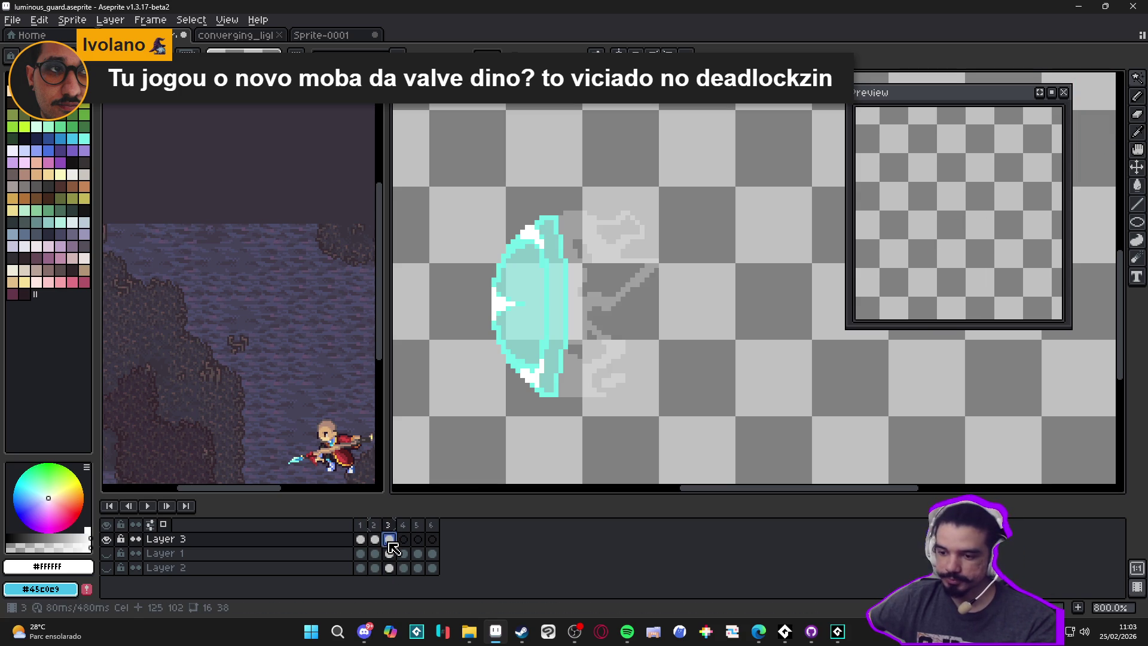
Step: Paste the white burst onto new Layer 4, whiten two stray cyan pixels, and show thunder strike
key("shift+n")
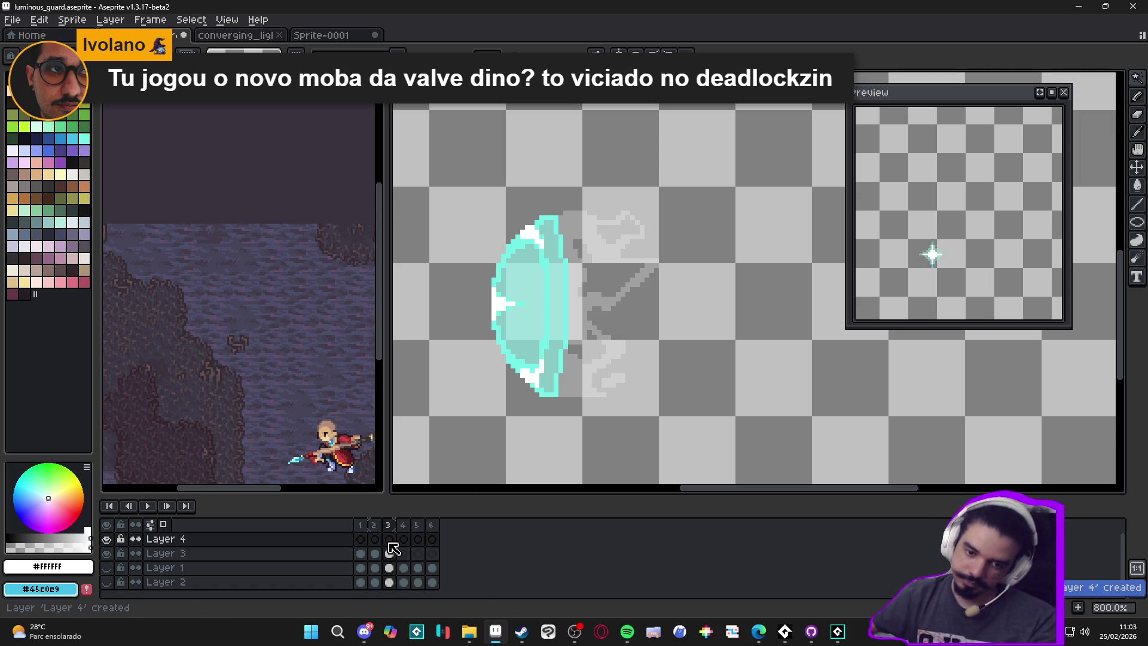
key("ctrl+v")
key("Return")
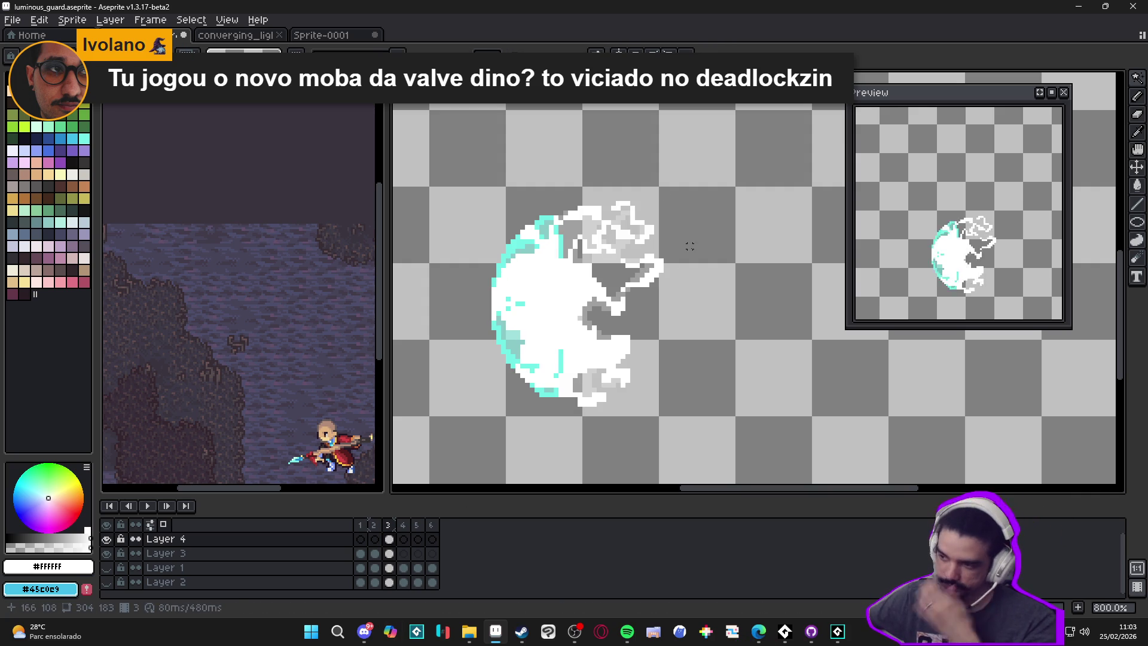
scroll(550, 304, "up", 3)
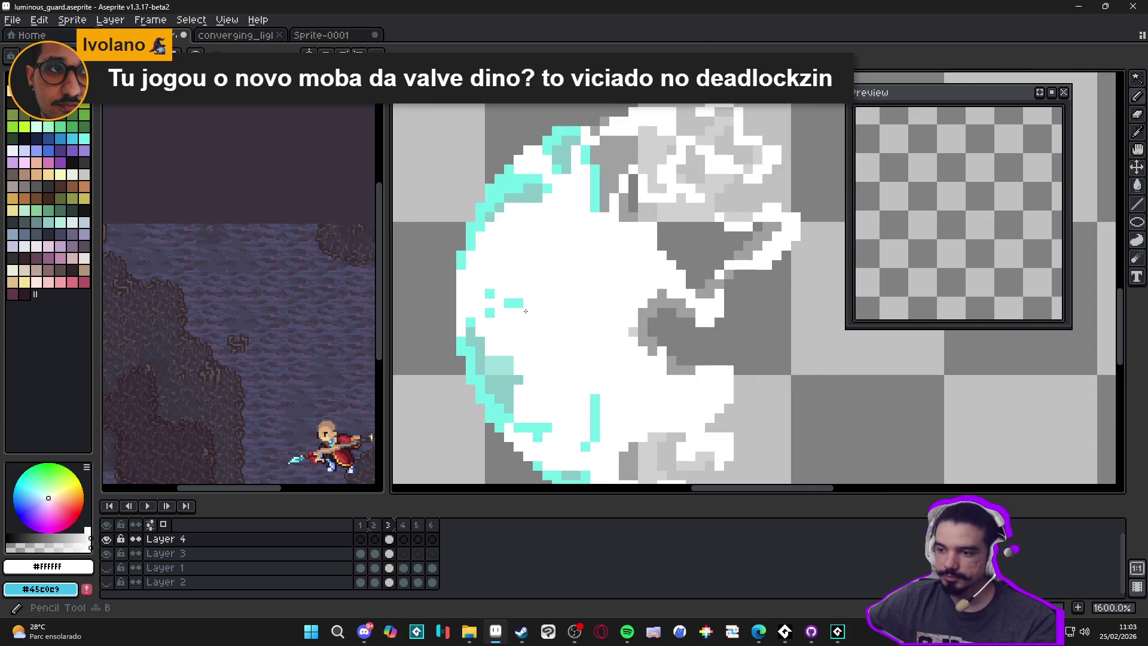
left_click(489, 293)
left_click(489, 312)
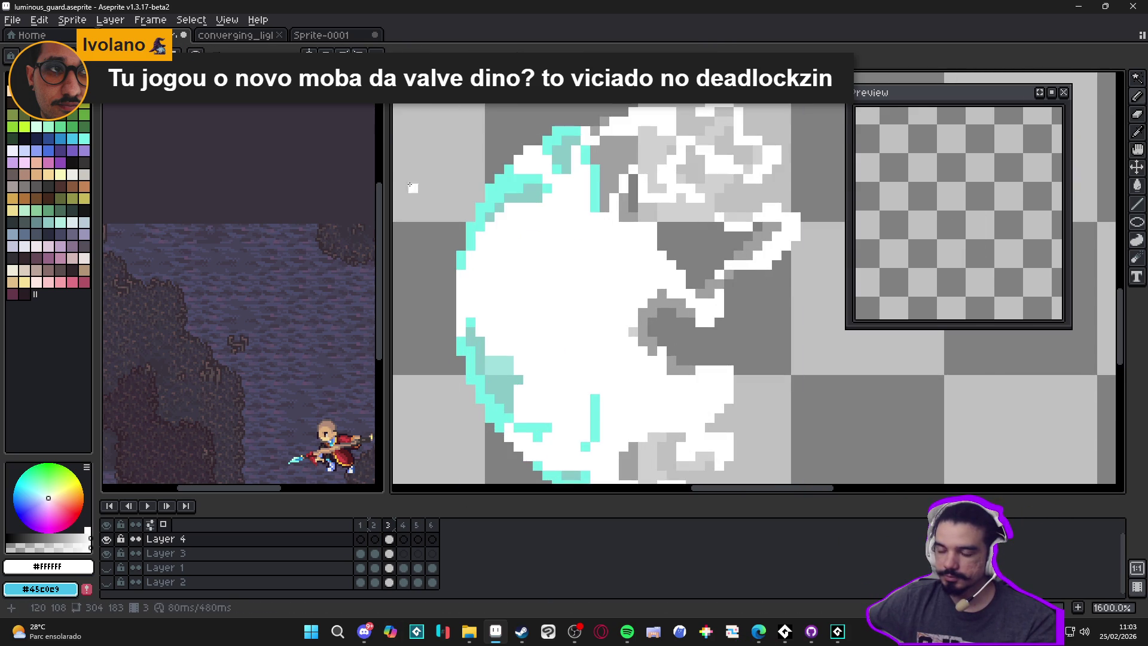
left_click(301, 173)
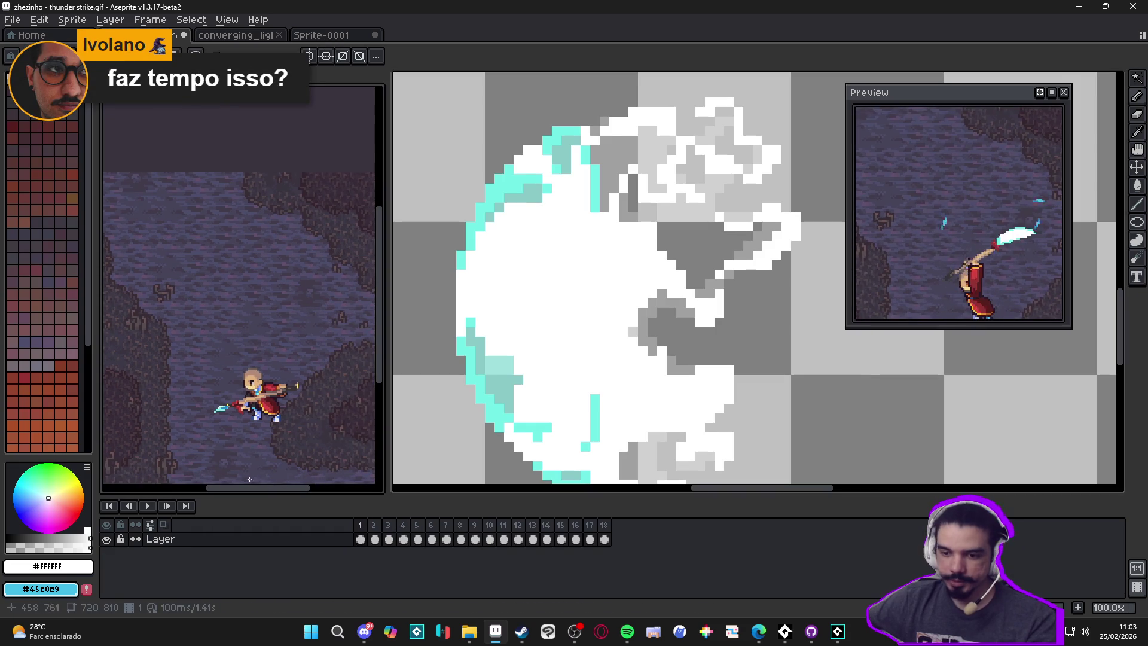
Step: Play the thunder strike animation, stop it, and step through frames 7, 10 and 13
left_click(147, 506)
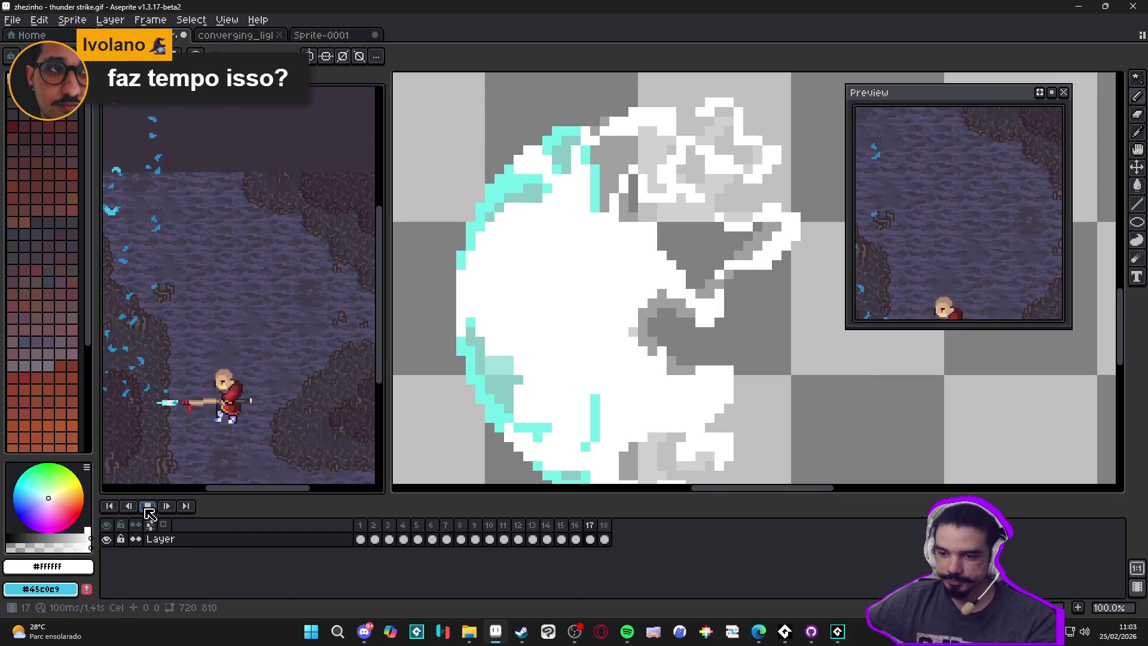
left_click(148, 506)
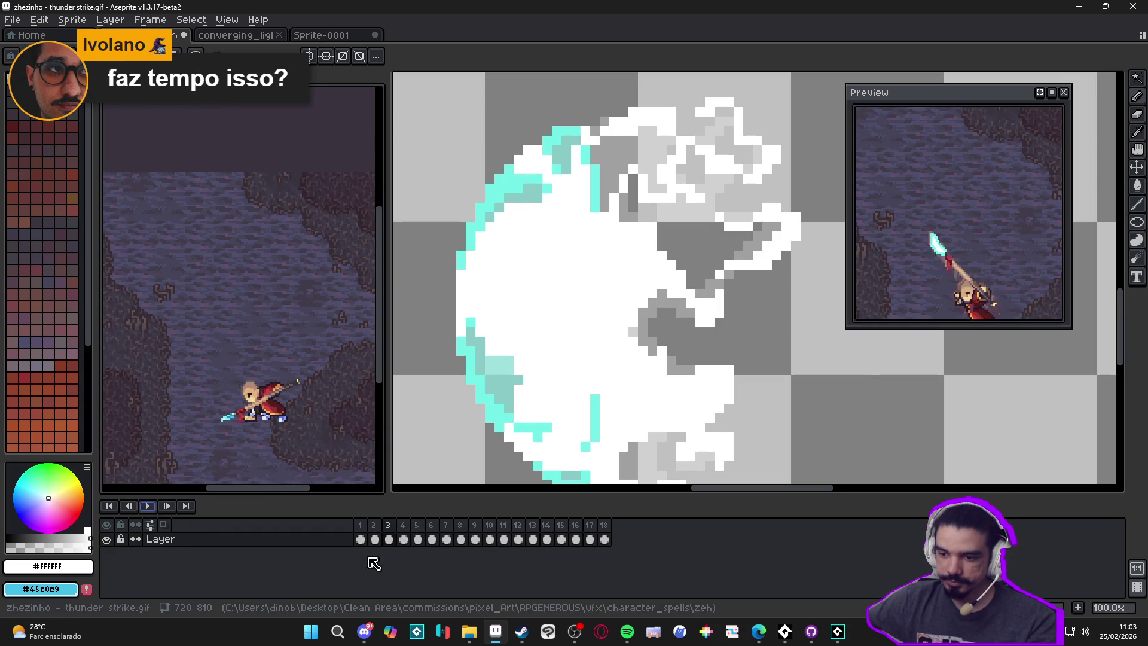
left_click(447, 530)
left_click(490, 530)
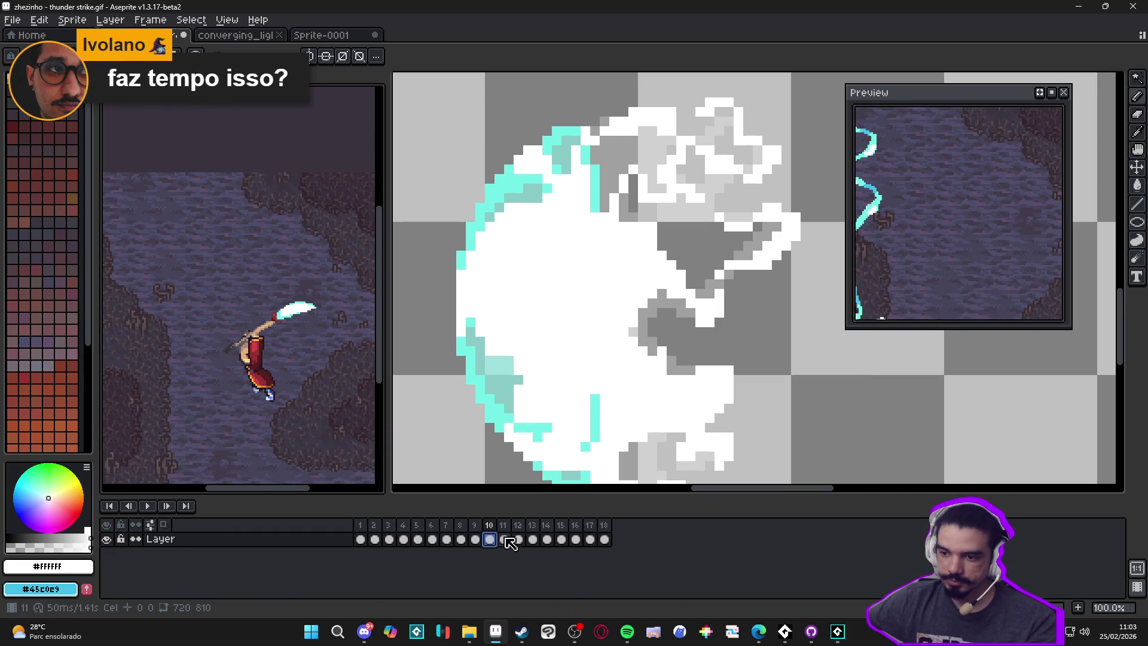
left_click(534, 530)
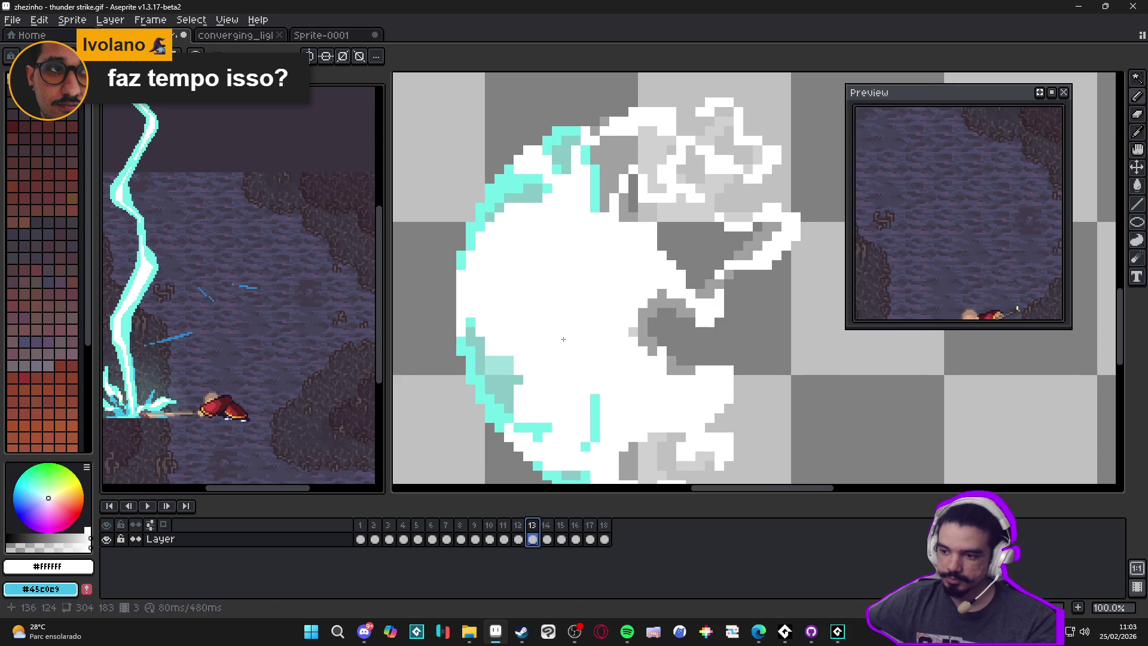
Step: Compare luminous guard frame 4 with thunder strike frames 14 and 16, ending on spell frame 3
key("ctrl+Tab")
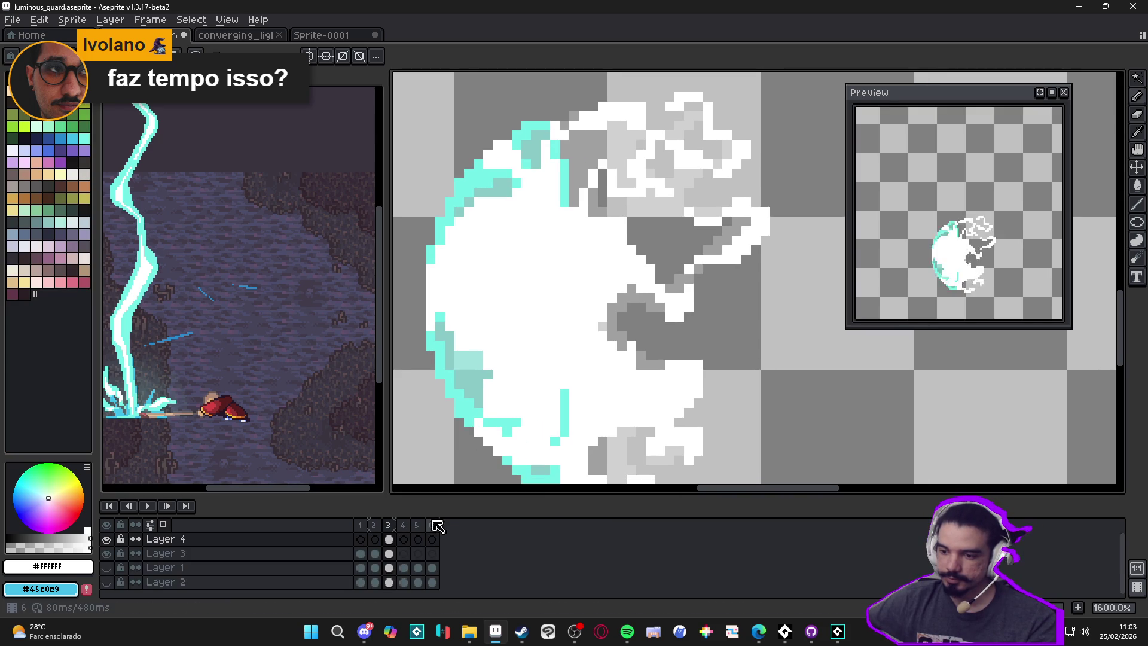
left_click(403, 525)
key("ctrl+Tab")
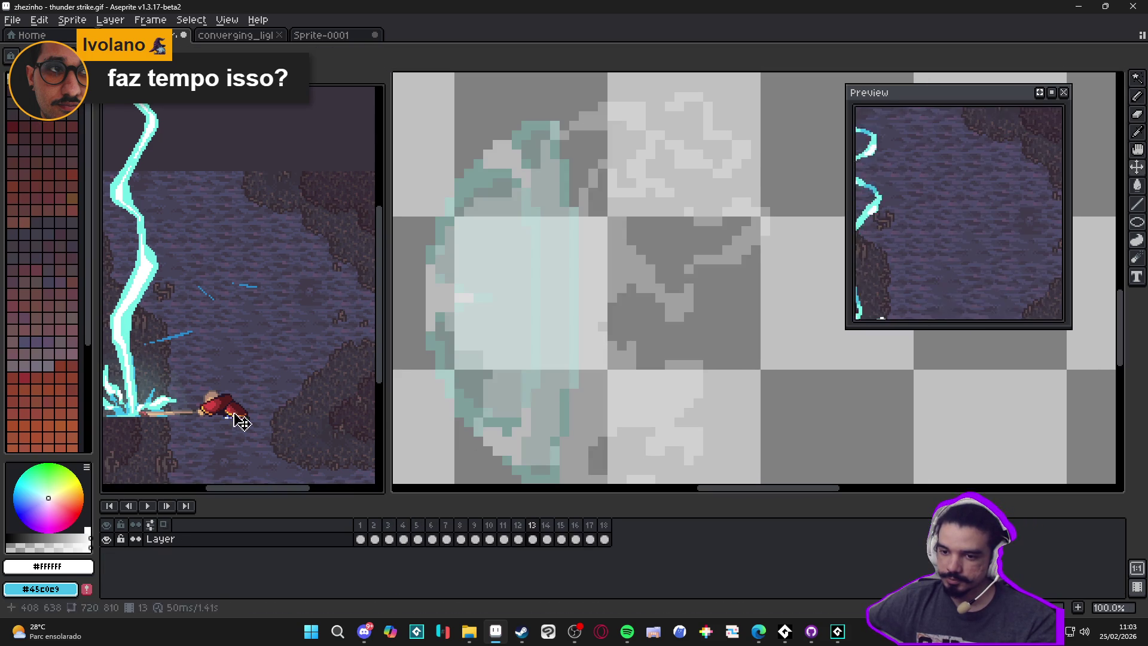
left_click(546, 531)
left_click(573, 533)
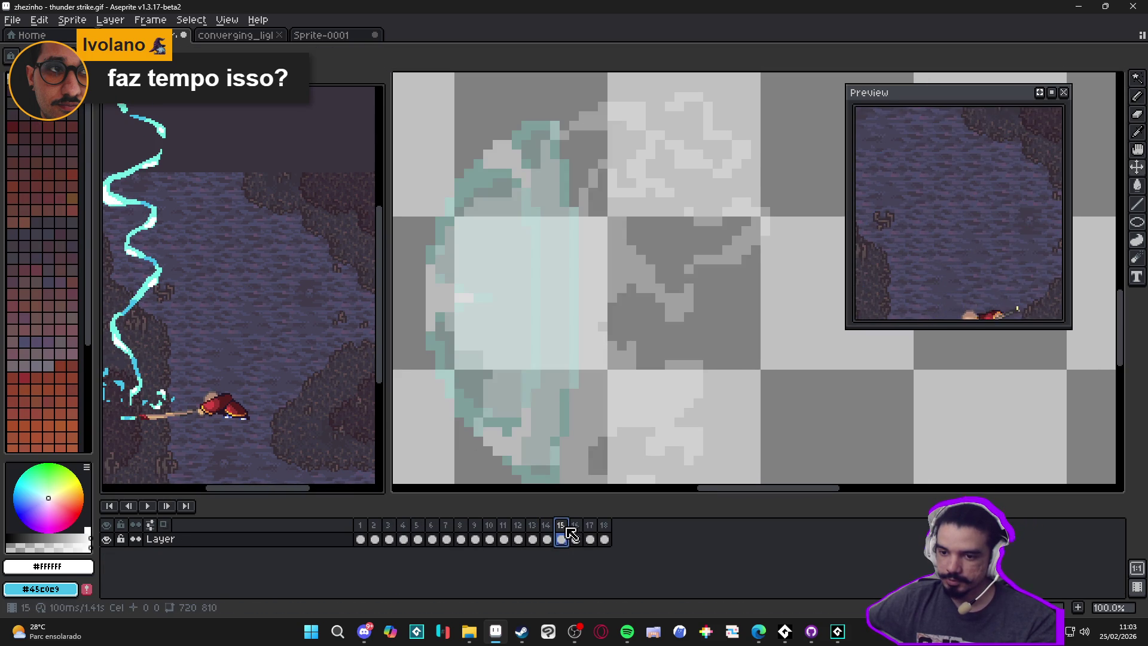
key("ctrl+Tab")
scroll(537, 373, "left", 2)
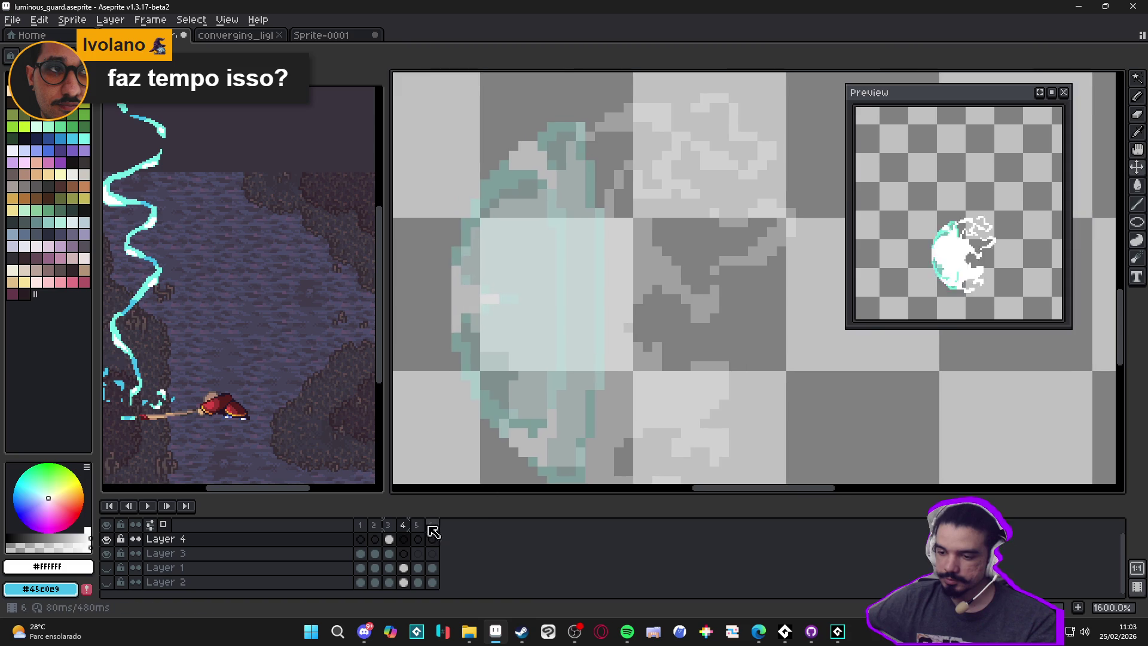
left_click(388, 525)
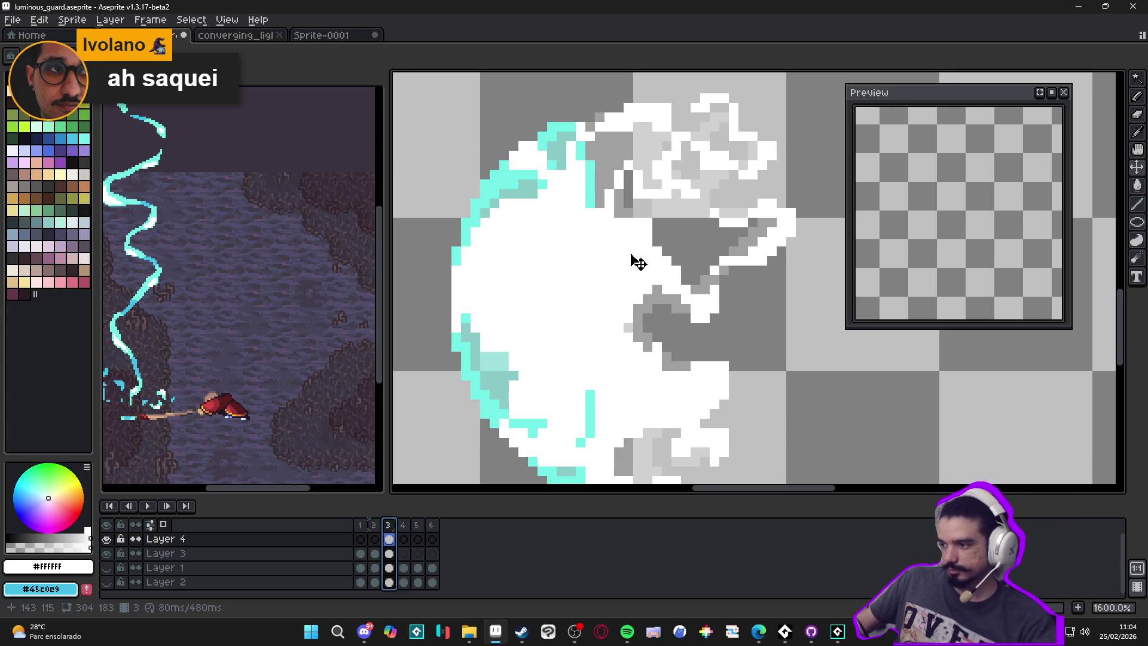
Step: On Layer 4 frame 3, clean up stray cyan and teal pixels along the burst's left edge
scroll(666, 337, "down", 3)
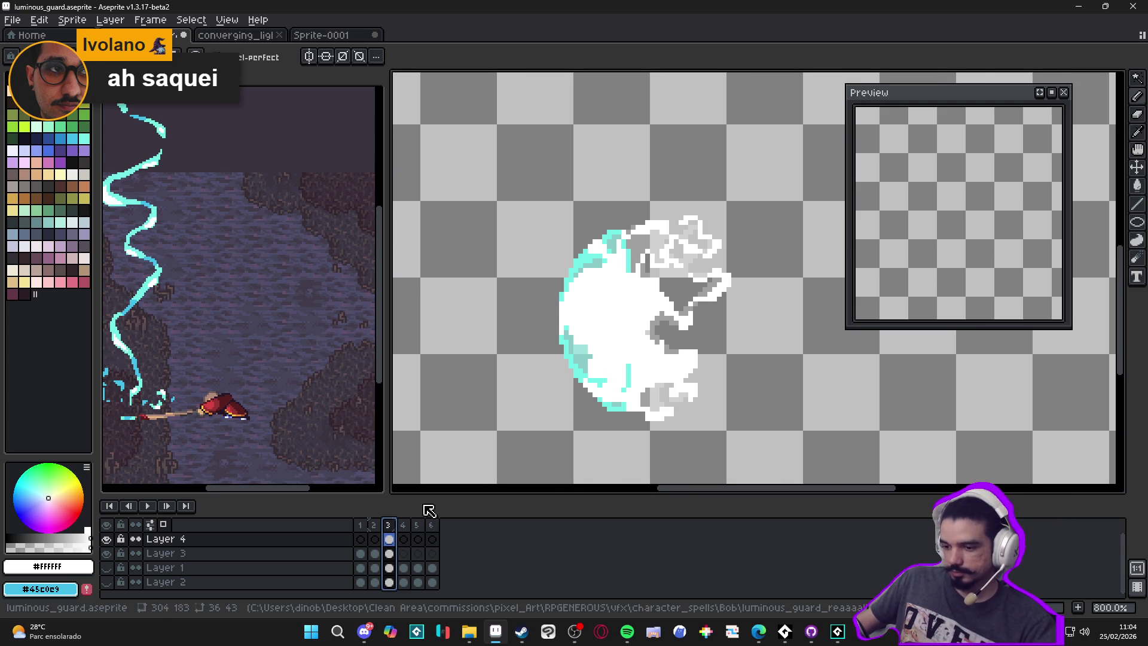
left_click(389, 538)
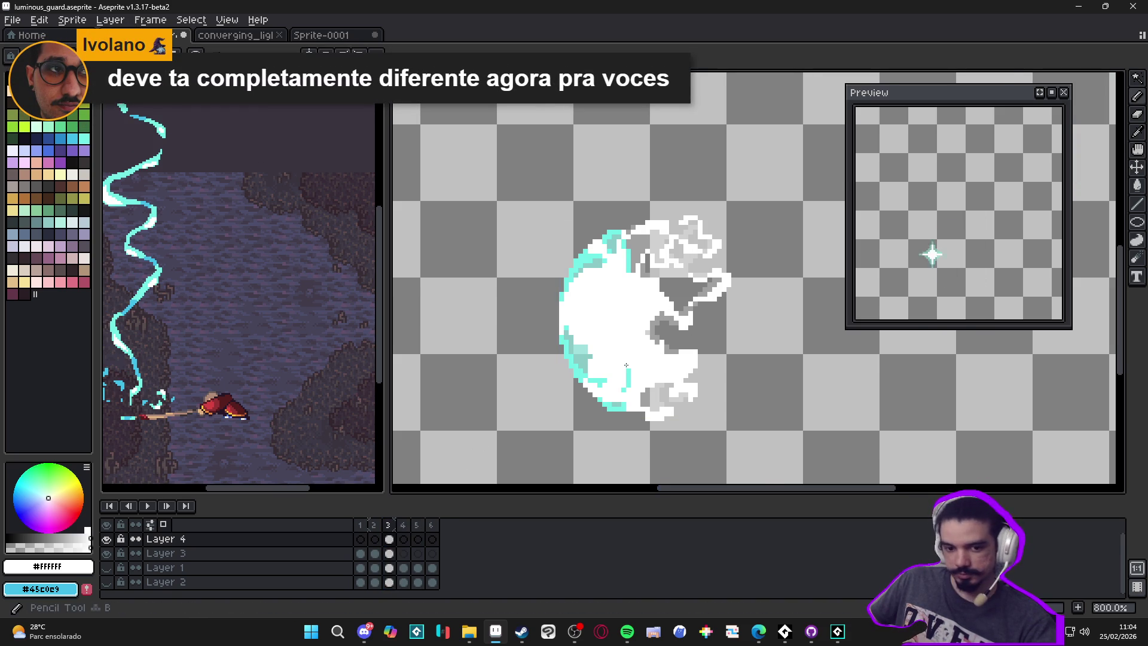
scroll(626, 364, "up", 2)
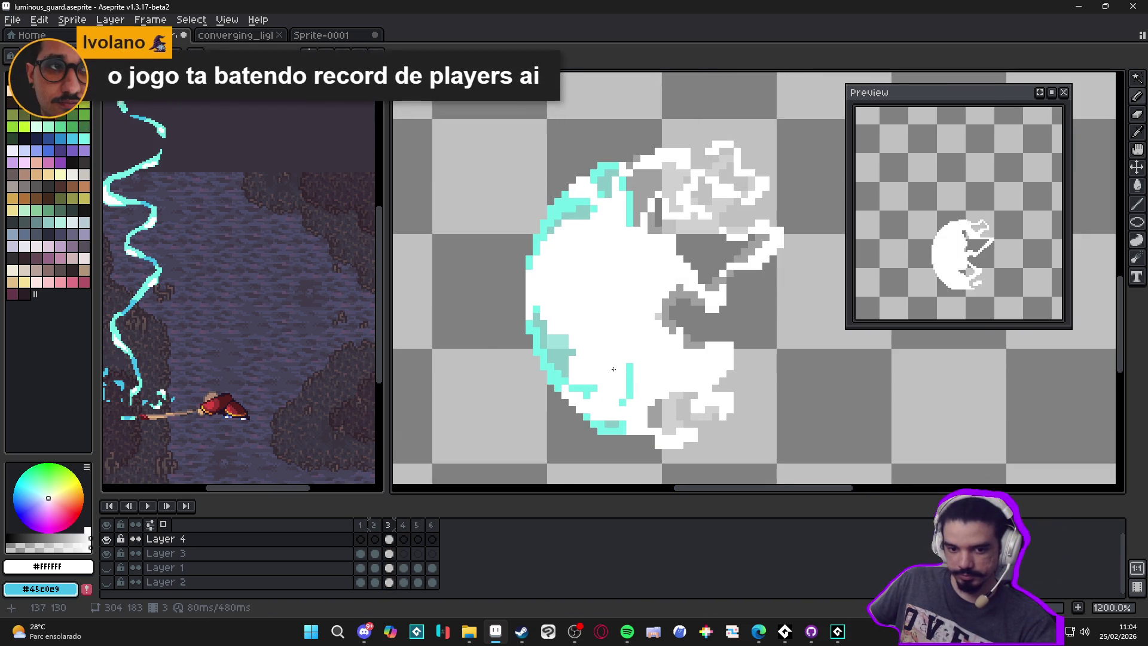
mouse_move(630, 364)
left_mouse_down()
mouse_move(630, 392)
mouse_move(595, 395)
left_mouse_up()
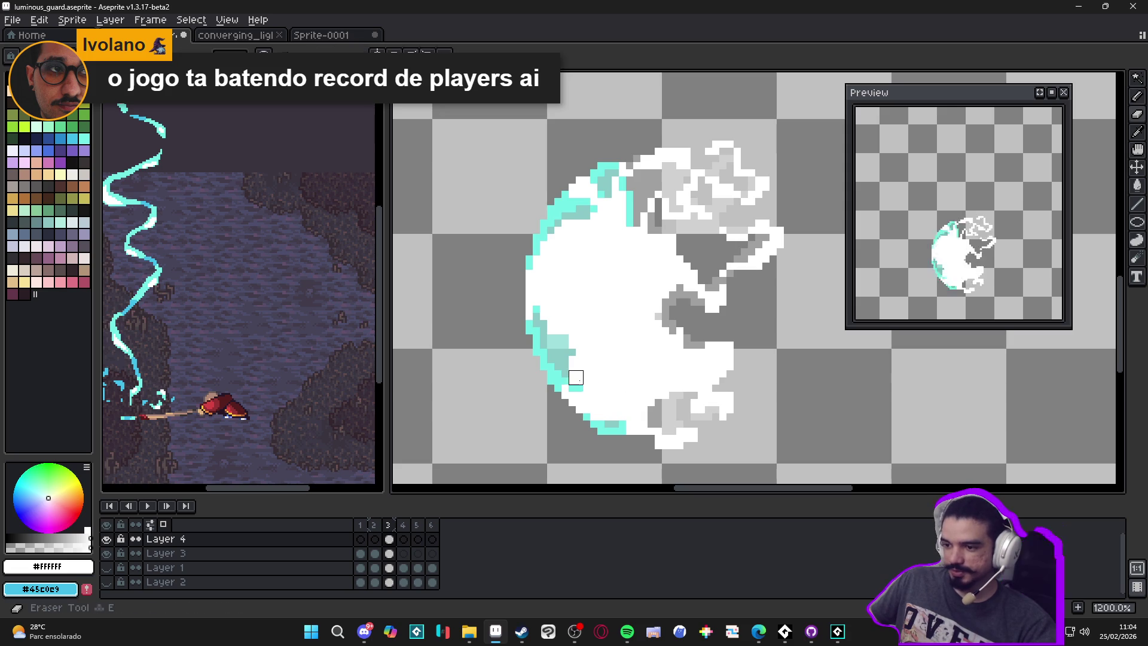
key("e")
left_click(565, 345)
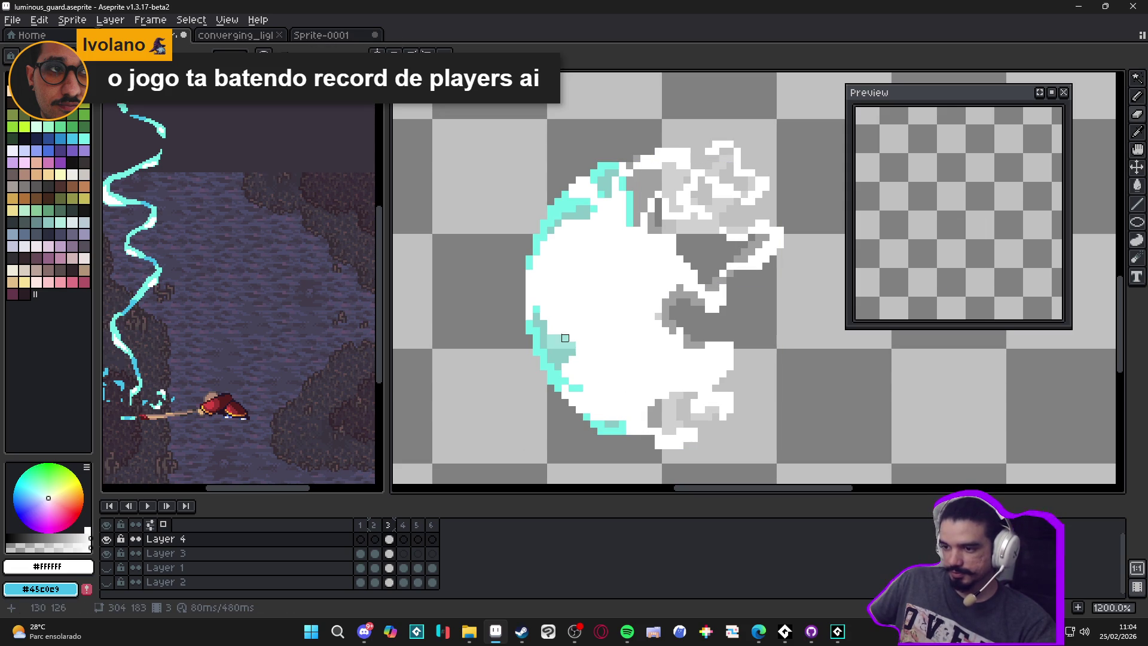
key("b")
left_click(537, 311)
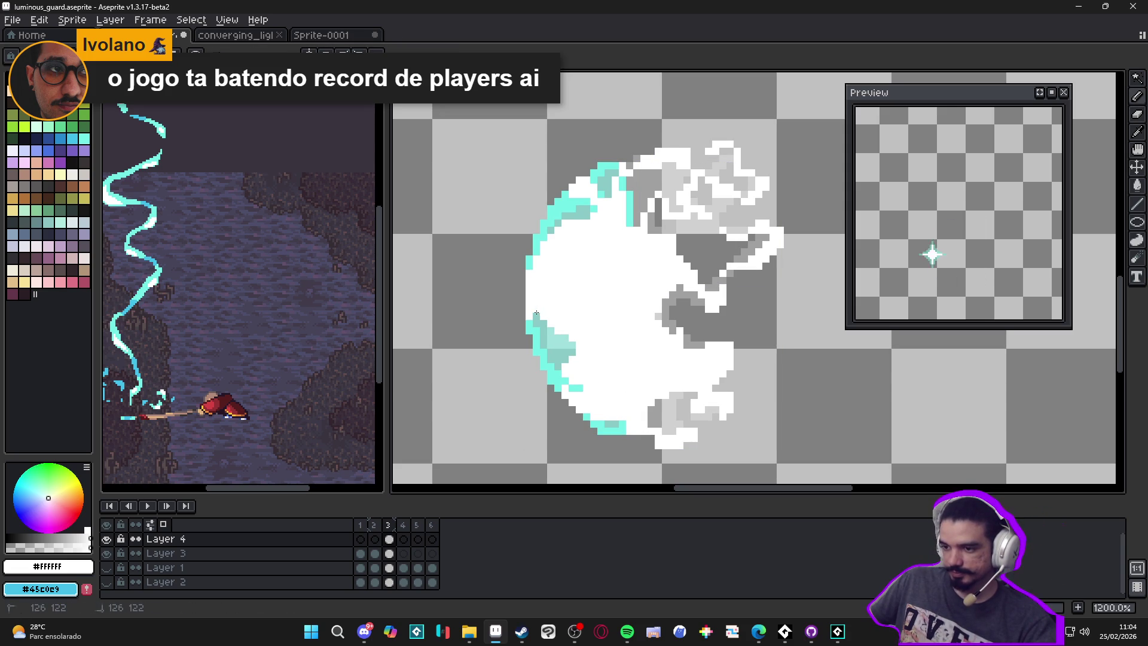
left_click(543, 323)
key("e")
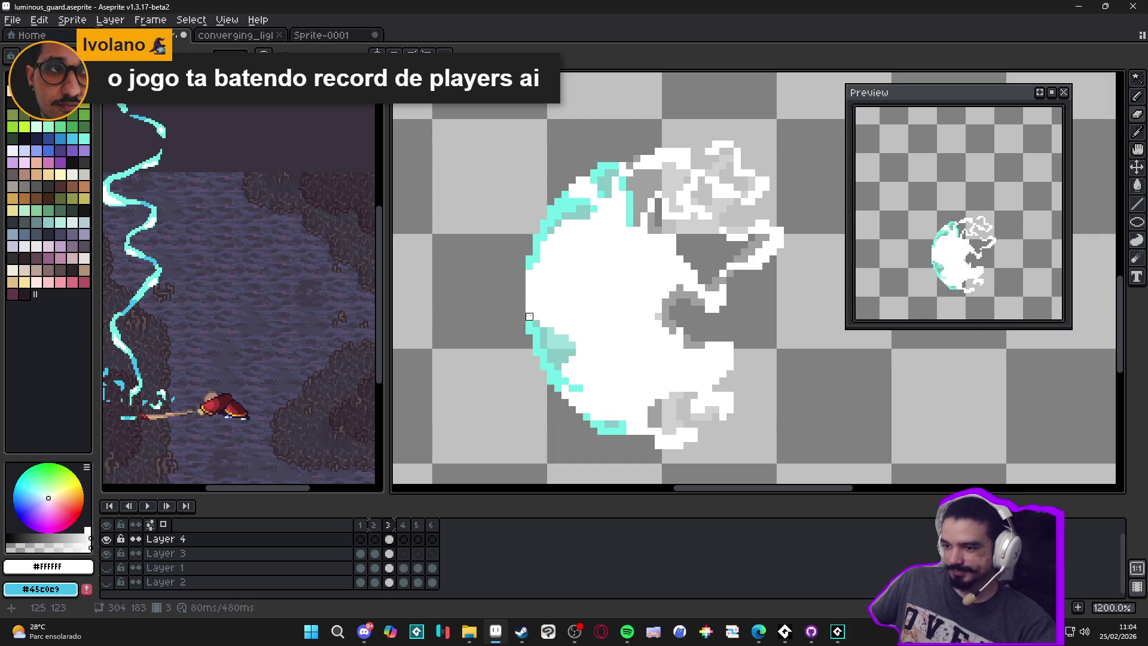
scroll(529, 317, "down", 2)
scroll(585, 335, "up", 4)
left_click_drag(585, 335, 604, 335)
Step: Paint a short light-teal streak inside the left side of the burst
mouse_move(566, 191)
left_mouse_down()
mouse_move(578, 218)
mouse_move(608, 225)
mouse_move(546, 235)
mouse_move(588, 247)
left_mouse_up()
scroll(587, 247, "down", 3)
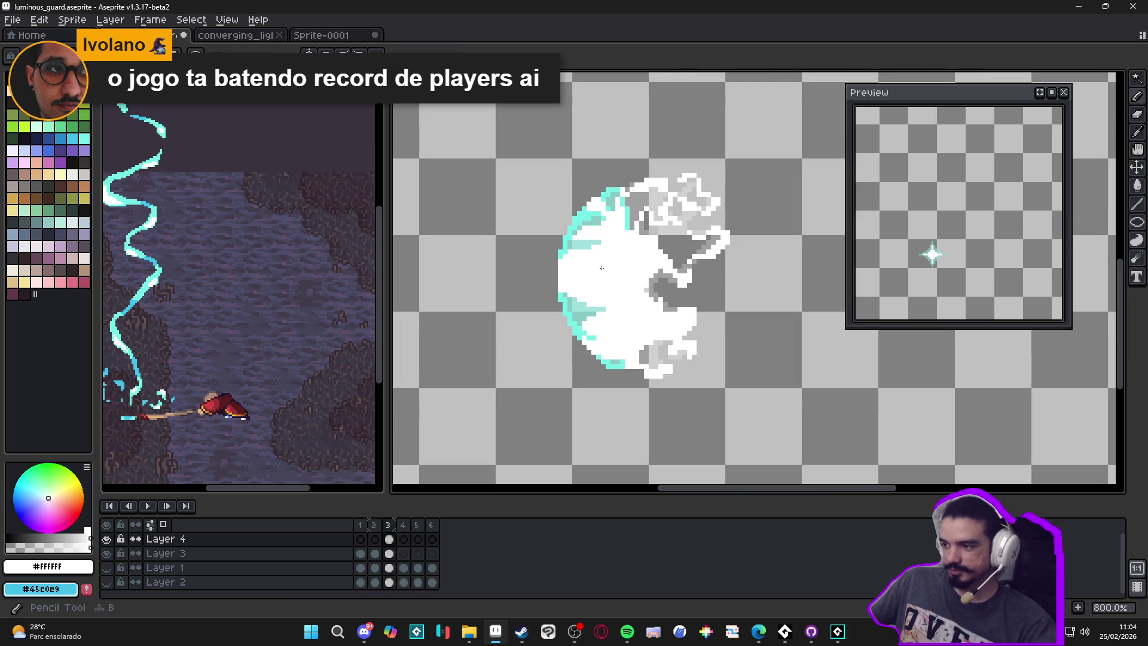
scroll(566, 271, "up", 4)
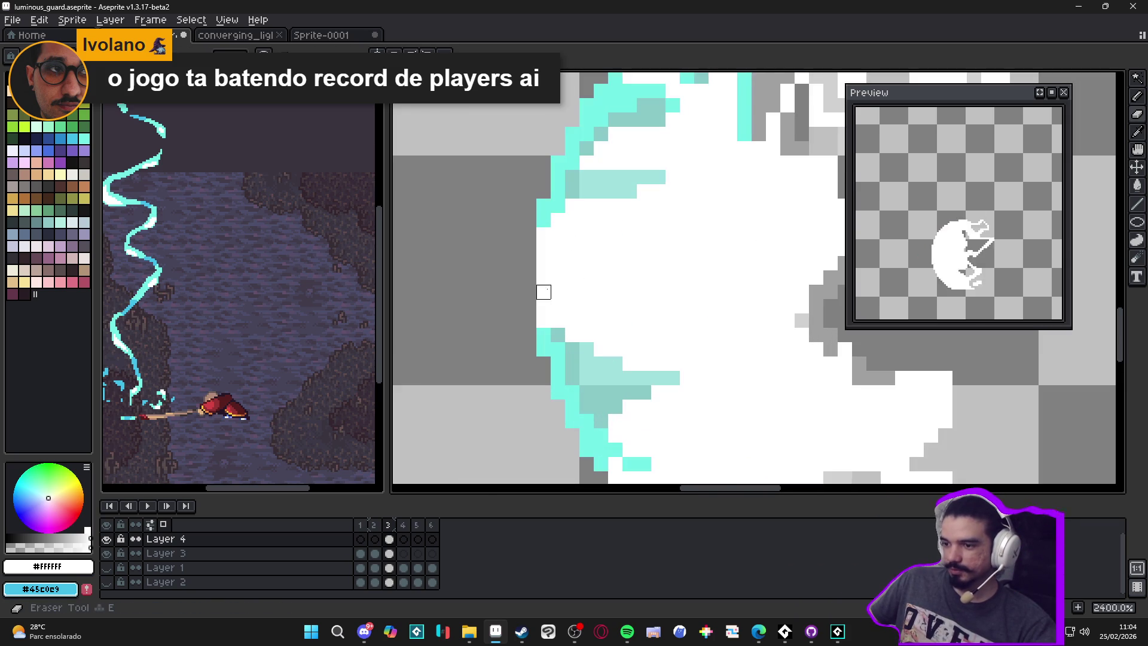
left_click_drag(601, 292, 629, 292)
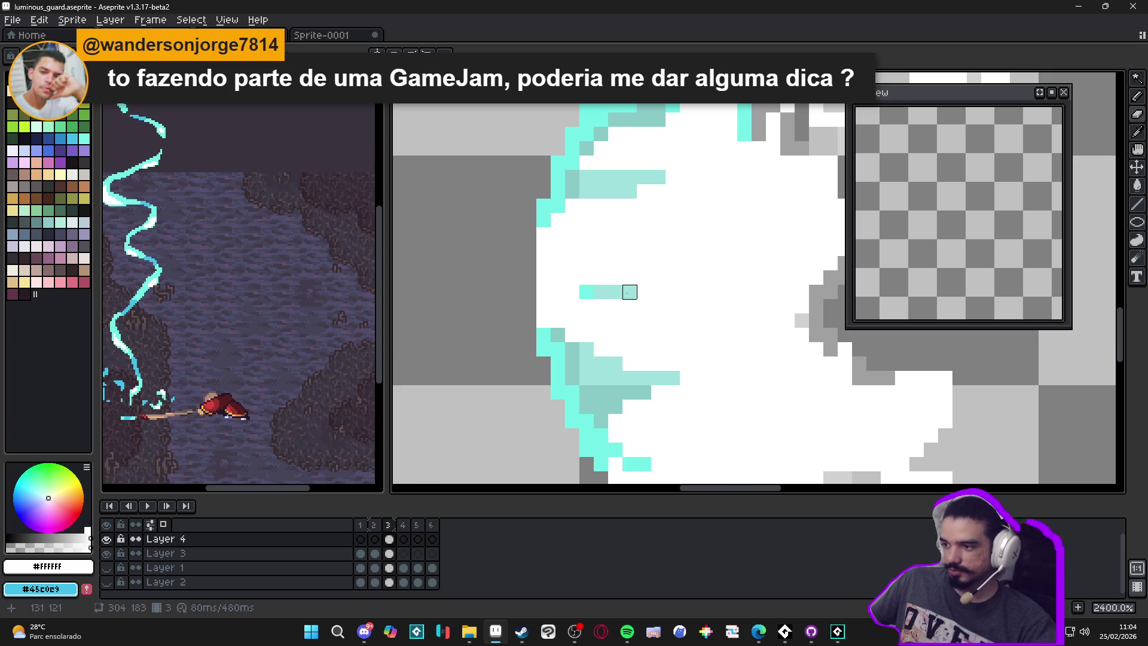
scroll(630, 292, "down", 3)
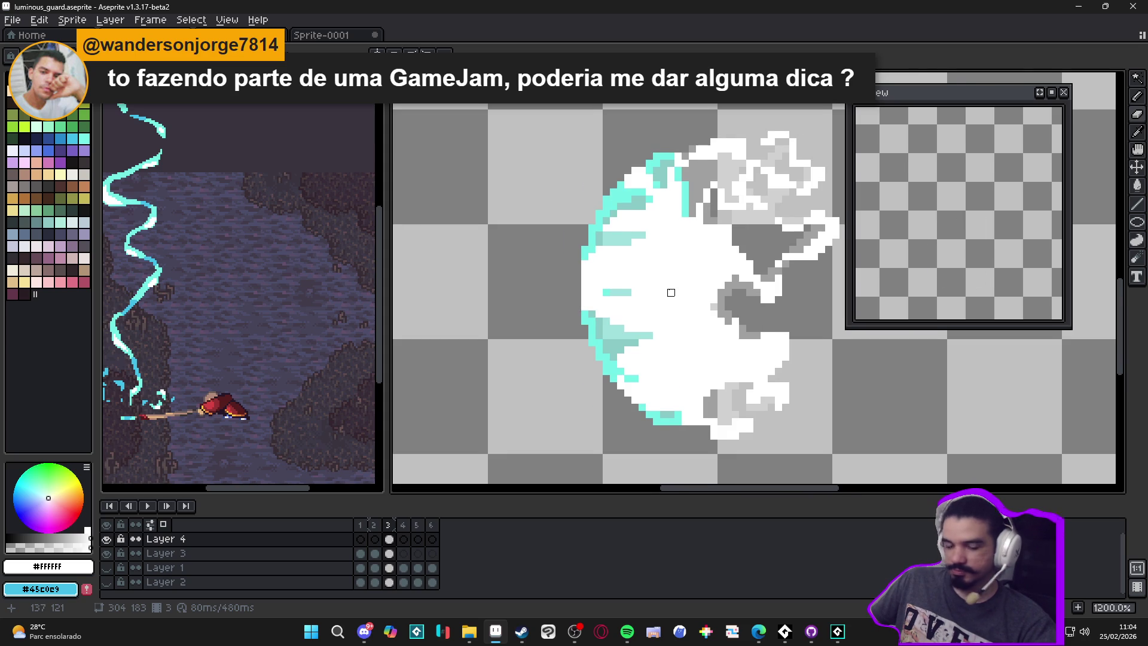
left_click_drag(670, 292, 628, 298)
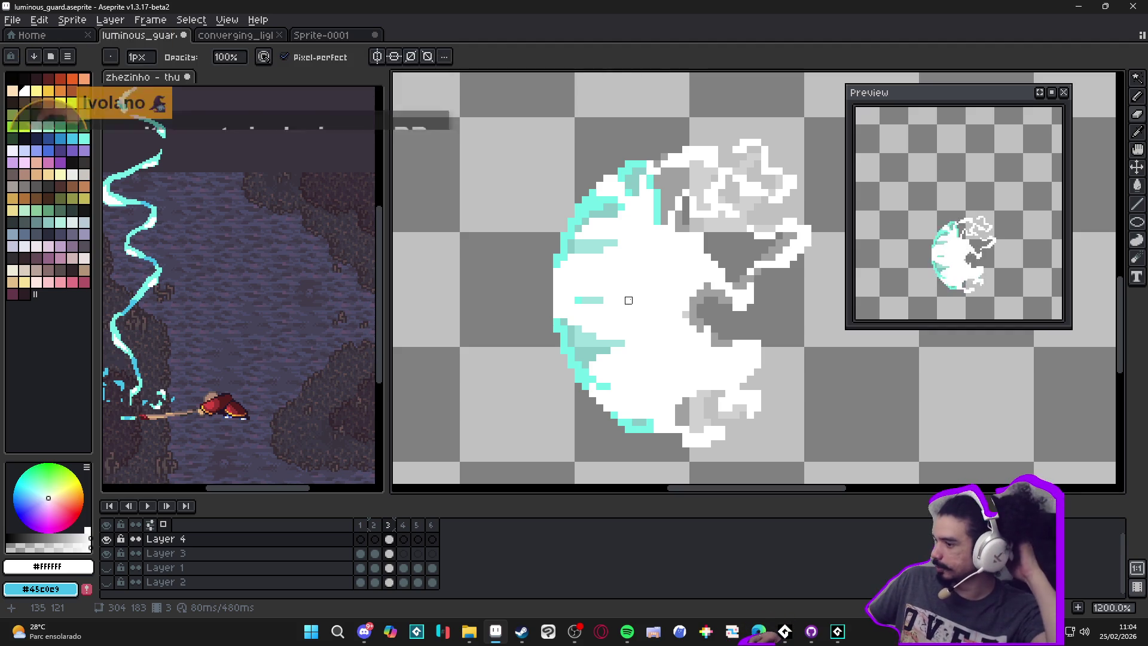
Step: Compare frame 2 against frame 3 of the spell in the timeline
key("v")
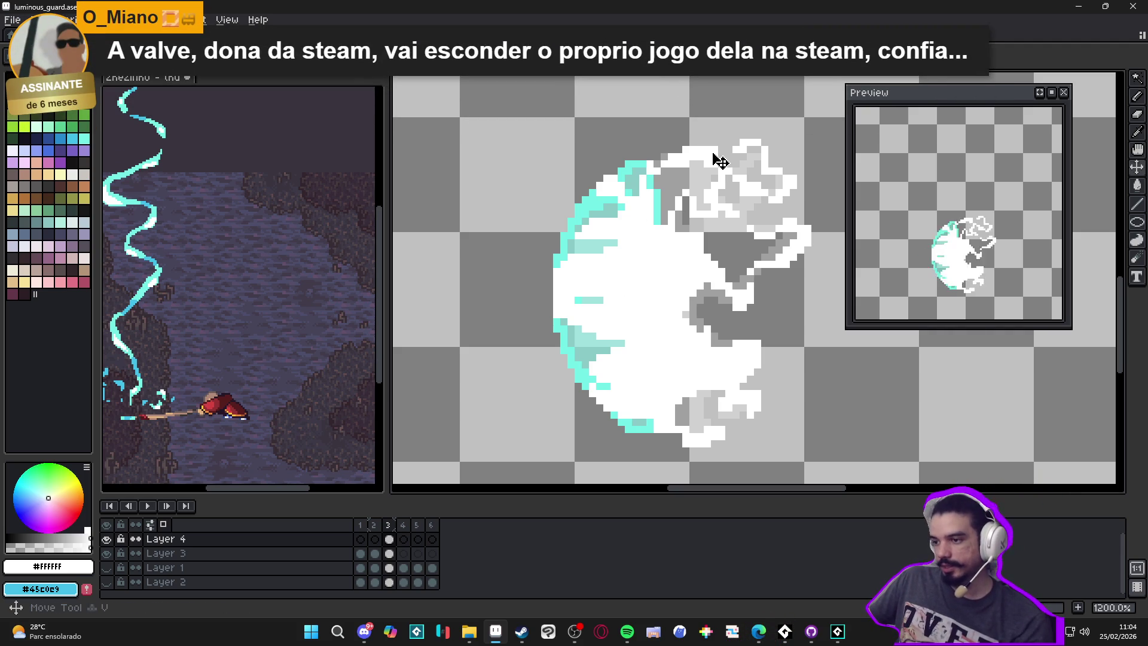
scroll(721, 165, "down", 2)
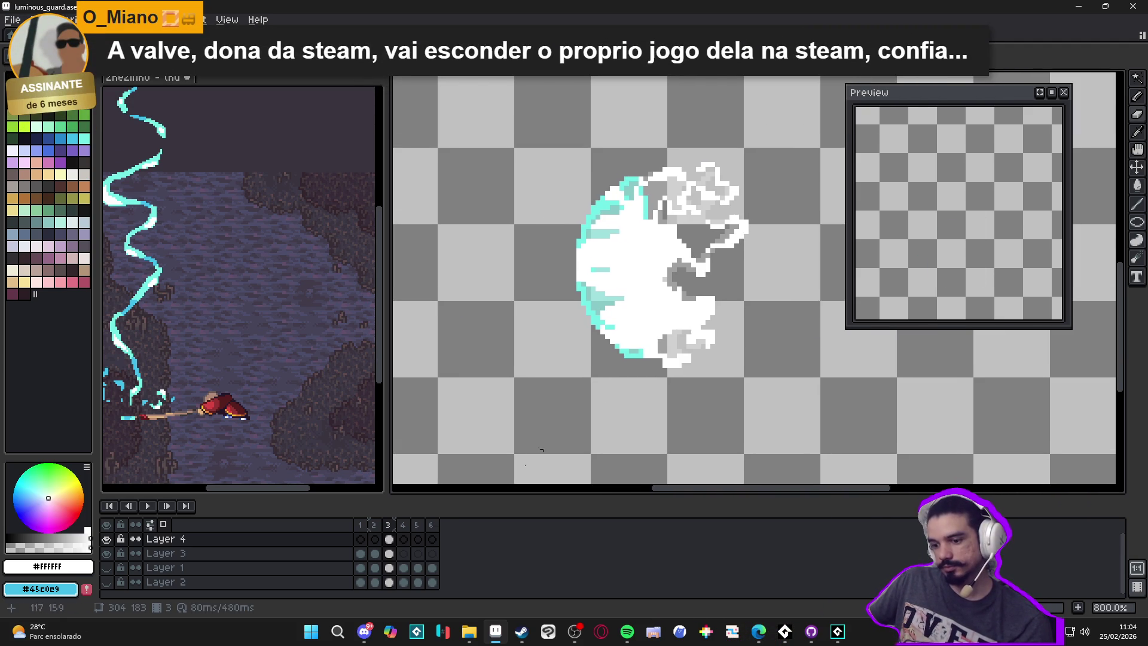
left_click(375, 526)
left_click(388, 528)
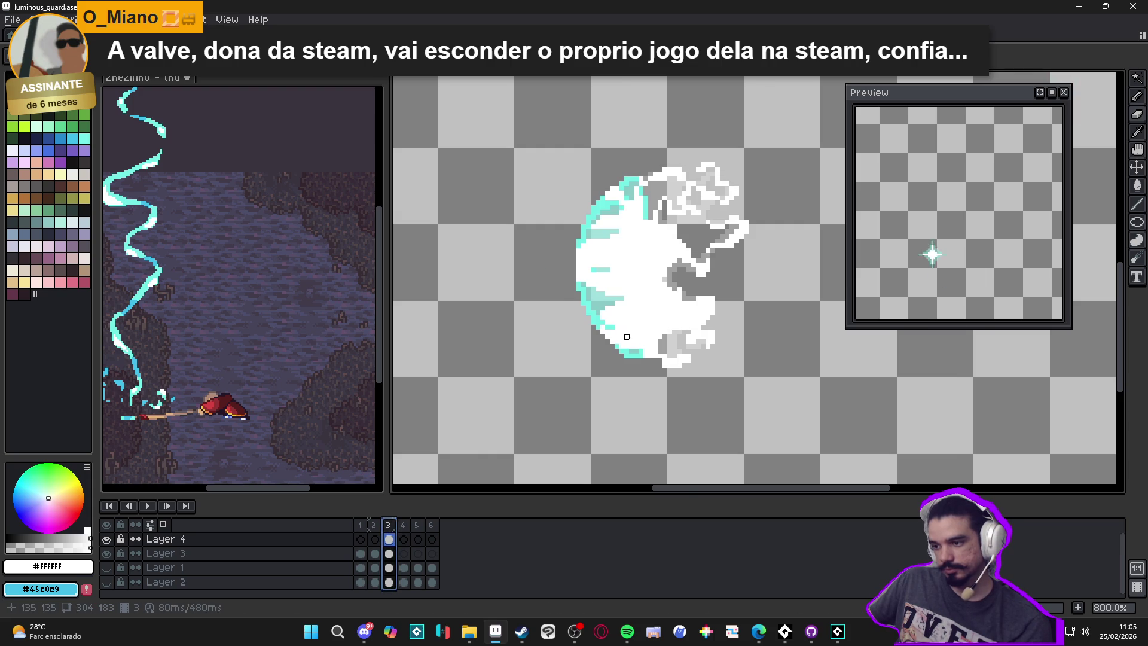
scroll(752, 294, "up", 3)
scroll(759, 293, "up", 2)
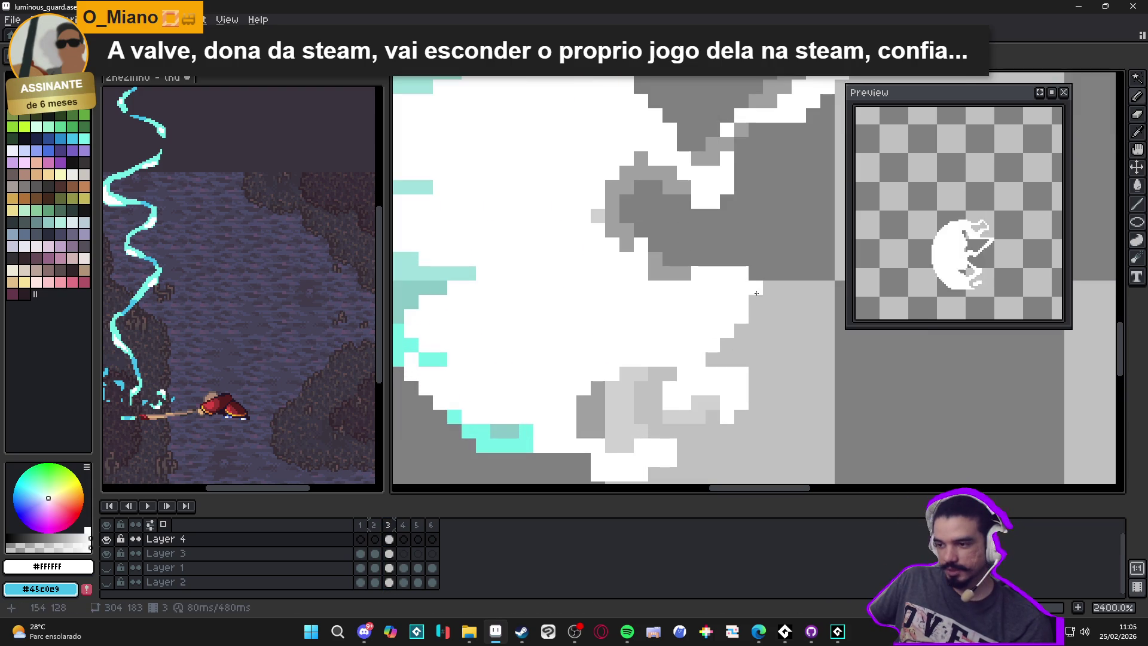
Step: Repaint white and grey pixels on the burst's right side, filling the small grey gap with white
mouse_move(753, 277)
left_mouse_down()
mouse_move(741, 330)
mouse_move(716, 358)
mouse_move(745, 345)
left_mouse_up()
mouse_move(700, 273)
left_mouse_down()
mouse_move(669, 299)
mouse_move(641, 272)
left_mouse_up()
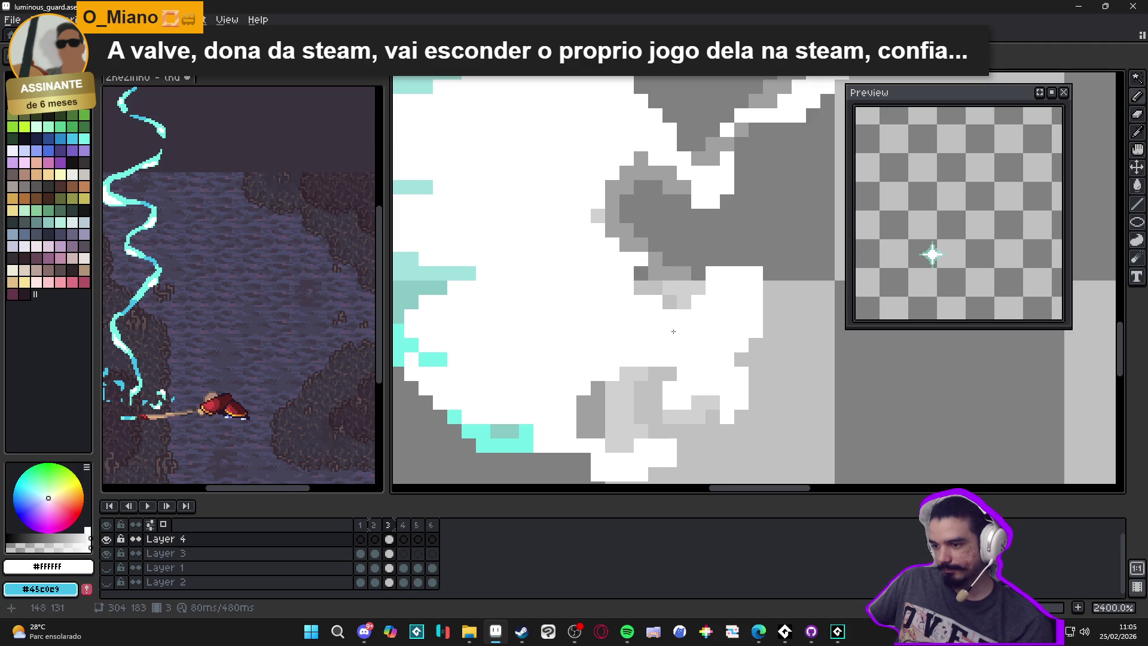
left_click_drag(612, 230, 642, 231)
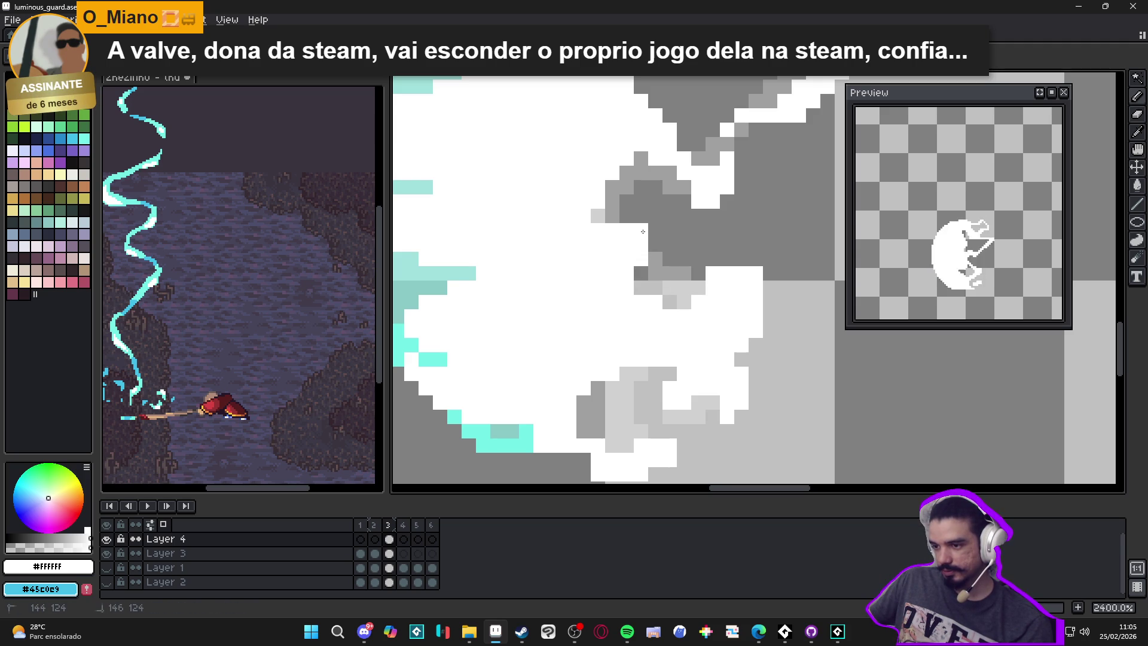
scroll(606, 287, "down", 3)
mouse_move(607, 287)
left_mouse_down()
mouse_move(618, 308)
mouse_move(609, 283)
left_mouse_up()
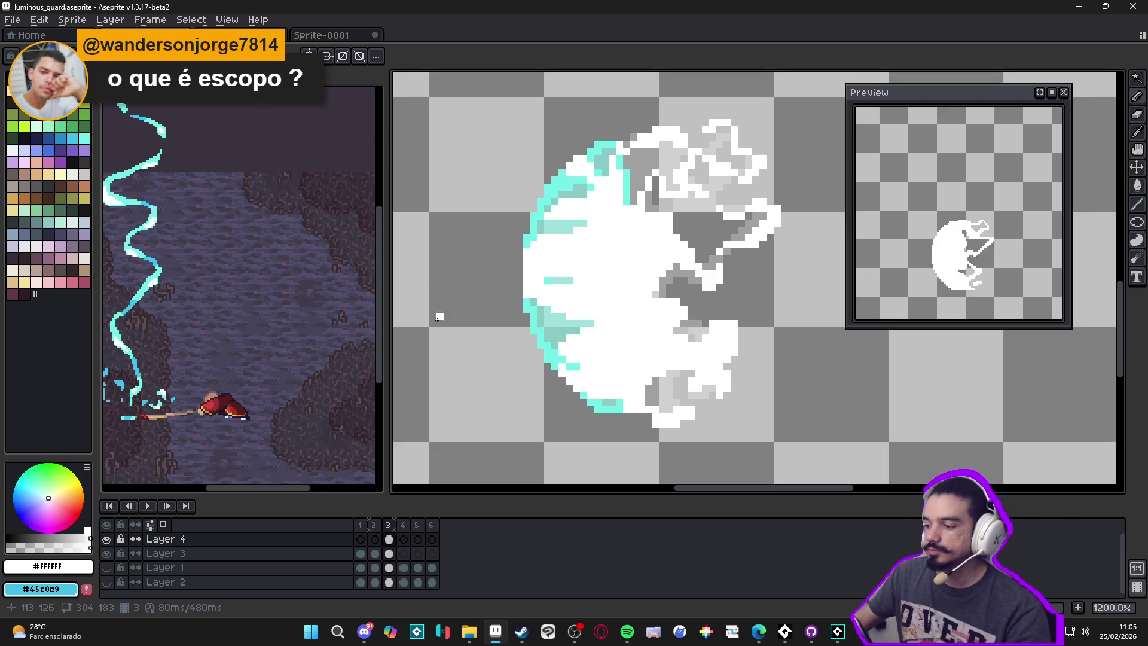
scroll(649, 363, "down", 2)
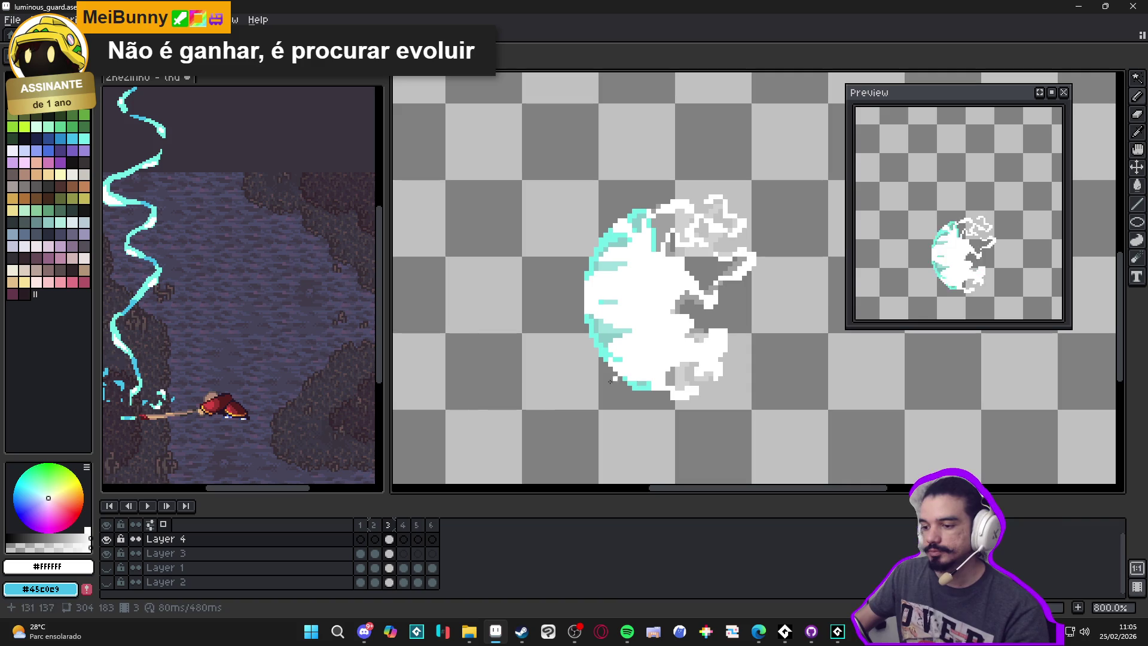
left_click(373, 536)
left_click(389, 539)
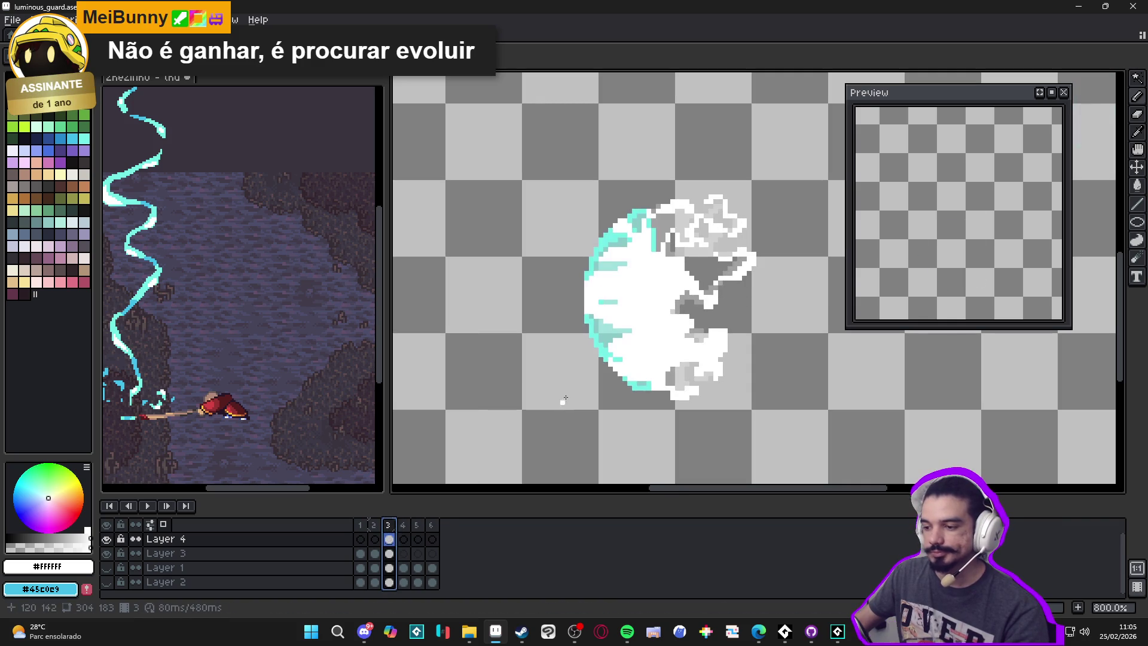
scroll(604, 233, "up", 3)
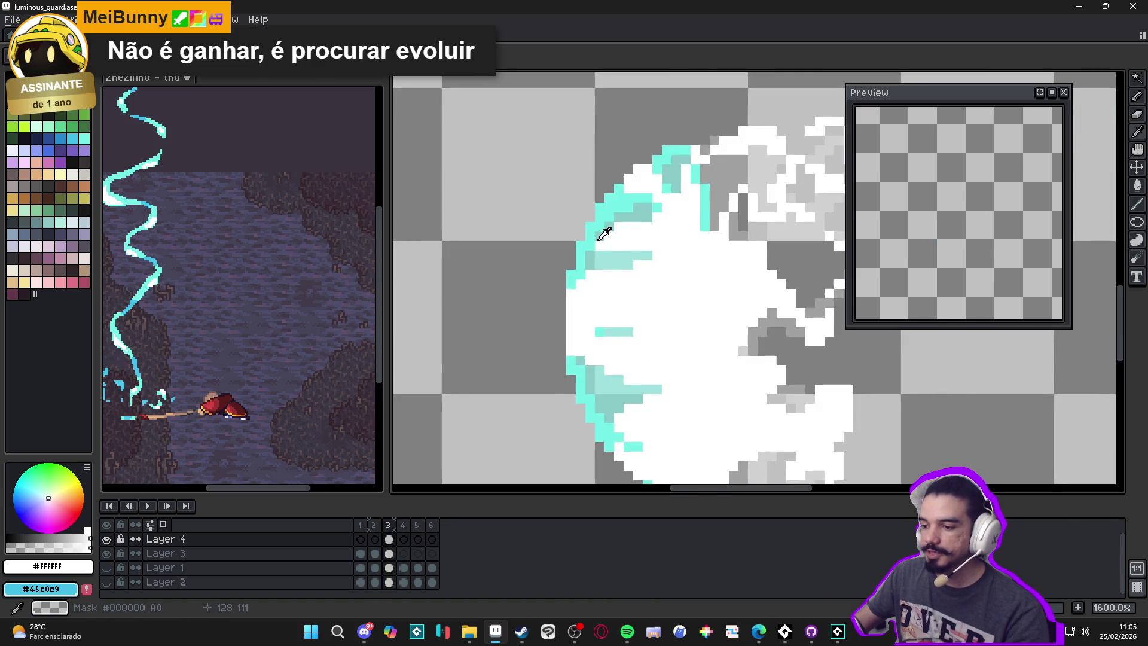
Step: Sample #73EFE8 cyan from Layer 3, then pencil cyan pixels along the burst's upper-left rim on Layer 4
left_click(599, 237, "alt")
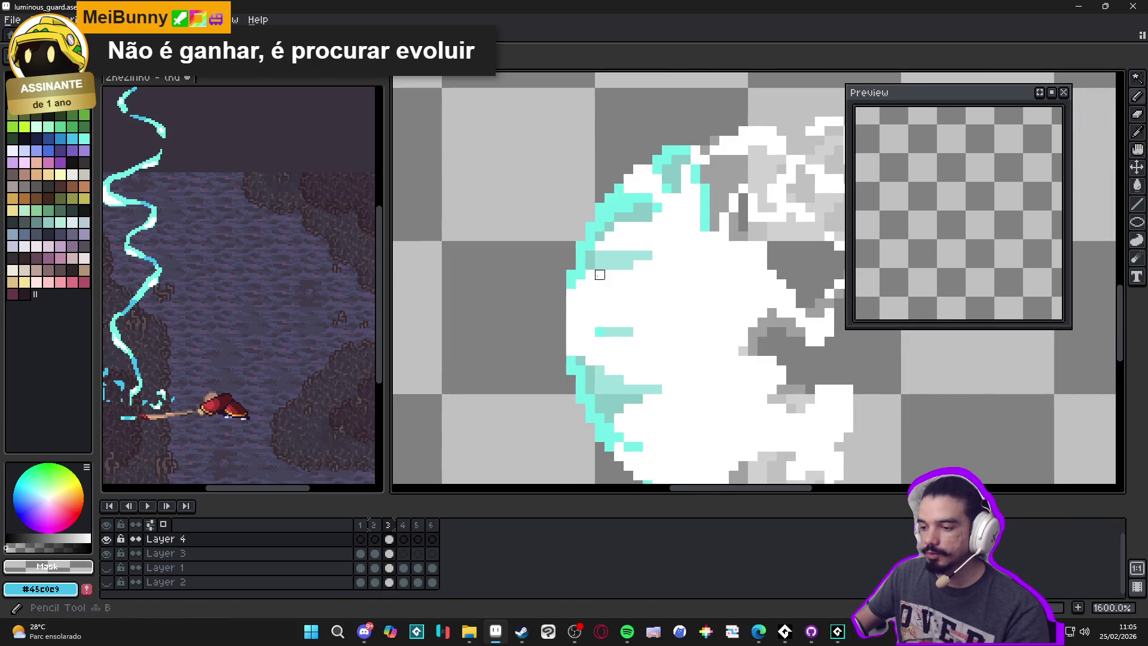
left_click(598, 232, "alt")
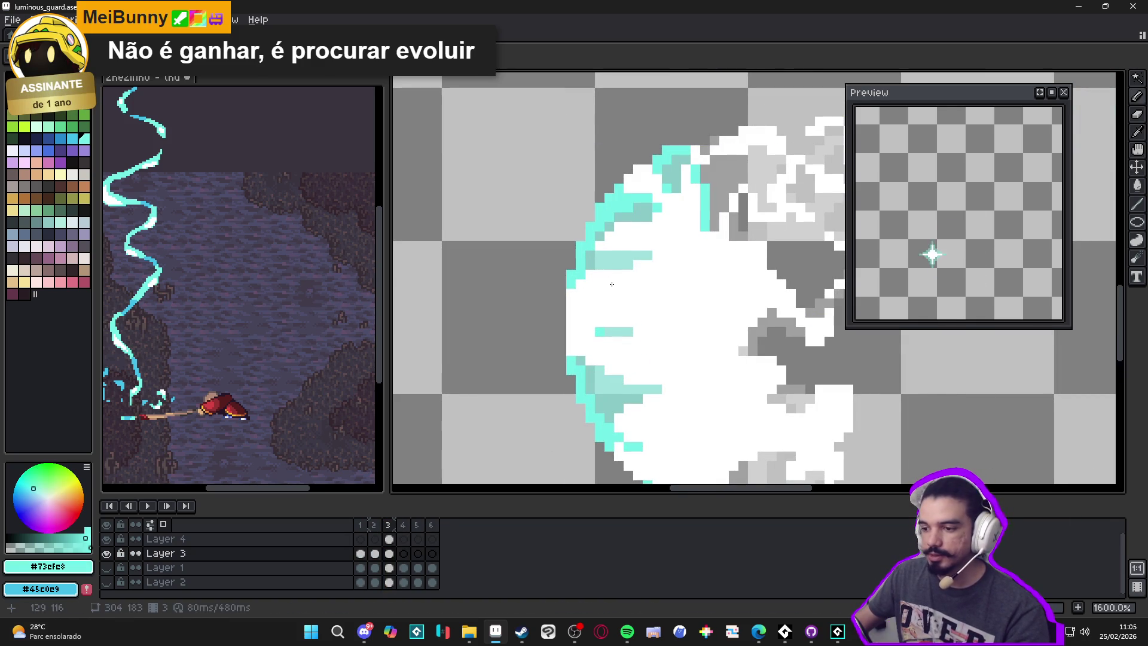
key("alt+Up")
left_click(504, 293)
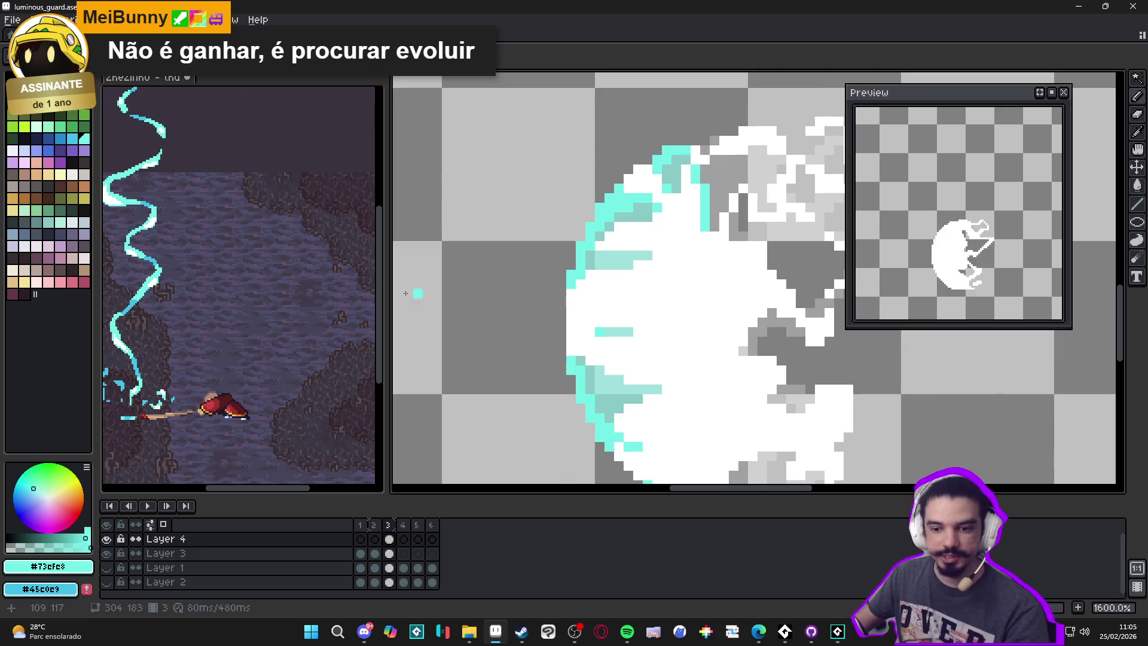
scroll(167, 320, "up", 3)
left_click(161, 322)
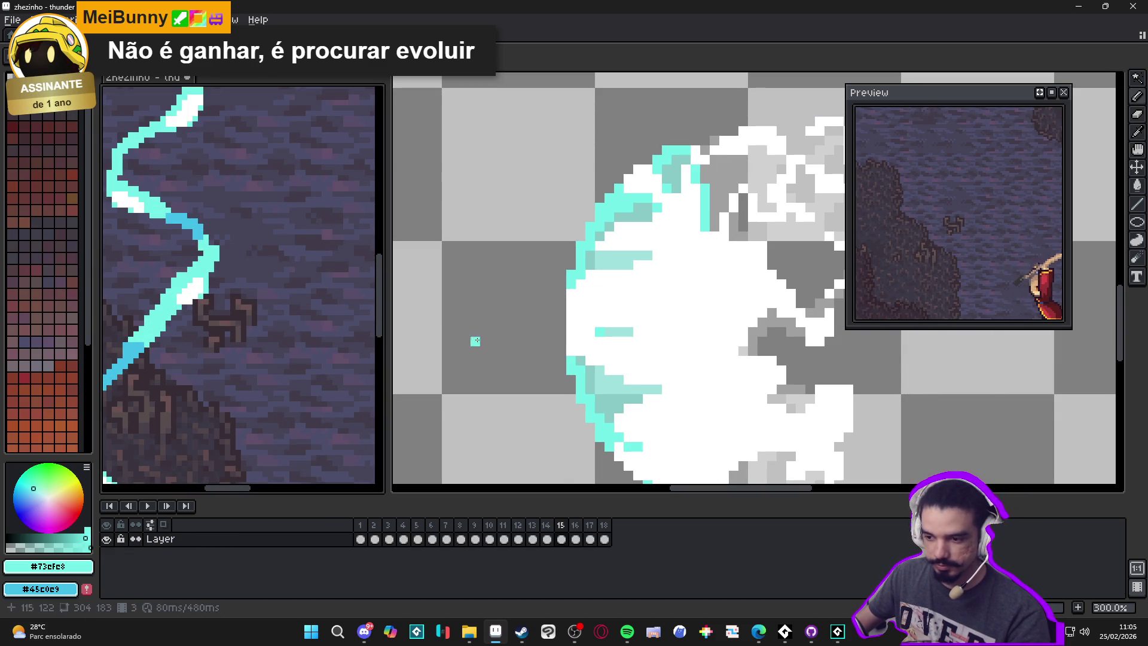
left_click(568, 333)
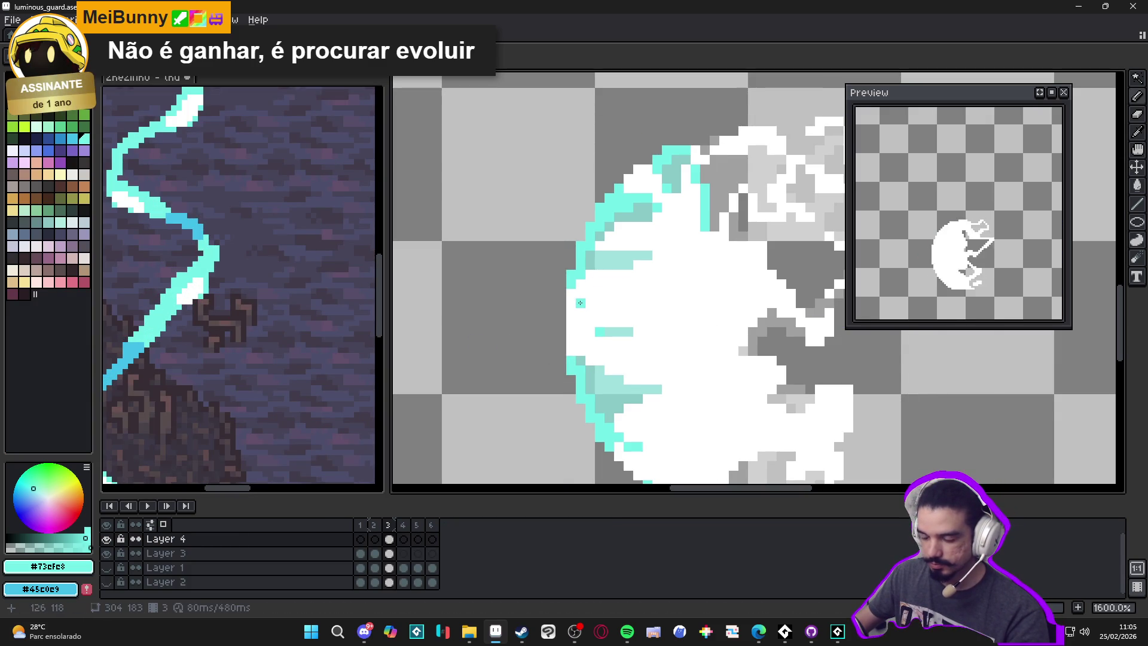
mouse_move(593, 287)
left_mouse_down()
mouse_move(594, 274)
mouse_move(655, 265)
mouse_move(646, 275)
mouse_move(653, 245)
mouse_move(604, 245)
mouse_move(661, 220)
mouse_move(666, 196)
mouse_move(631, 190)
left_mouse_up()
scroll(663, 262, "down", 3)
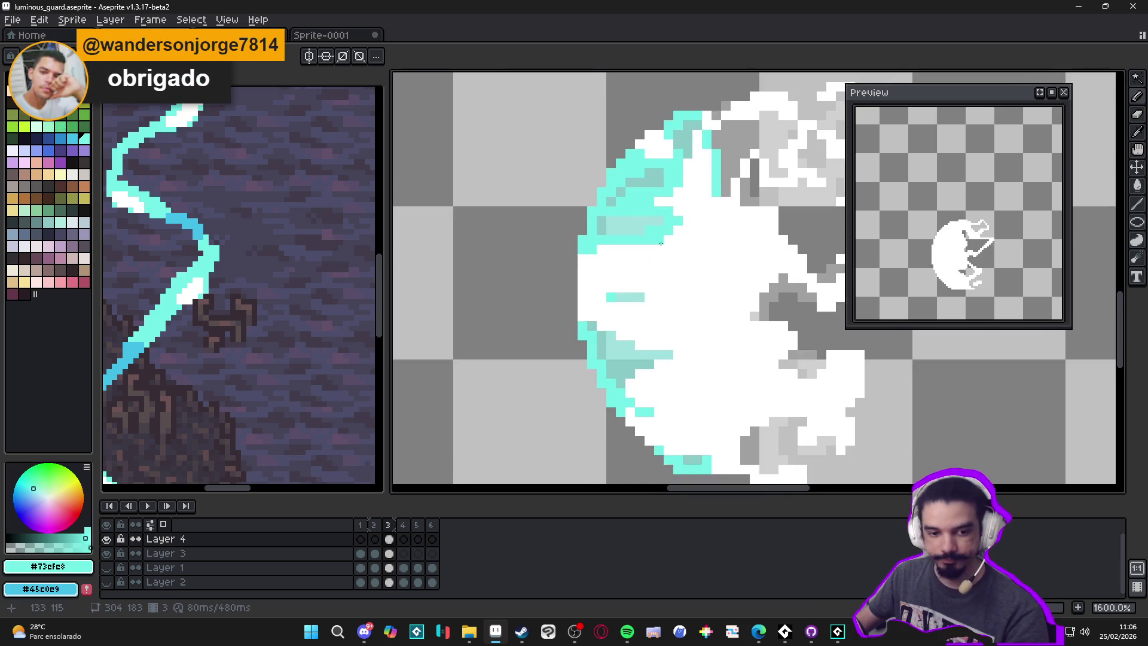
Step: Add cyan pixels to the upper-left rim and a single speck inside the burst
left_click(623, 297)
mouse_move(622, 309)
left_mouse_down()
mouse_move(667, 313)
mouse_move(568, 280)
mouse_move(607, 274)
mouse_move(592, 252)
mouse_move(628, 263)
left_mouse_up()
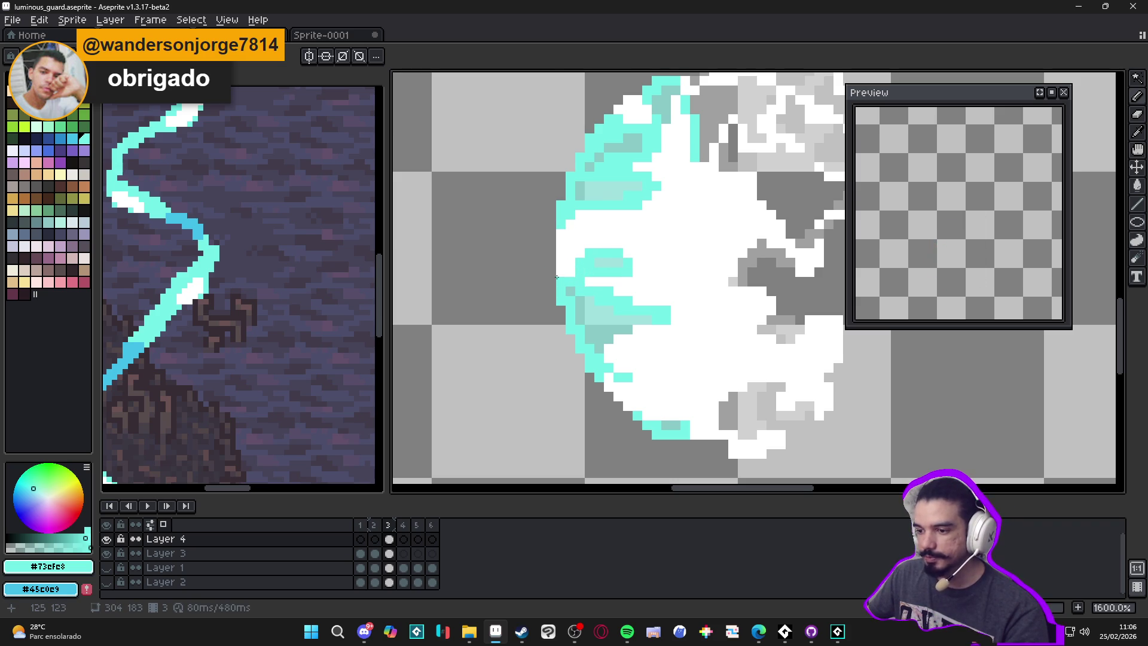
scroll(586, 238, "down", 3)
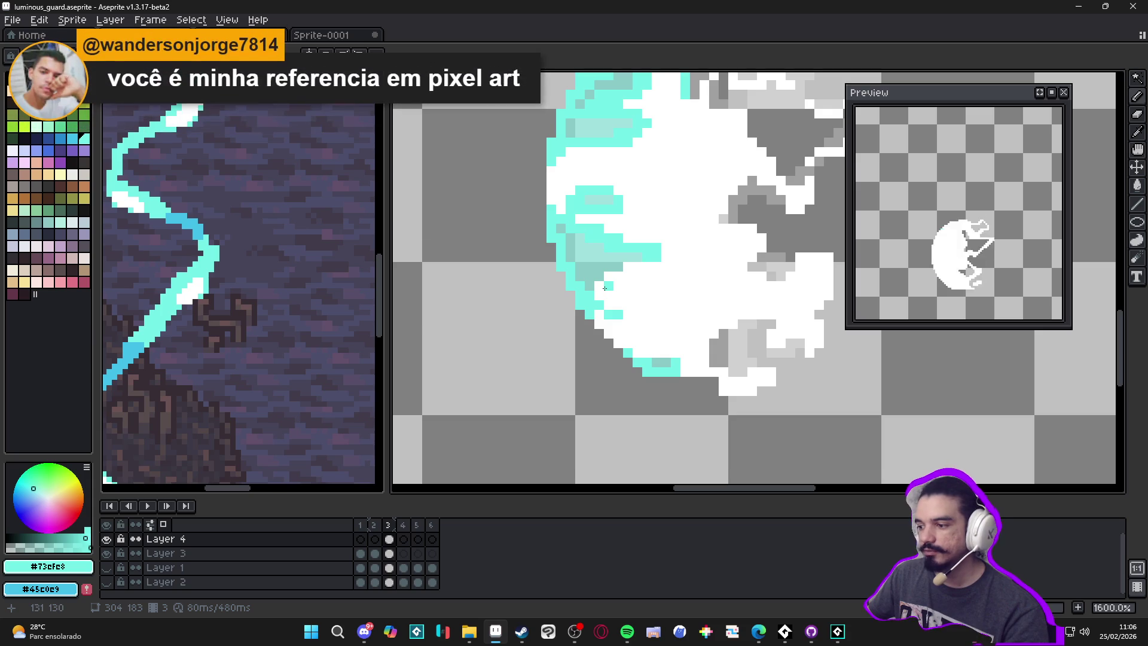
left_click_drag(607, 279, 617, 278)
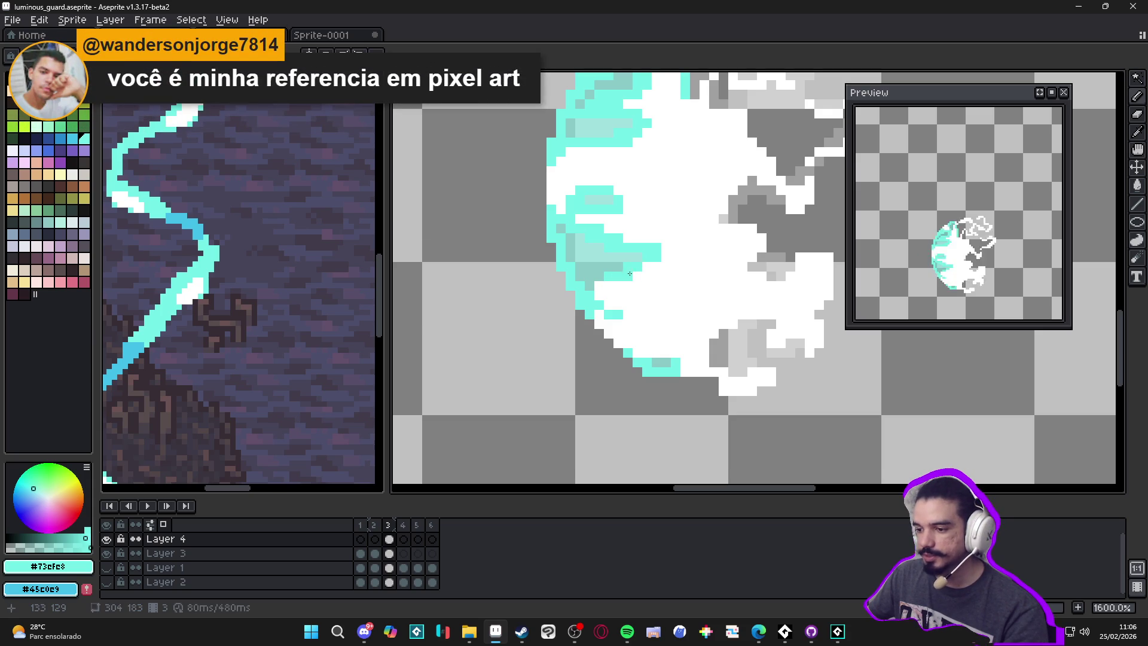
left_click(665, 257)
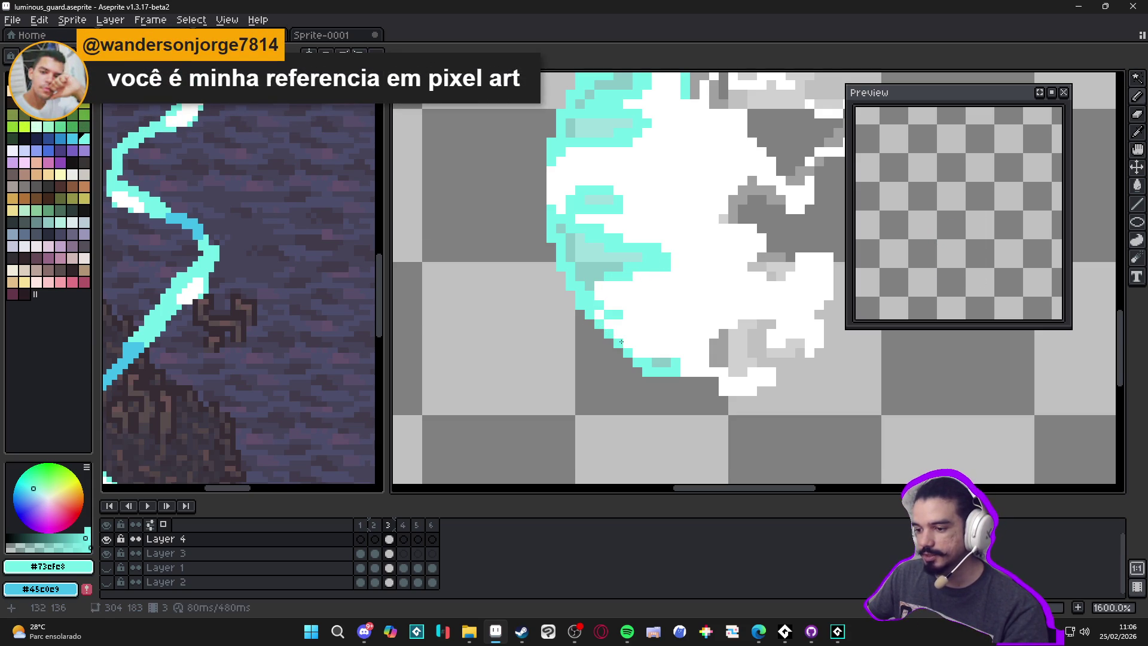
Step: Outline the burst's lower edge and lower-right corner with cyan pixels
left_click(685, 372)
left_click(694, 372)
left_click(721, 388)
left_click(728, 387)
left_click(743, 382)
left_click(761, 377)
left_click(770, 364)
left_click(775, 335)
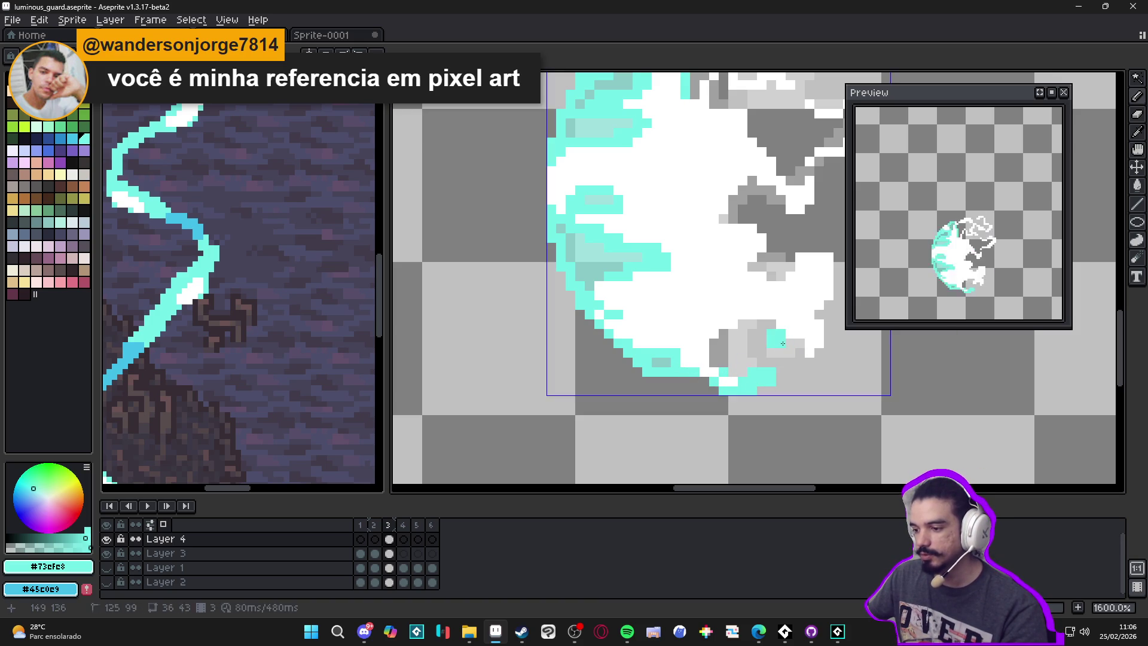
left_click(809, 351)
Step: Trace the cyan outline up the burst's right edge
left_click(819, 335)
left_click(819, 326)
left_click(810, 324)
left_click(819, 308)
left_click(829, 297)
left_click(829, 280)
left_click(820, 294)
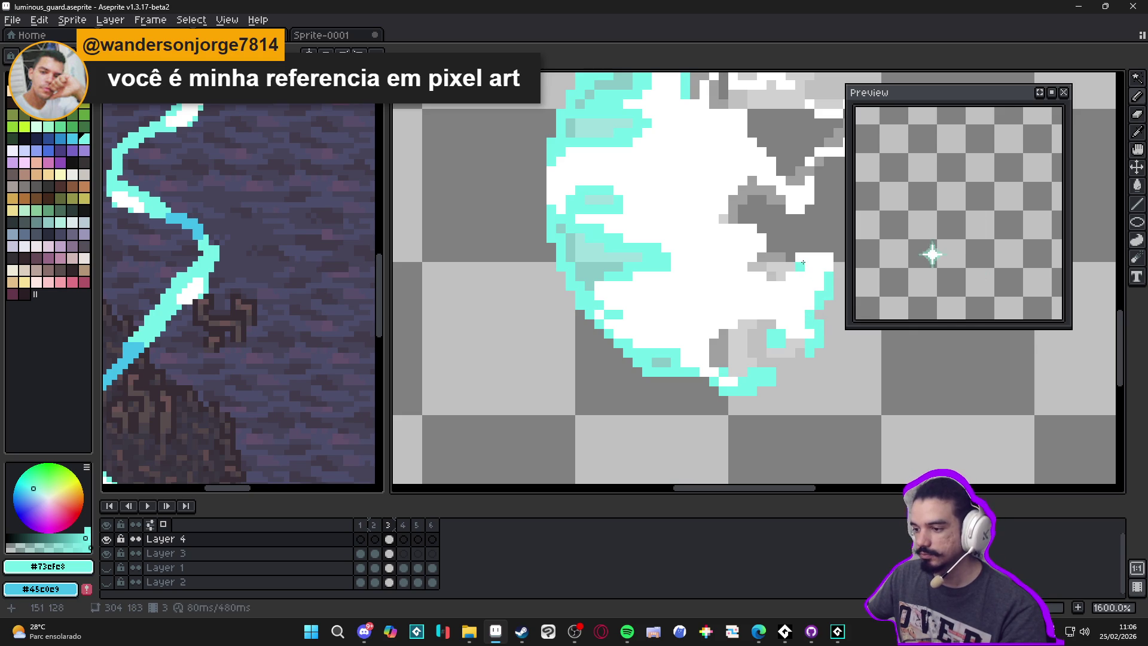
Step: Edge the right-side notch and its inner edge with cyan pixels
left_click(800, 276)
left_click(784, 285)
left_click(771, 285)
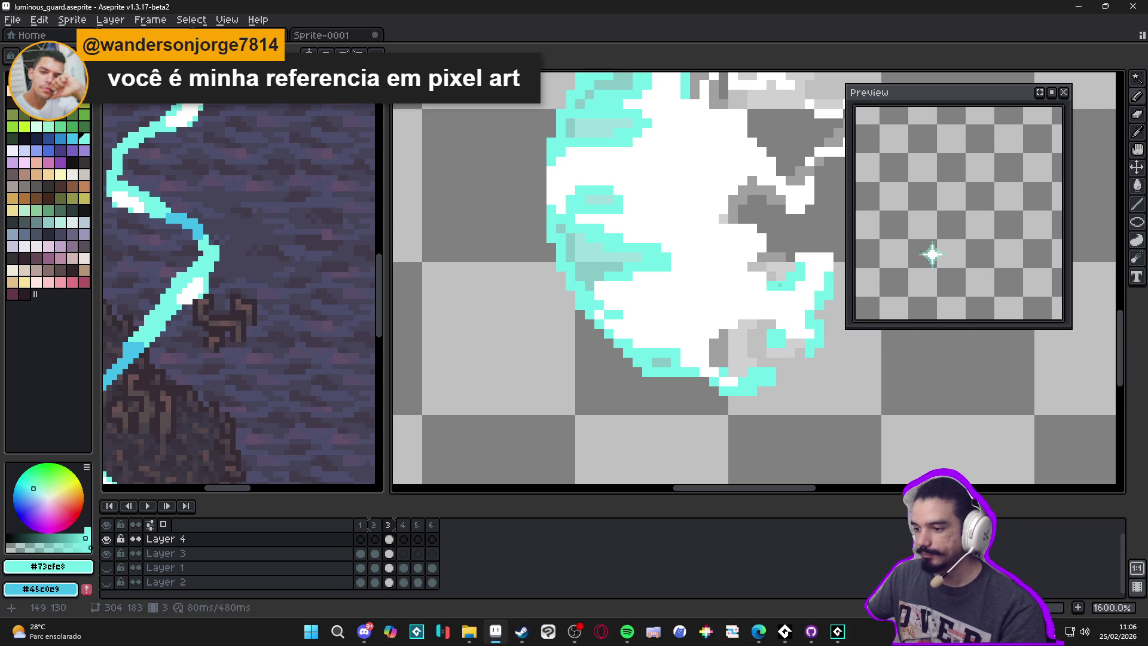
left_click(762, 286)
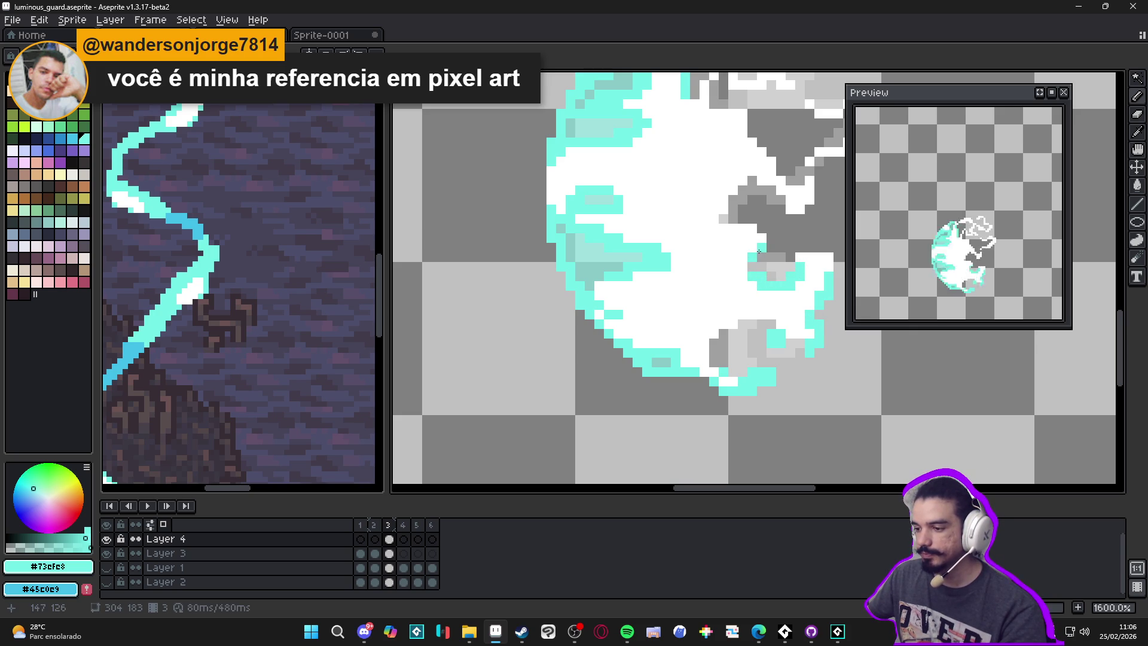
left_click(734, 265)
left_click(741, 268)
left_click(743, 275)
left_click(736, 276)
left_click(752, 284)
left_click(743, 285)
Step: Paint cyan pixels along the inner curve and a cyan row across the inner edge
left_click_drag(725, 274, 726, 288)
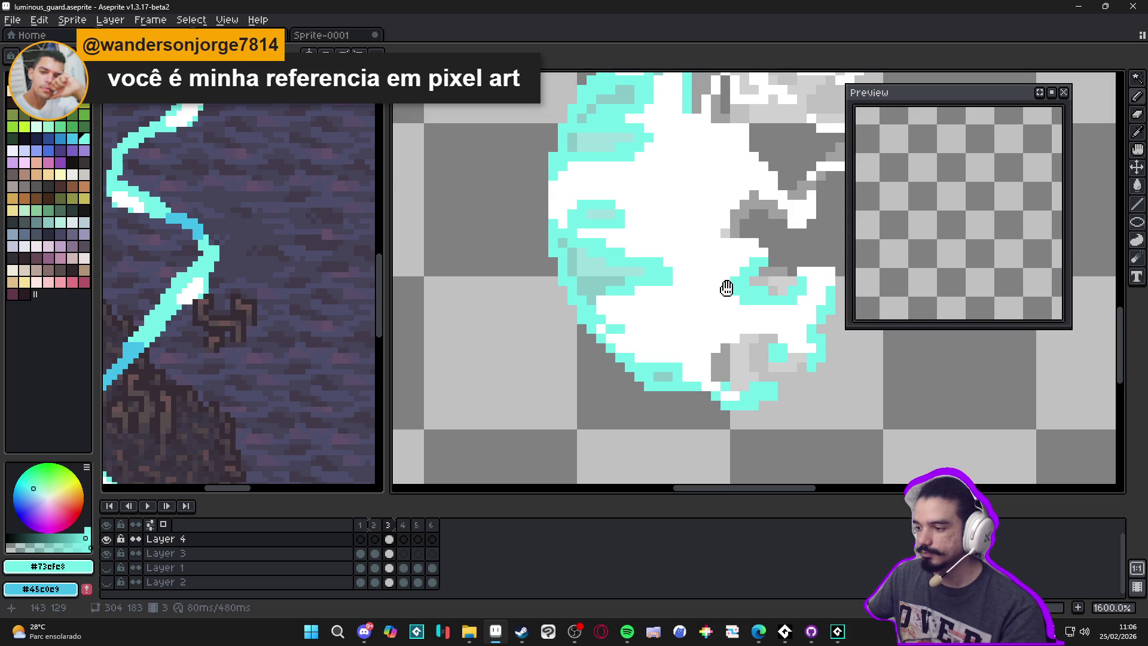
scroll(727, 285, "up", 2)
left_click_drag(722, 215, 787, 163)
left_click(757, 178)
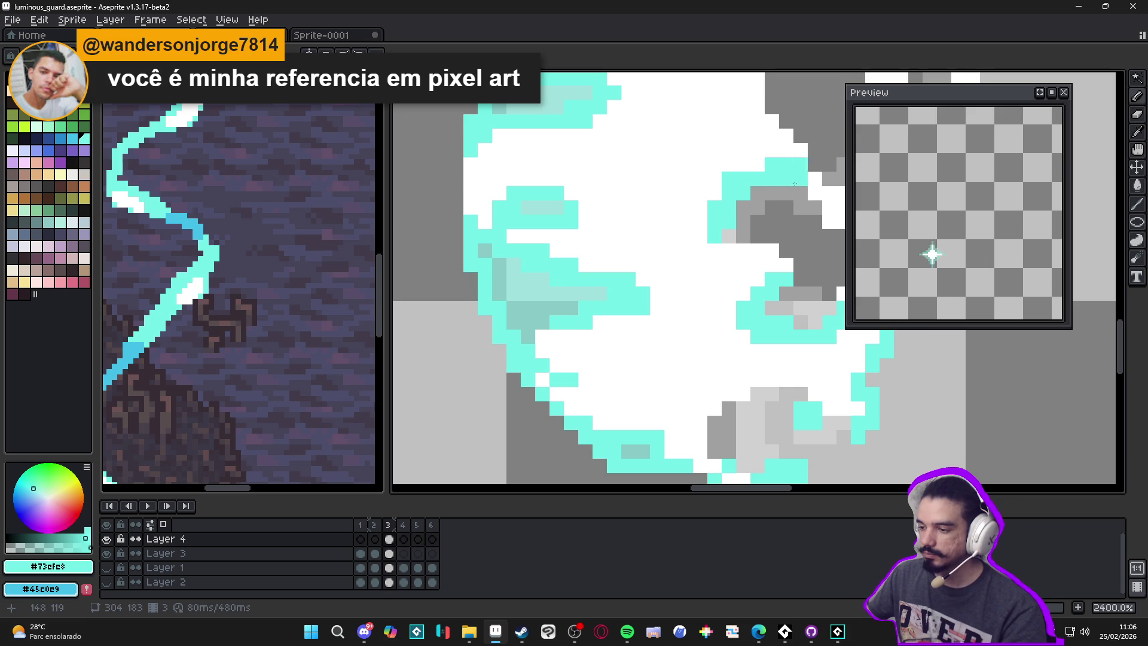
scroll(699, 210, "down", 2)
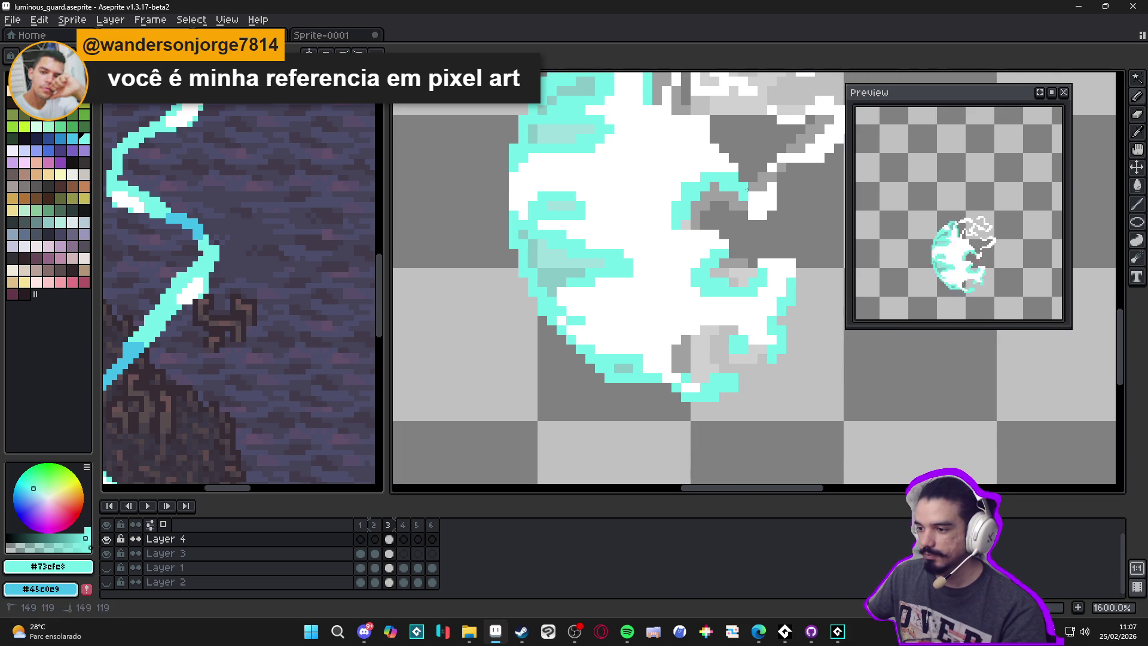
scroll(672, 288, "up", 2)
left_click_drag(691, 274, 761, 259)
scroll(733, 254, "down", 5)
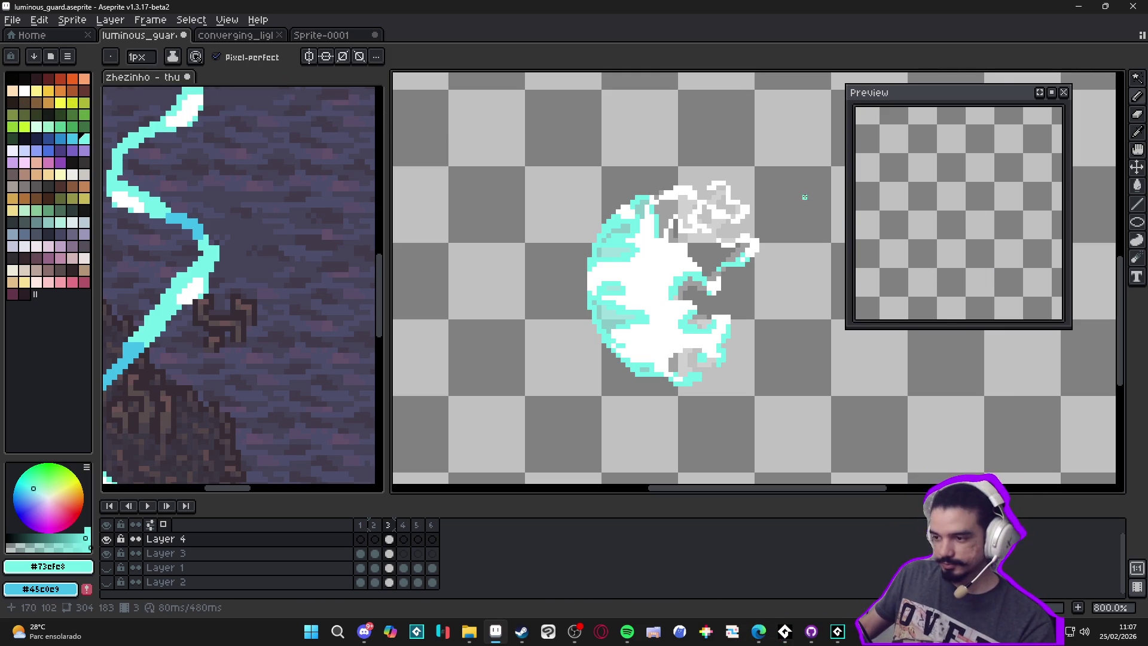
Step: Draw cyan strokes and pixels along the upper-right grey-and-white wisps
scroll(661, 305, "up", 8)
mouse_move(686, 186)
left_mouse_down()
mouse_move(685, 211)
mouse_move(655, 242)
mouse_move(656, 328)
mouse_move(711, 328)
mouse_move(679, 356)
mouse_move(598, 357)
left_mouse_up()
scroll(577, 329, "down", 2)
mouse_move(552, 289)
left_mouse_down()
mouse_move(571, 289)
mouse_move(533, 308)
mouse_move(533, 327)
left_mouse_up()
scroll(534, 328, "down", 3)
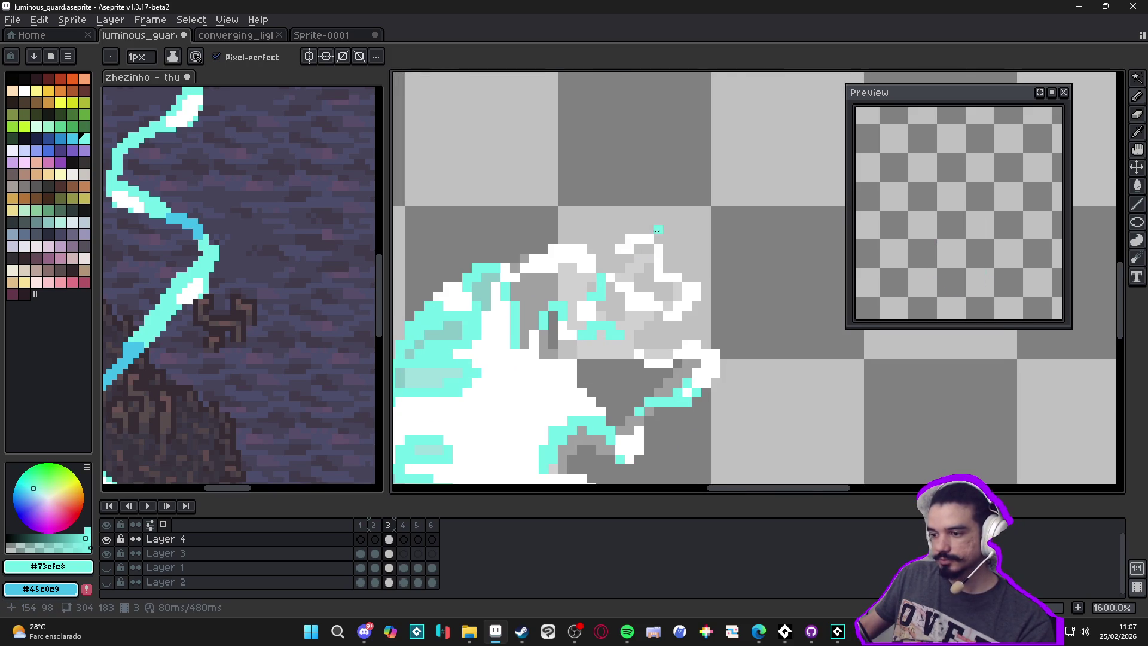
scroll(657, 229, "up", 3)
left_click(655, 266)
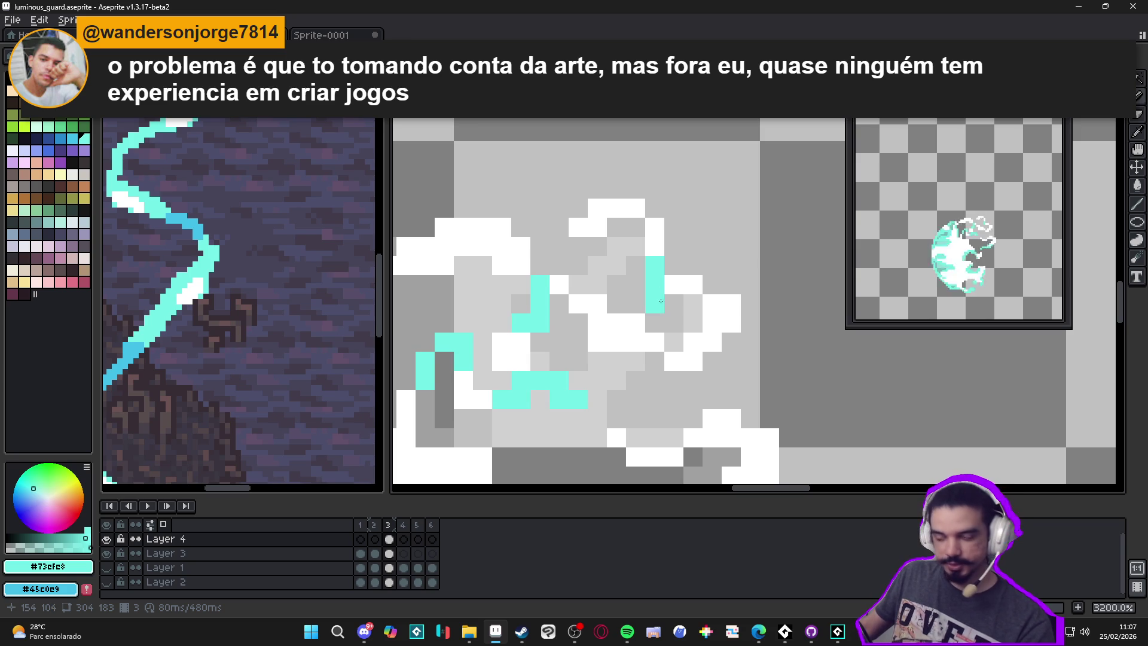
left_click(673, 284)
left_click(712, 342)
left_click(693, 342)
left_click(654, 362)
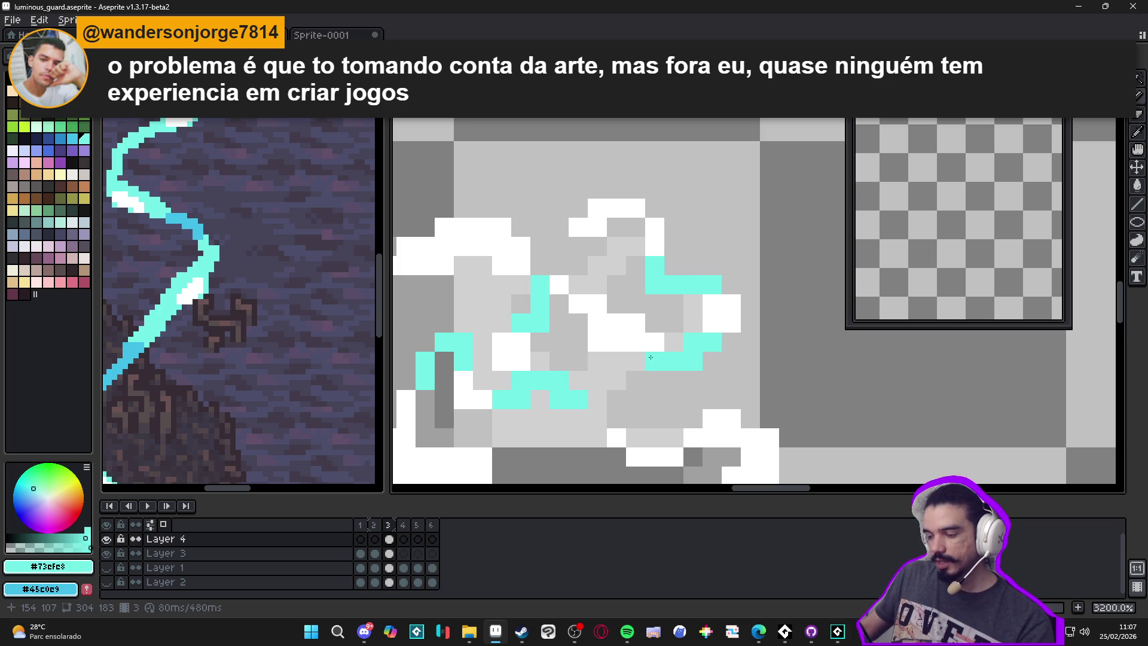
Step: Recolour scattered white wisp pixels cyan, including the lower wisp
left_click(579, 303)
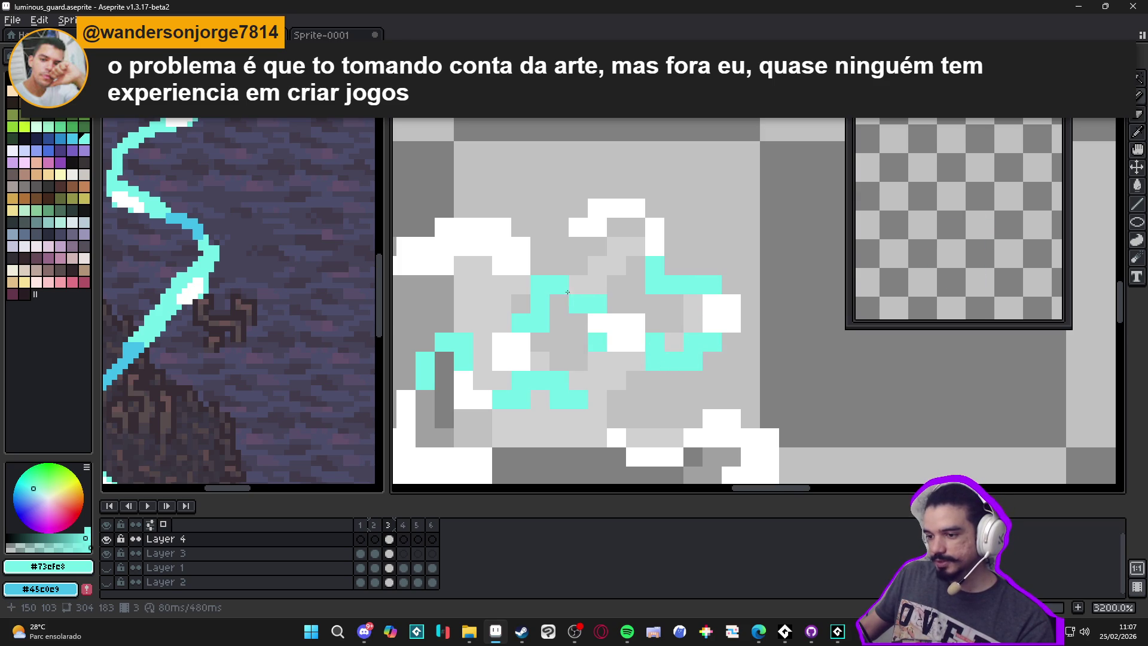
left_click(559, 285)
scroll(598, 295, "left", 5)
left_click(580, 287)
left_click(619, 267)
left_click(676, 267)
left_click(668, 307)
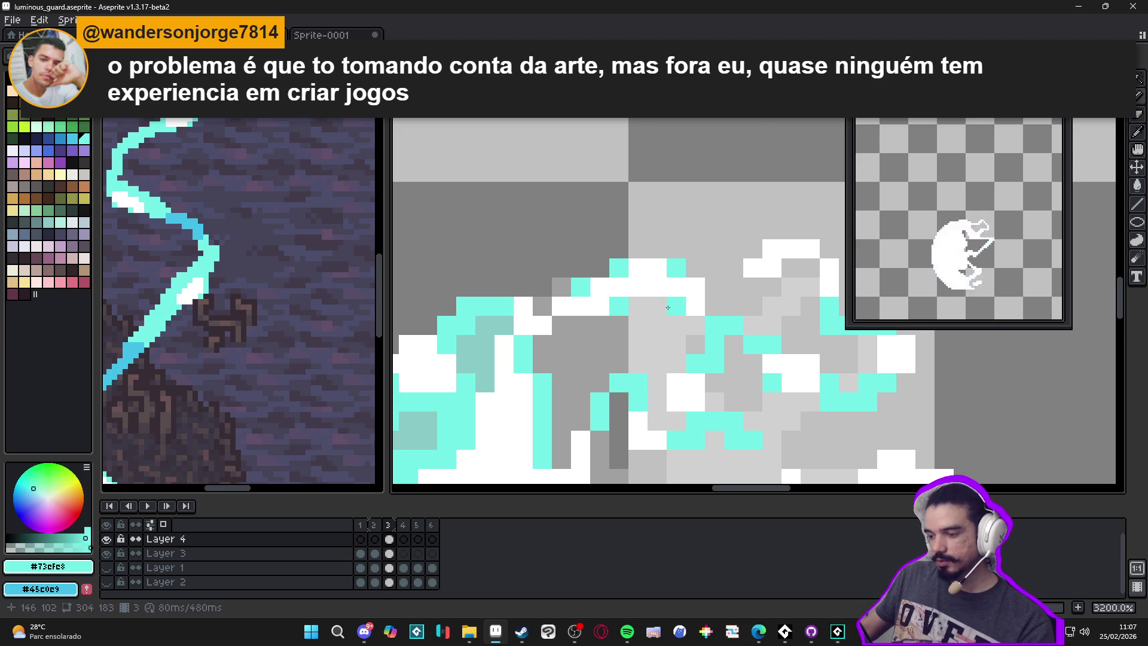
scroll(667, 308, "down", 4)
scroll(635, 367, "up", 3)
left_click(611, 297)
left_click(596, 323)
left_click(623, 311)
scroll(622, 311, "down", 4)
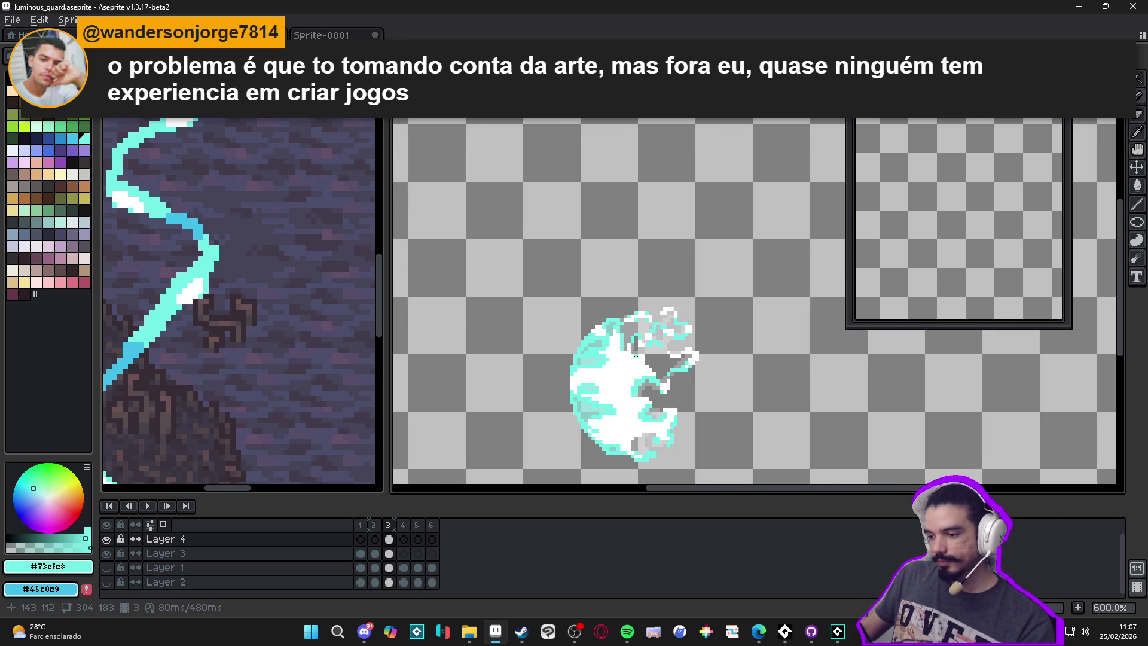
scroll(649, 357, "up", 3)
left_click(649, 358)
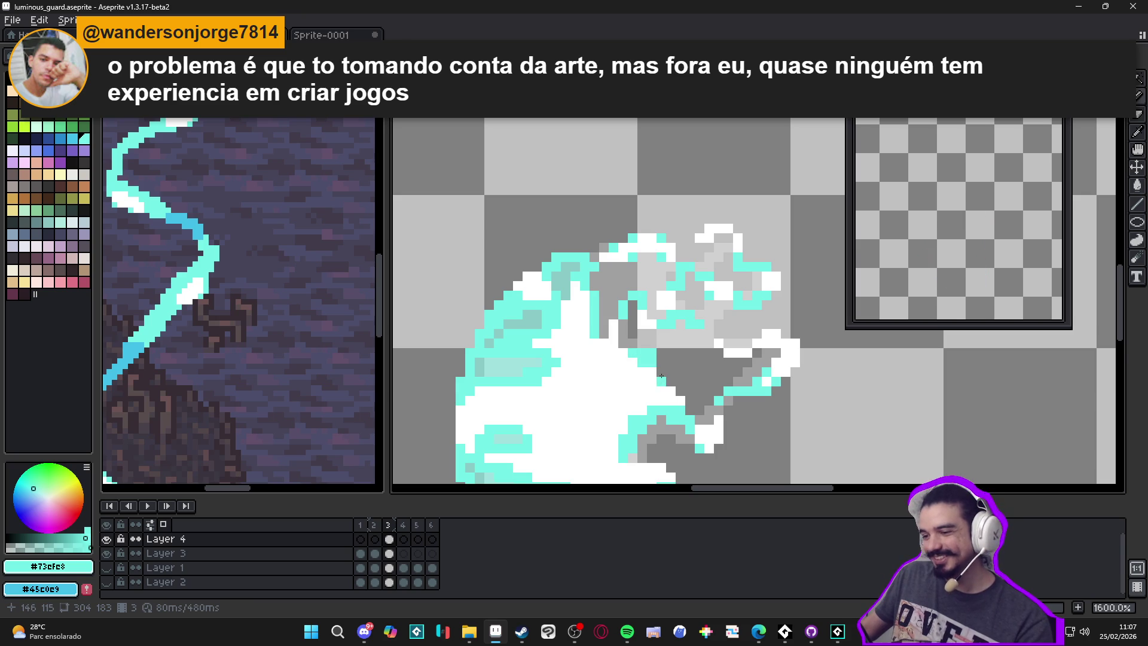
scroll(662, 381, "down", 4)
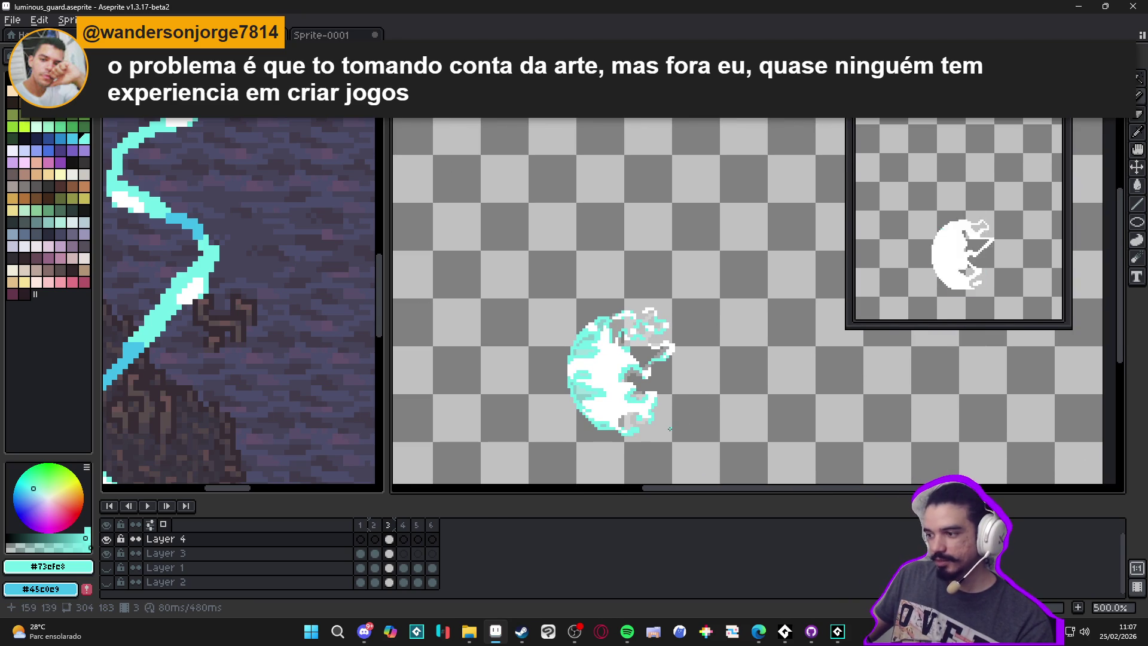
Step: Preview the spell over Layer 2's background scene, hide it again, and save the file
left_click(107, 582)
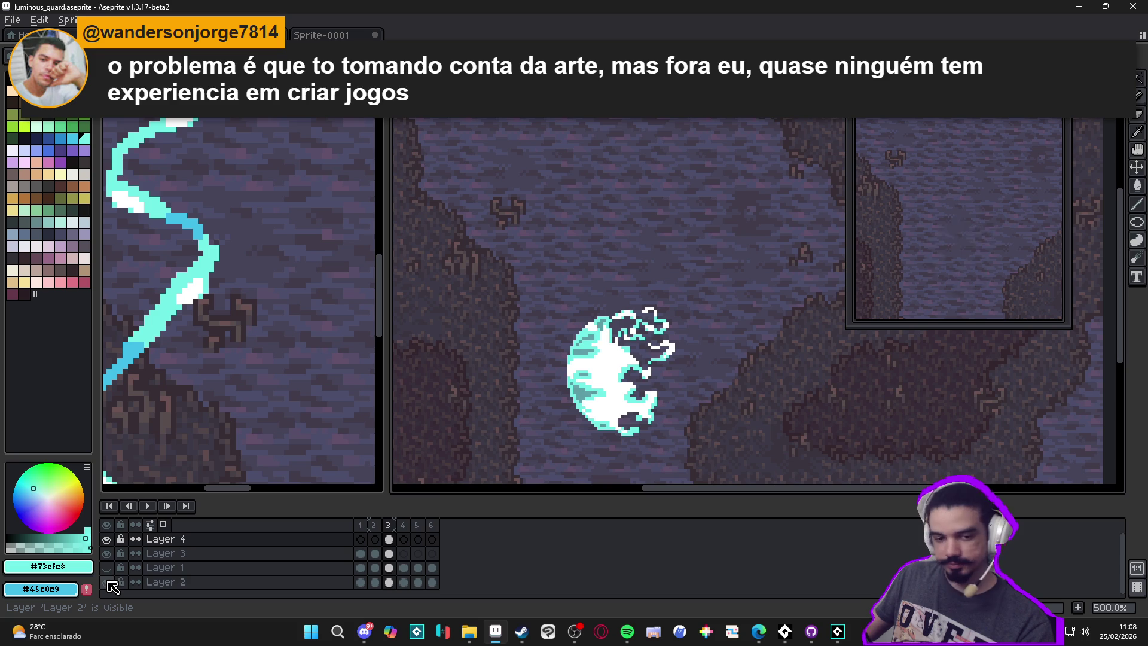
left_click(107, 582)
key("ctrl+s")
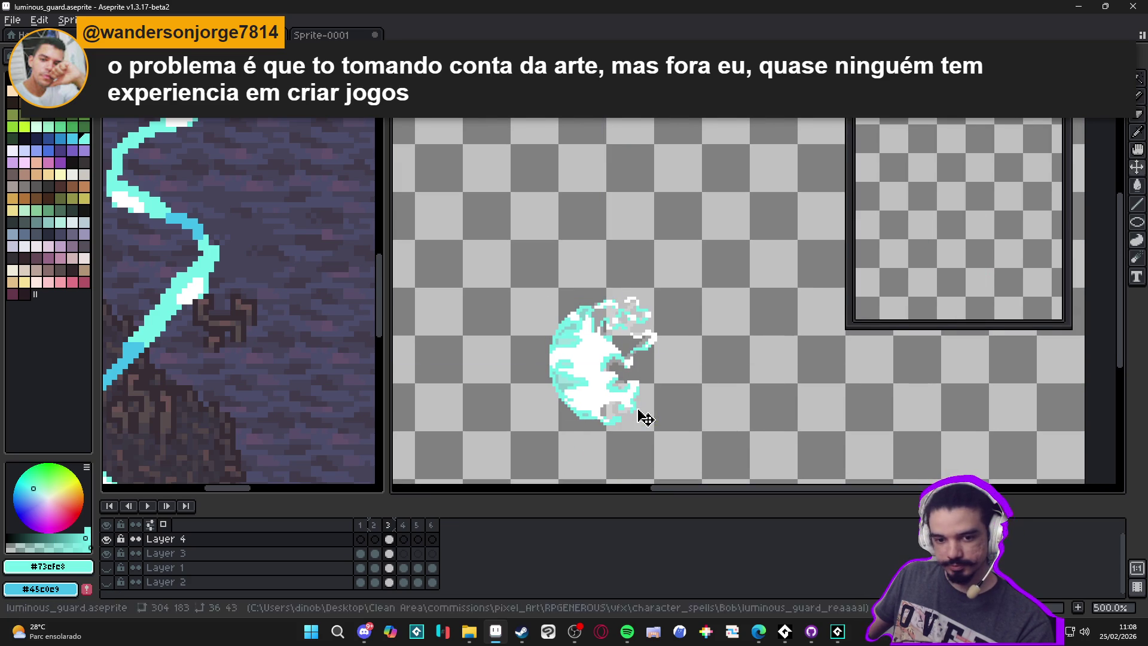
Step: Compare frames 3 and 4 on Layers 3 and 4, ending on Layer 4 frame 4
left_click(404, 539)
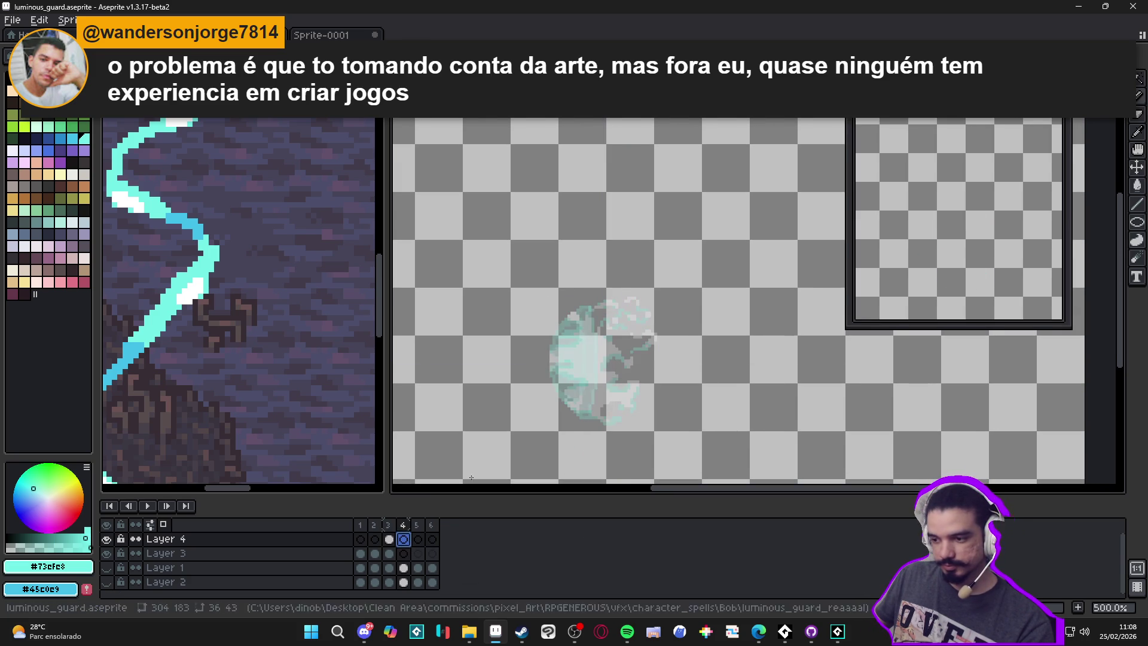
scroll(584, 376, "up", 2)
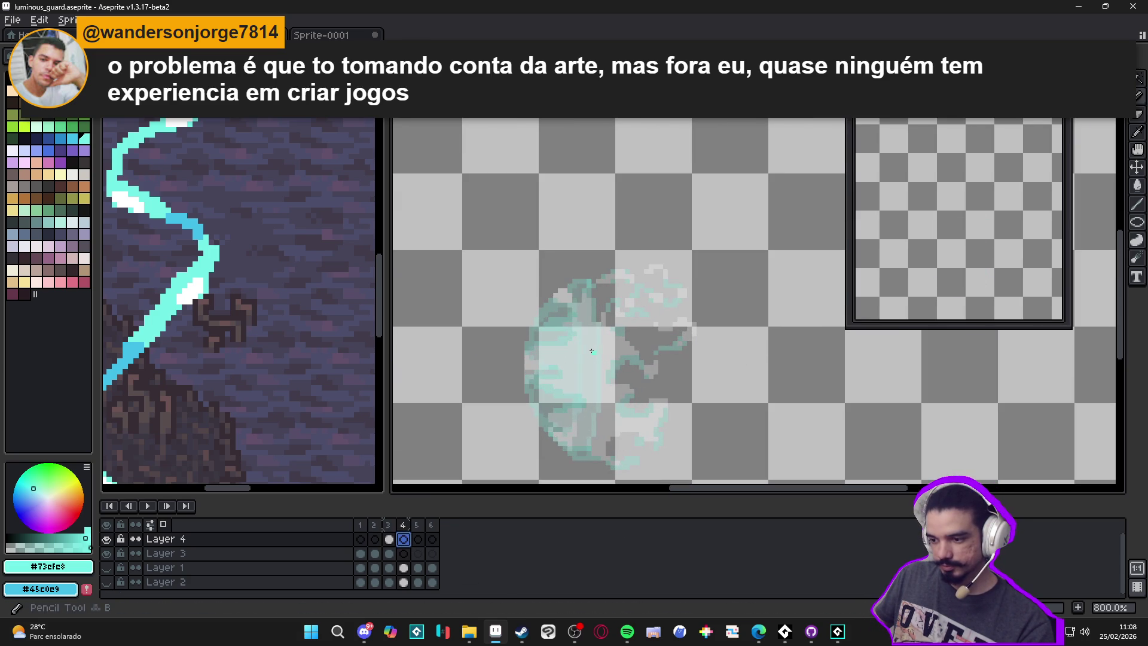
left_click(389, 553)
left_click(404, 554)
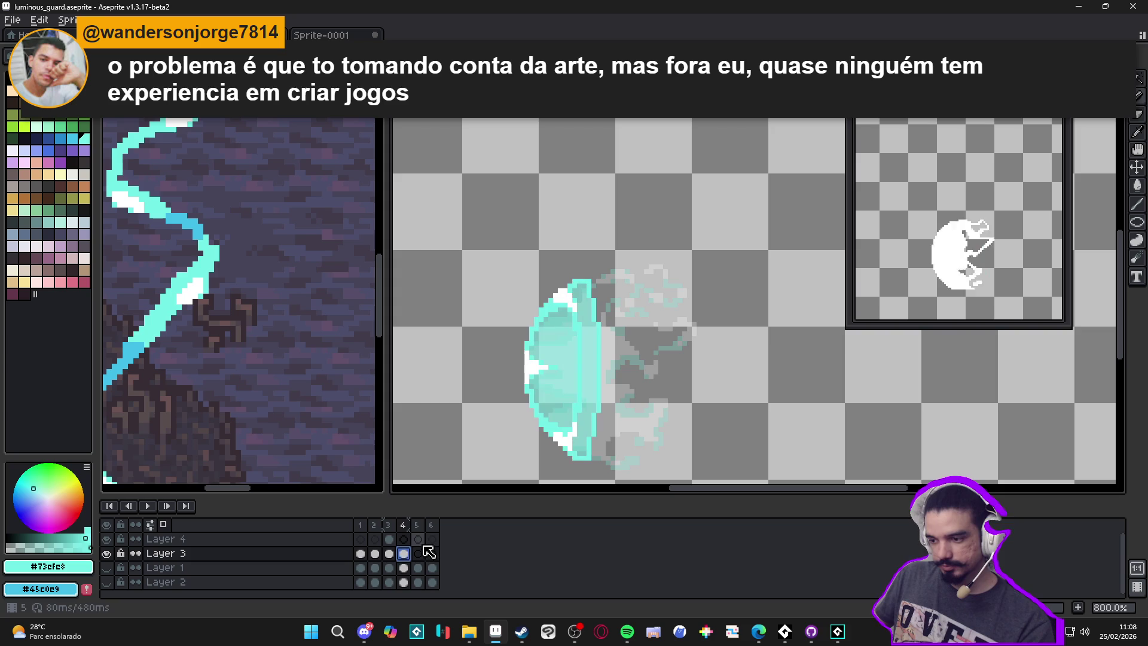
left_click(403, 541)
key("Left")
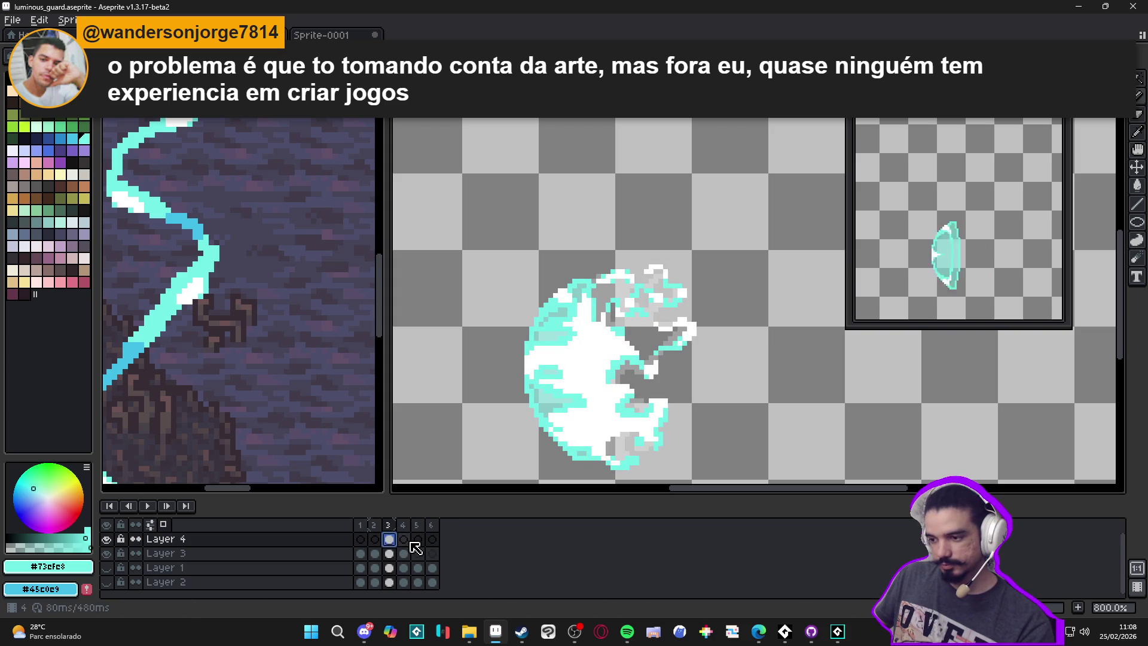
left_click(403, 539)
scroll(624, 363, "up", 2)
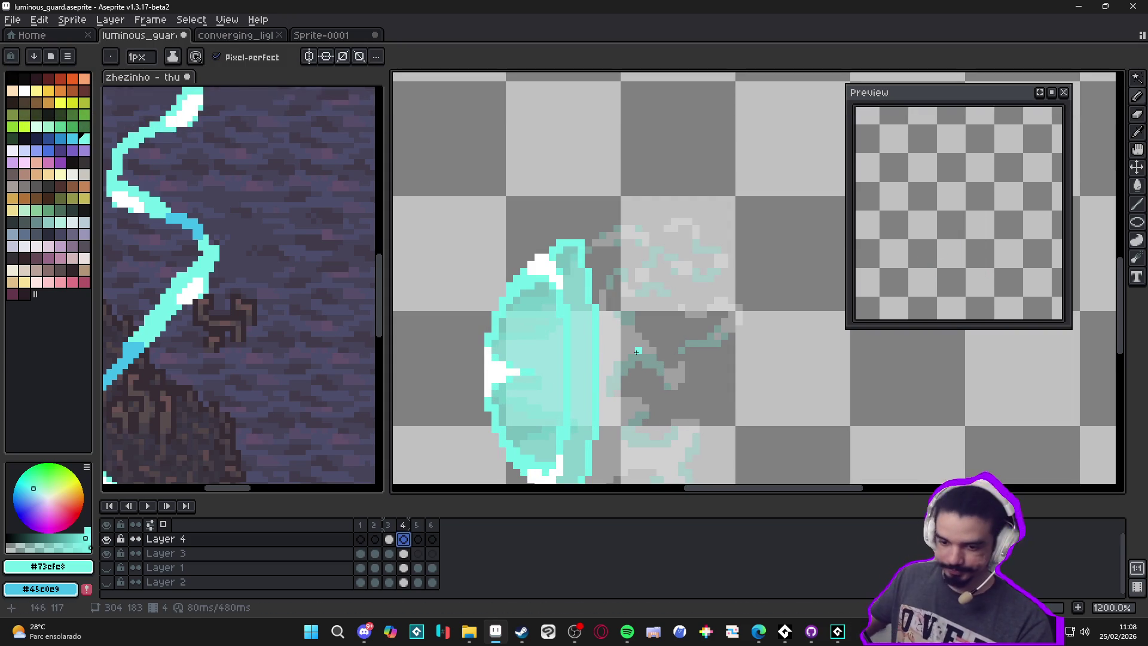
Step: Hide Layer 3's cyan shield and start a new cyan wisp on frame 4
left_click(106, 553)
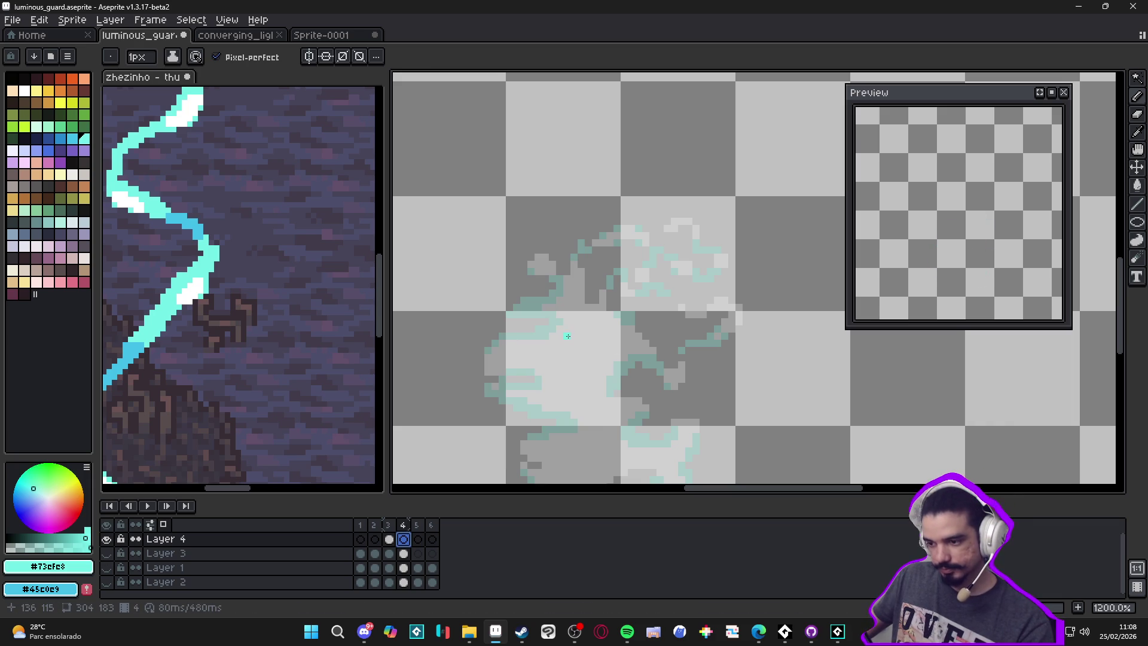
scroll(567, 336, "down", 2)
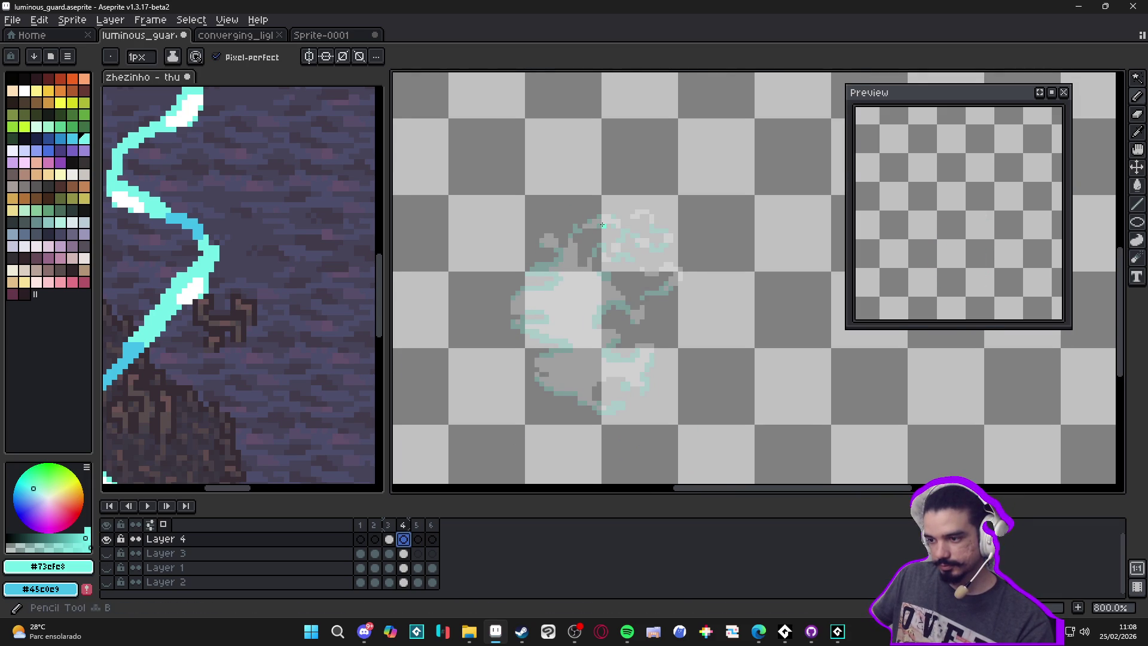
scroll(602, 224, "up", 2)
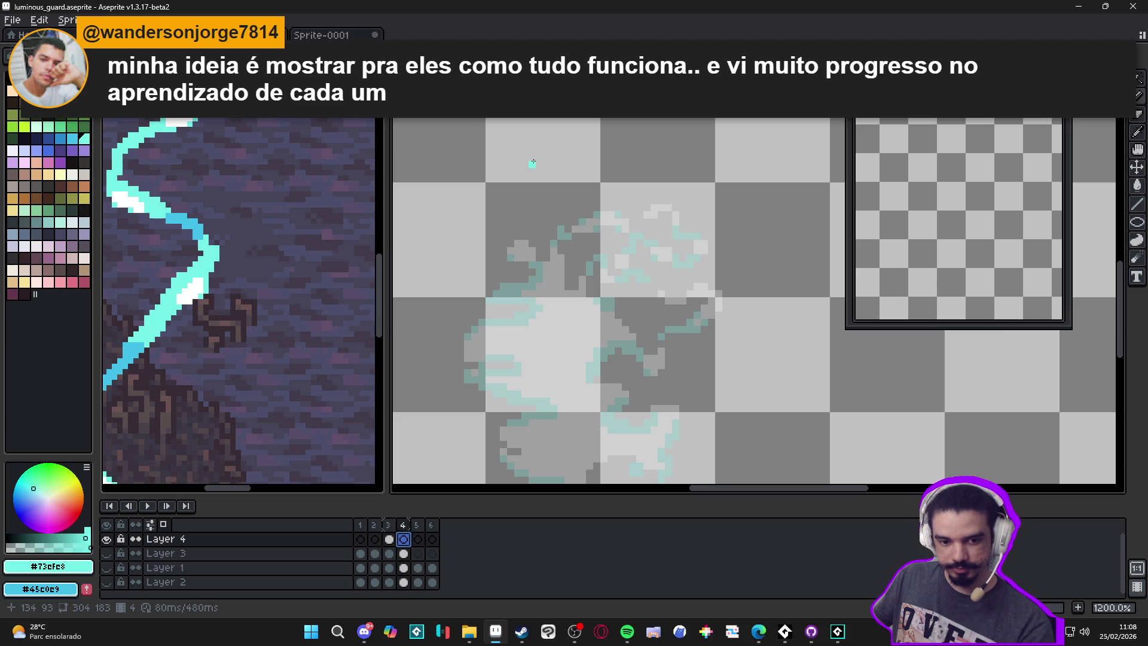
scroll(601, 210, "up", 1)
left_click(609, 212)
mouse_move(619, 212)
left_mouse_down()
mouse_move(620, 232)
mouse_move(586, 236)
left_mouse_up()
left_click(595, 226)
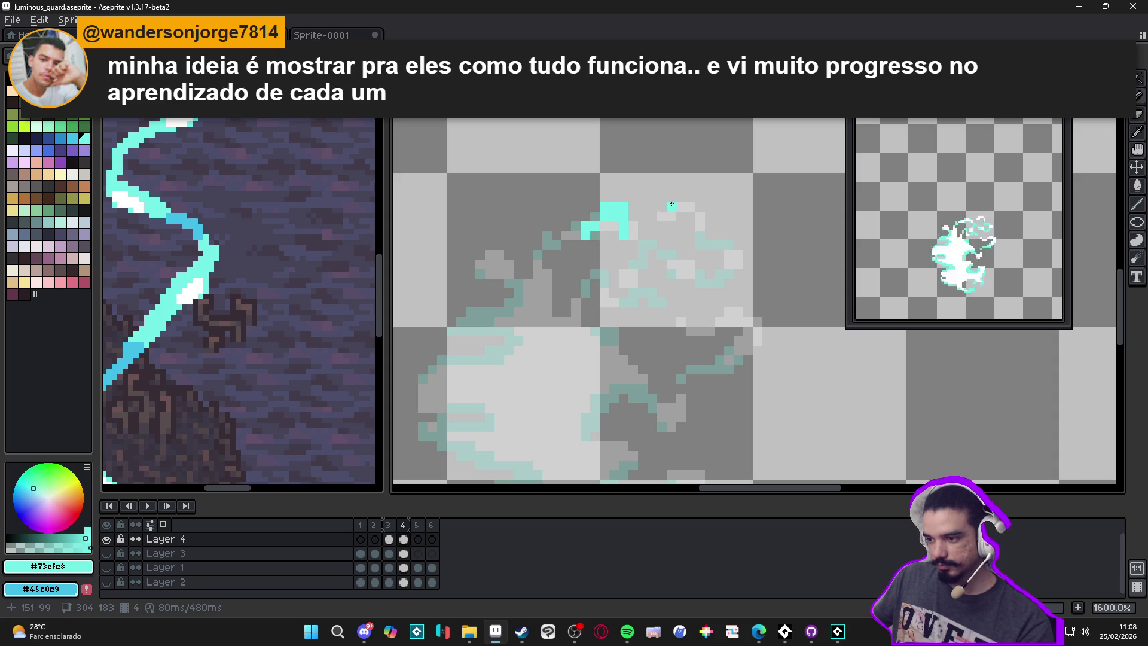
Step: Paint a second cyan wisp to the right, curling down toward the lower right
left_click_drag(679, 198, 689, 215)
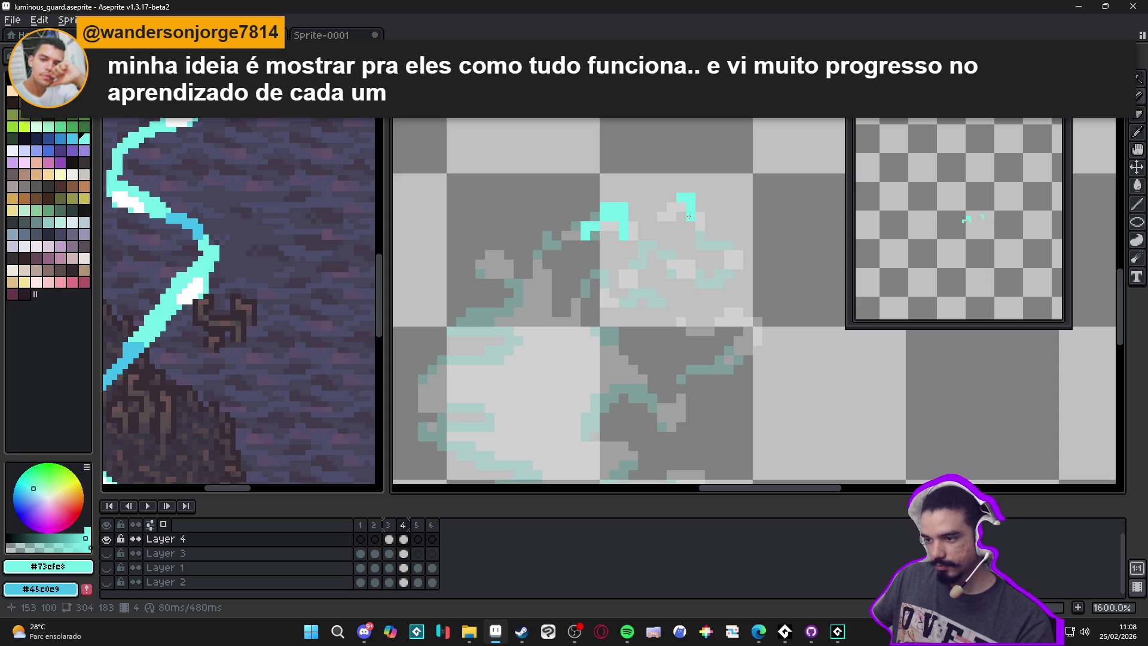
left_click(670, 200)
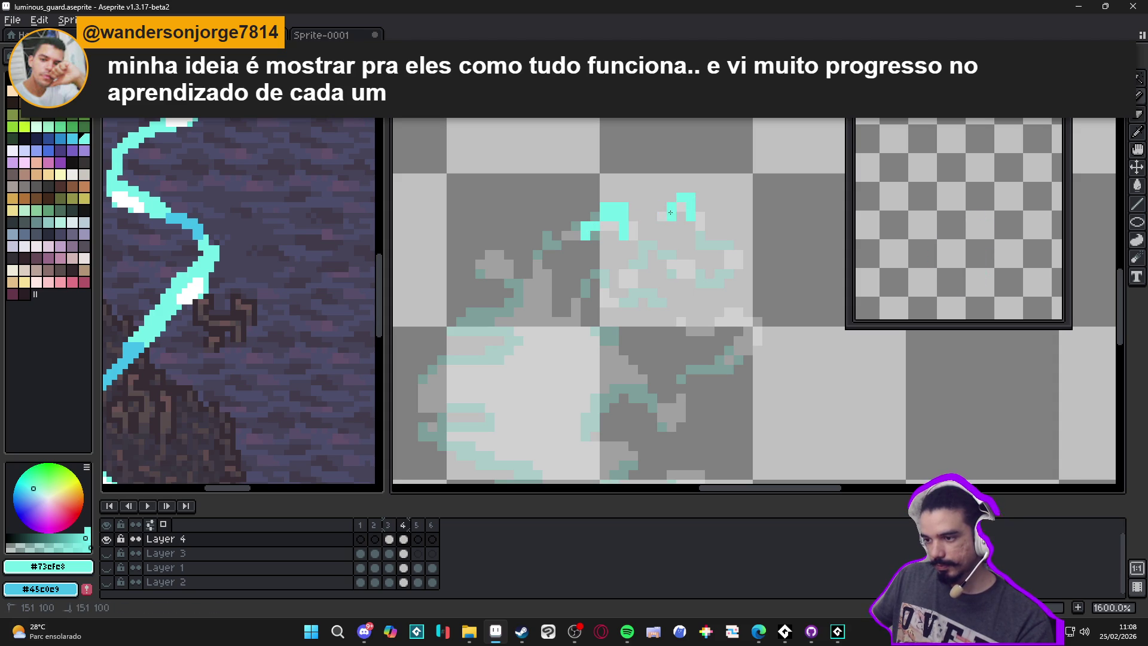
left_click(667, 216)
left_click_drag(703, 245, 718, 244)
left_click(729, 235)
left_click(738, 255)
left_click(729, 272)
left_click(719, 264)
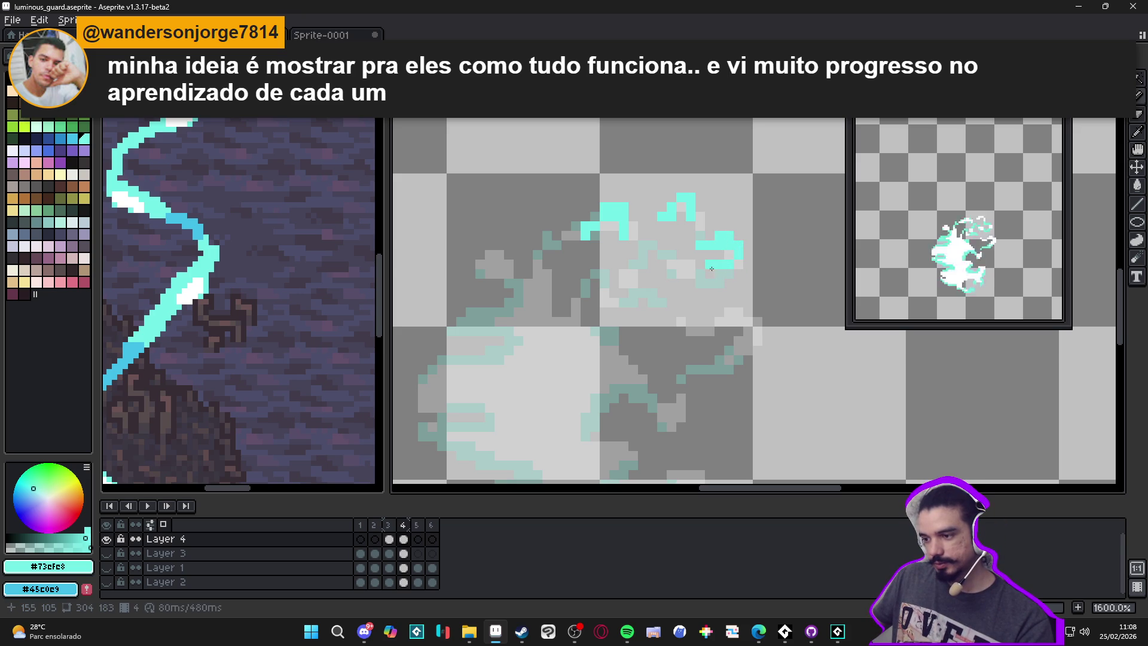
left_click(712, 273)
left_click(684, 261)
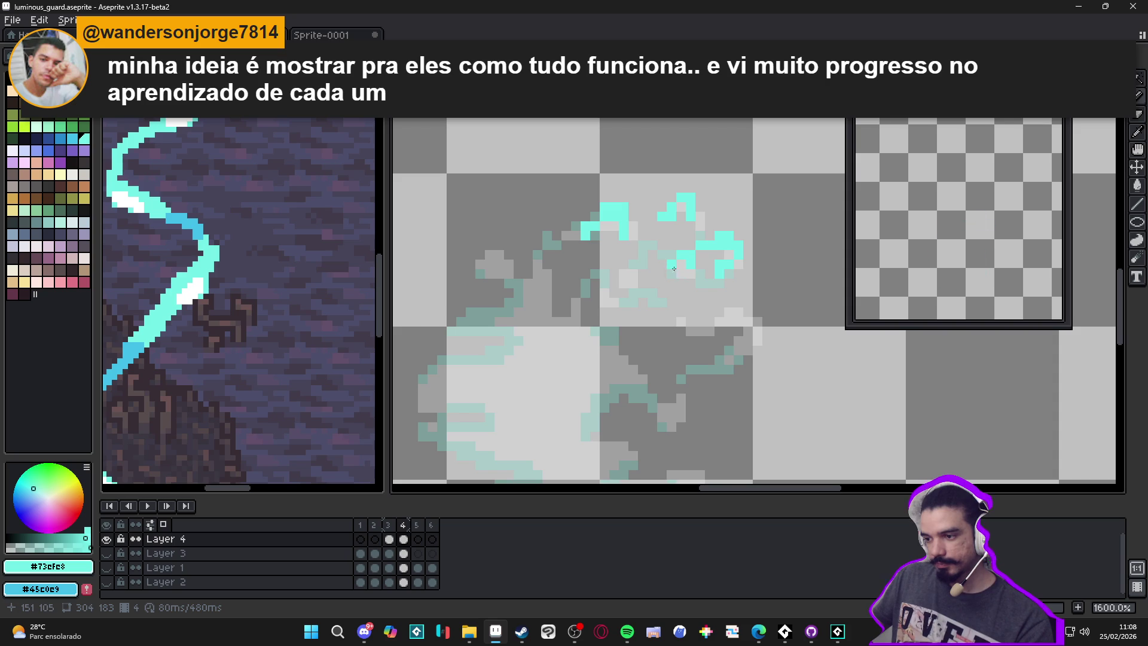
Step: Extend the cyan wisp downward with extra pixels and a short vertical run
left_click_drag(643, 236, 652, 237)
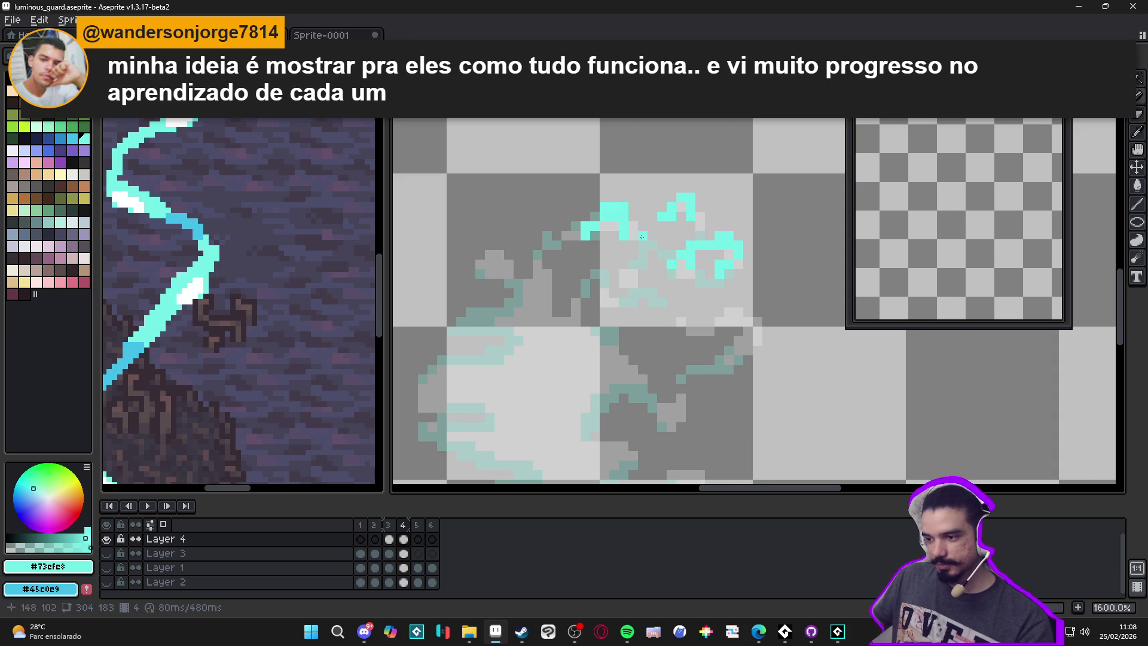
left_click(632, 244)
left_click(633, 254)
left_click(643, 263)
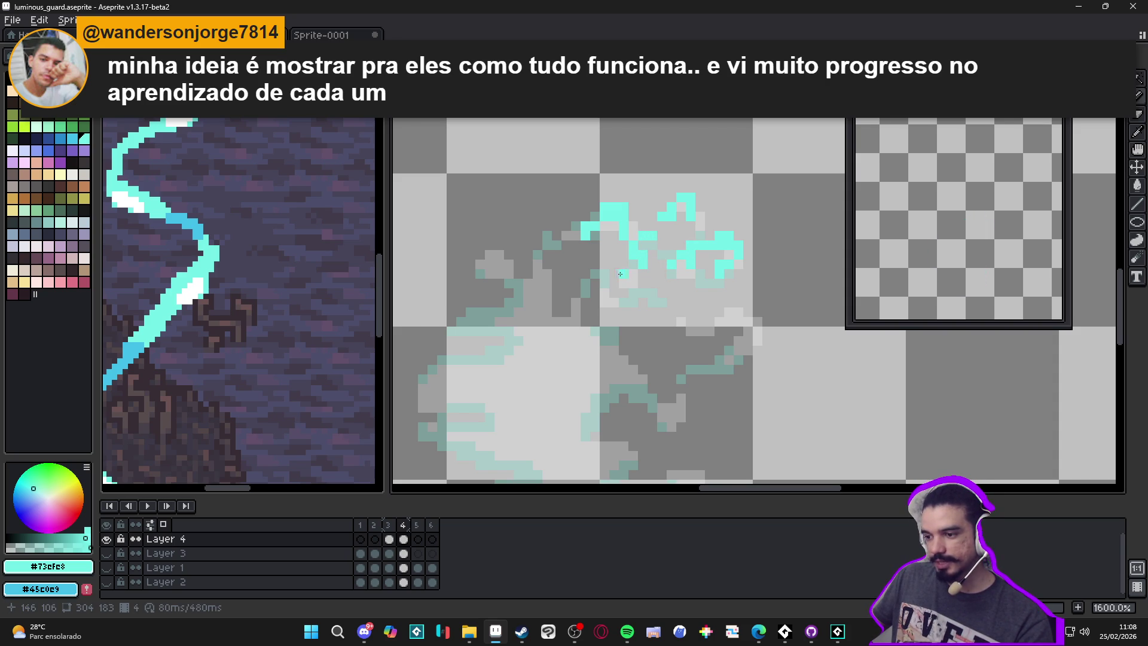
left_click_drag(615, 275, 619, 288)
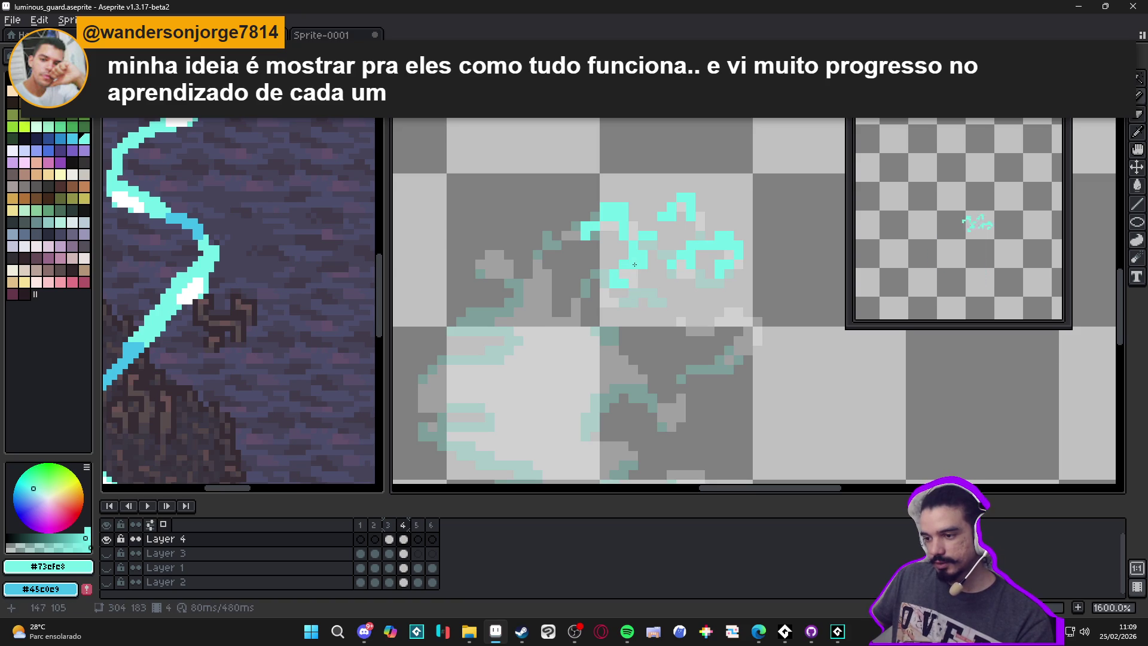
mouse_move(730, 301)
left_mouse_down()
mouse_move(748, 300)
mouse_move(765, 329)
mouse_move(760, 344)
mouse_move(712, 345)
mouse_move(713, 378)
left_mouse_up()
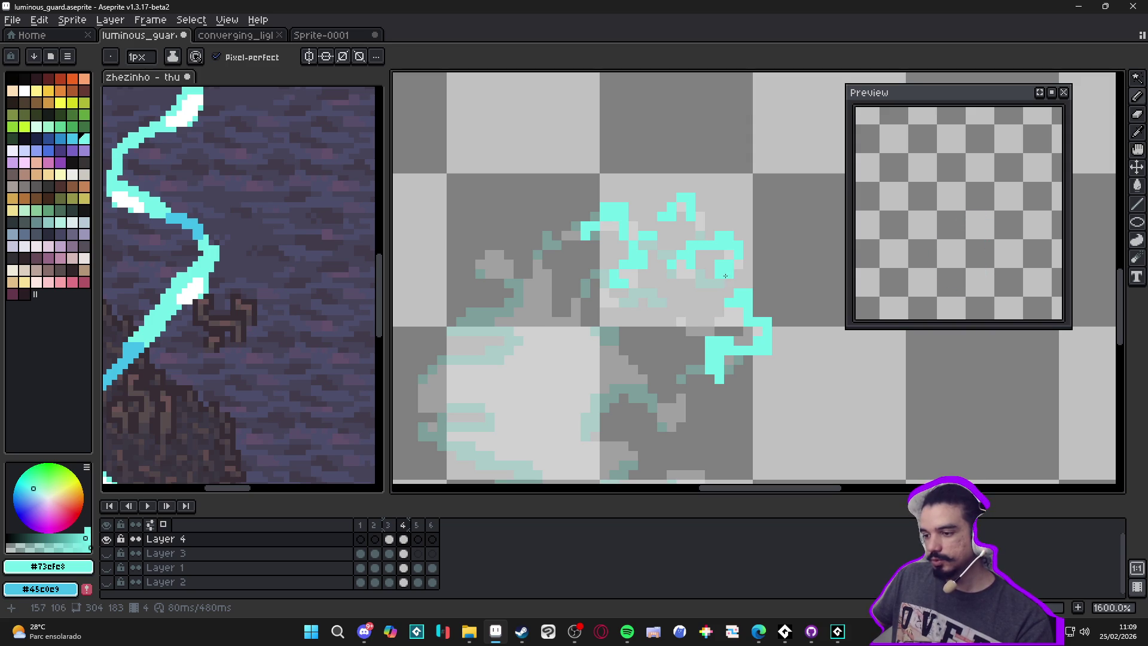
key("b")
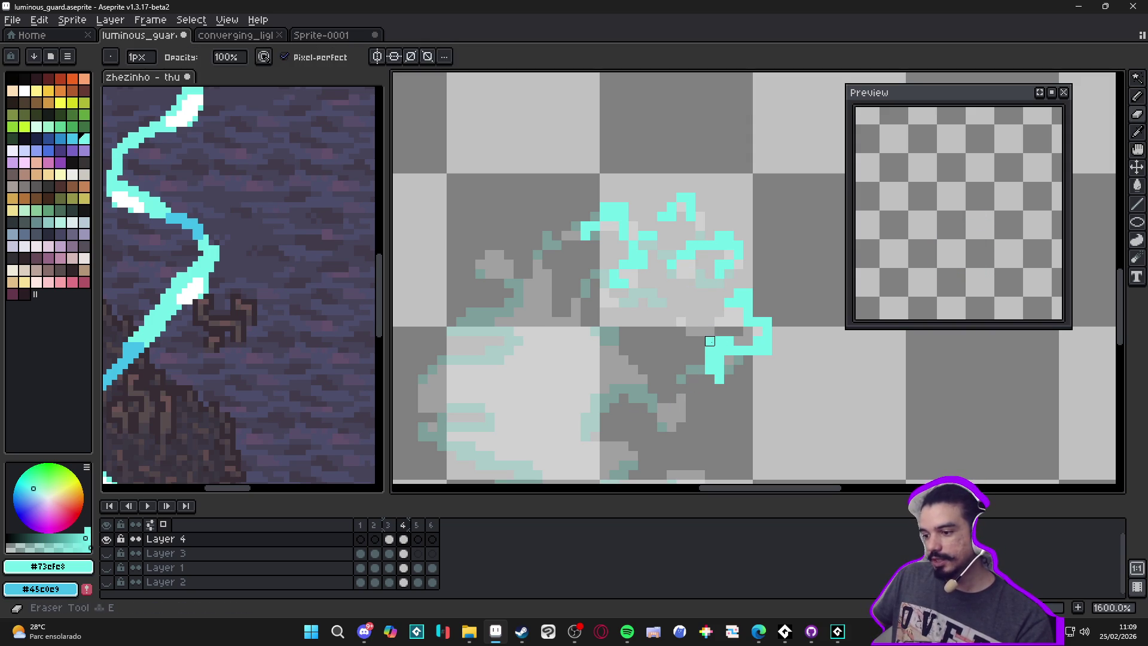
Step: Paint a small cyan hook-shaped stroke below the right wisp's lower tip
left_click(700, 378)
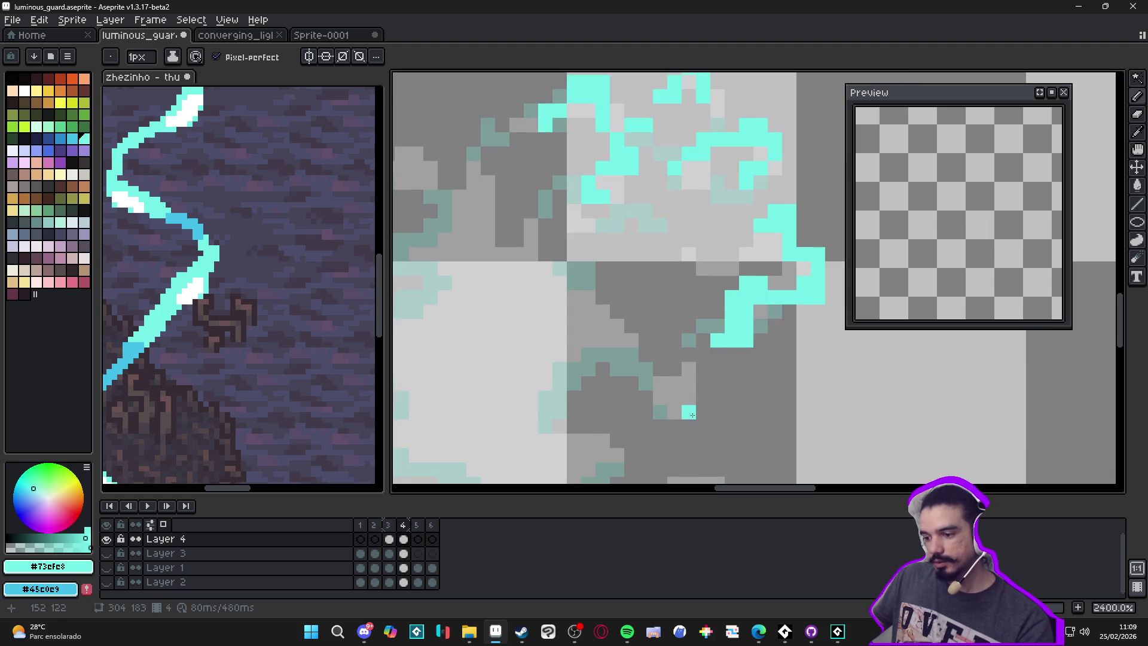
scroll(681, 388, "up", 2)
mouse_move(648, 395)
left_mouse_down()
mouse_move(650, 407)
mouse_move(679, 408)
mouse_move(654, 419)
mouse_move(680, 421)
mouse_move(694, 393)
left_mouse_up()
mouse_move(653, 346)
left_mouse_down()
mouse_move(651, 321)
mouse_move(622, 321)
left_mouse_up()
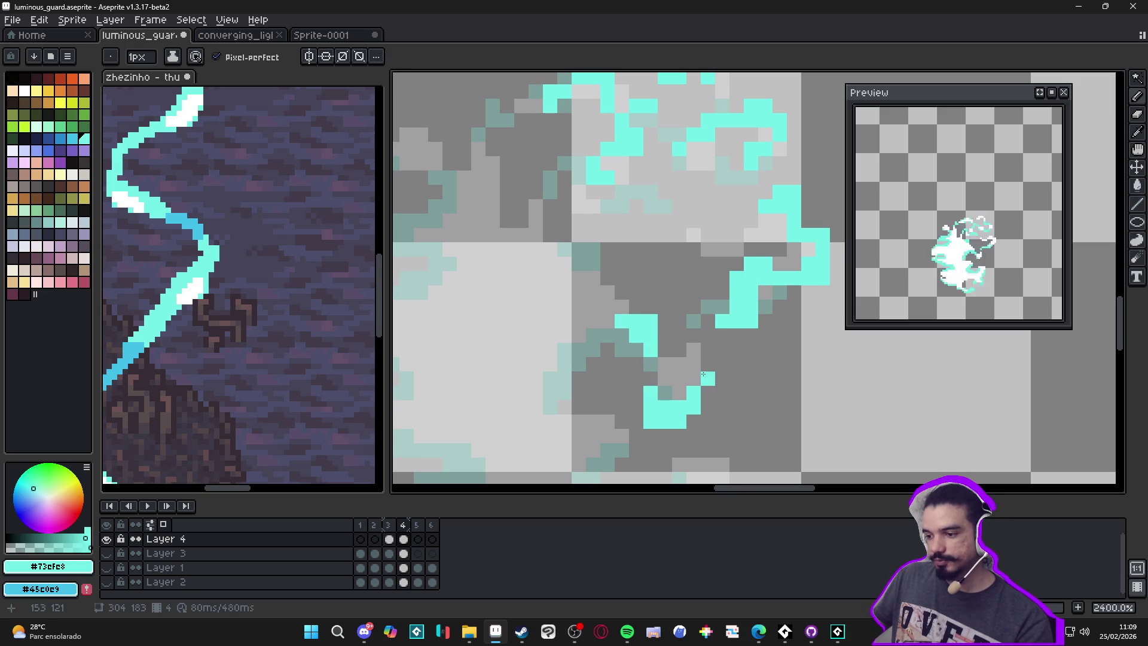
scroll(645, 375, "down", 2)
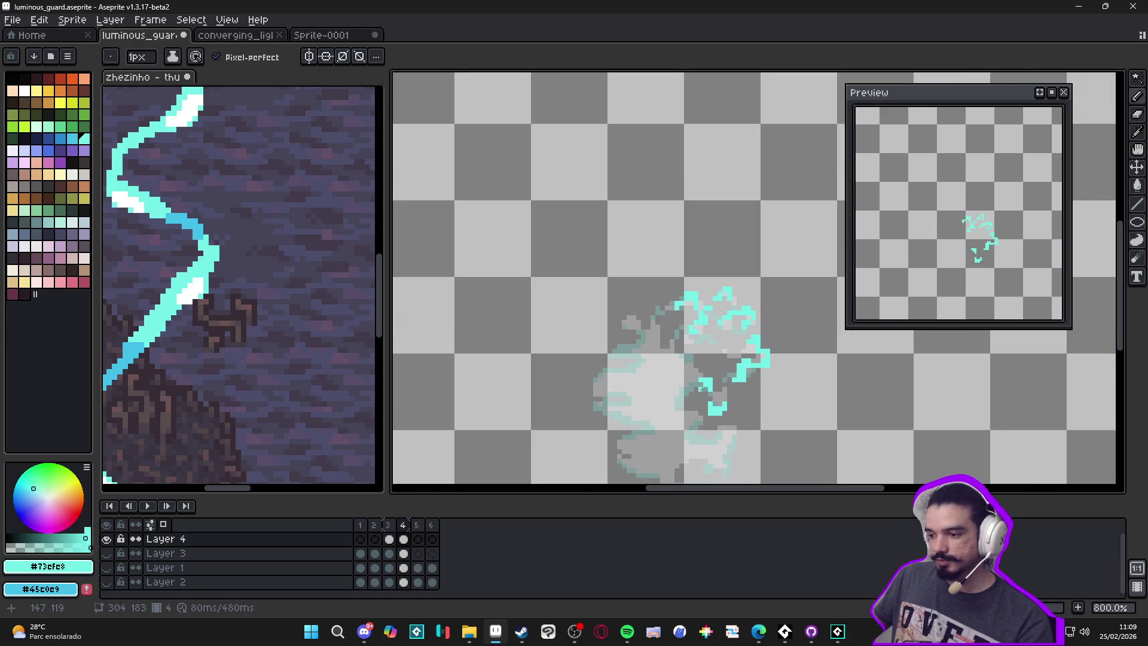
scroll(690, 367, "up", 2)
scroll(695, 360, "down", 2)
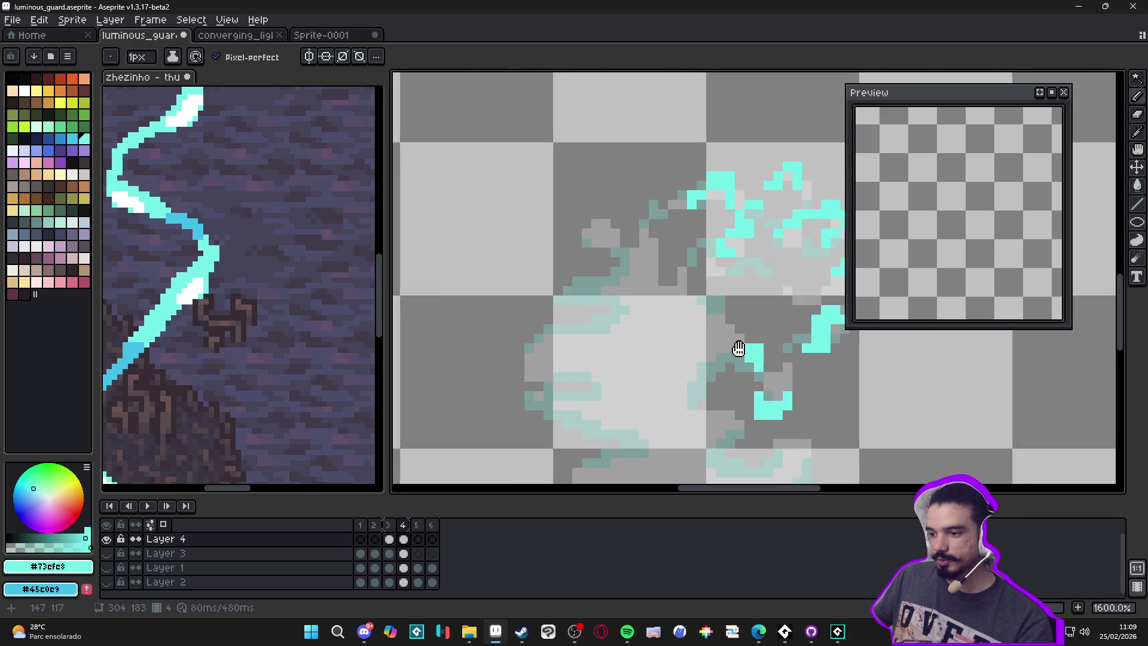
Step: Compare frame 4 against frames 2 and 3, toggling Layer 3's shield visibility
left_click(403, 539)
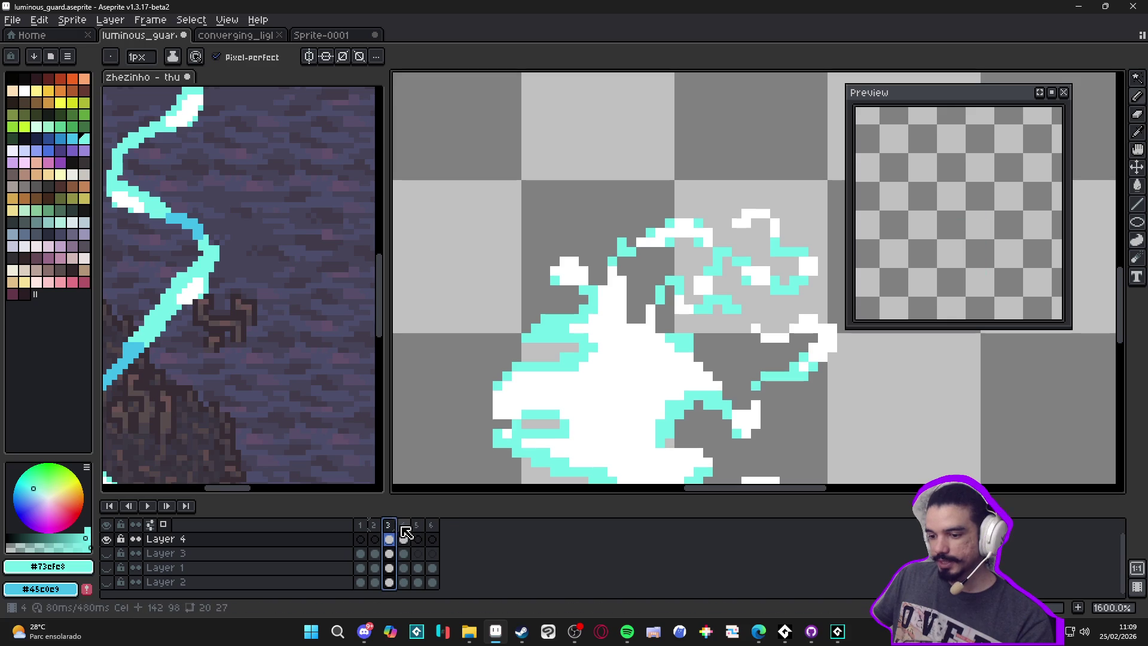
left_click(374, 539)
left_click(402, 534)
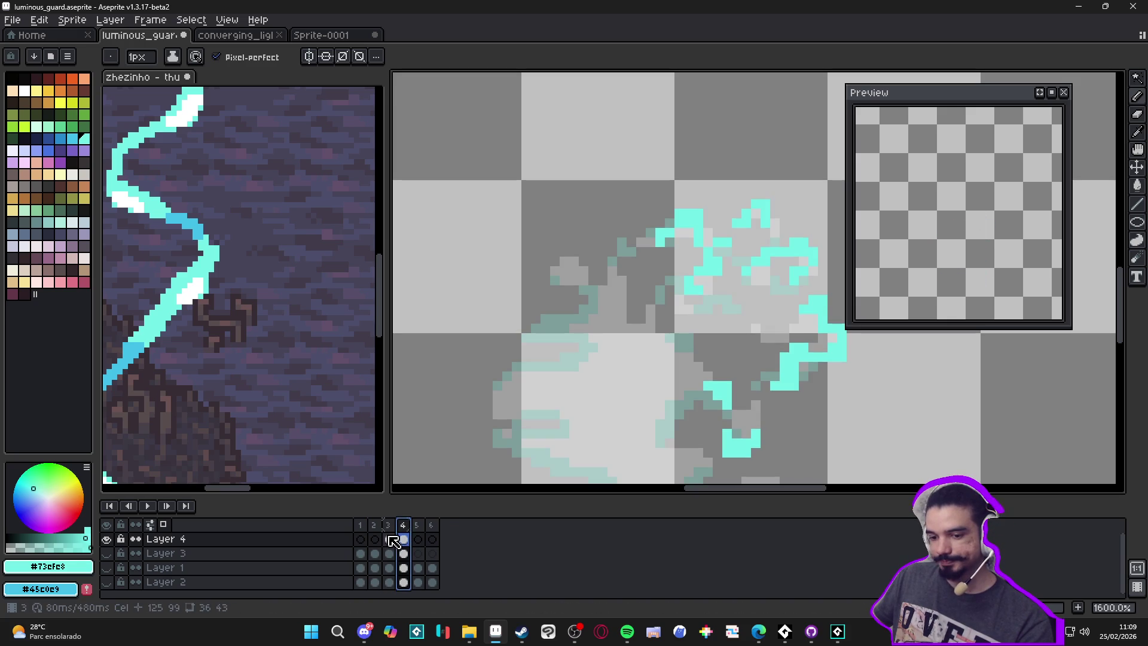
left_click(107, 553)
left_click(394, 533)
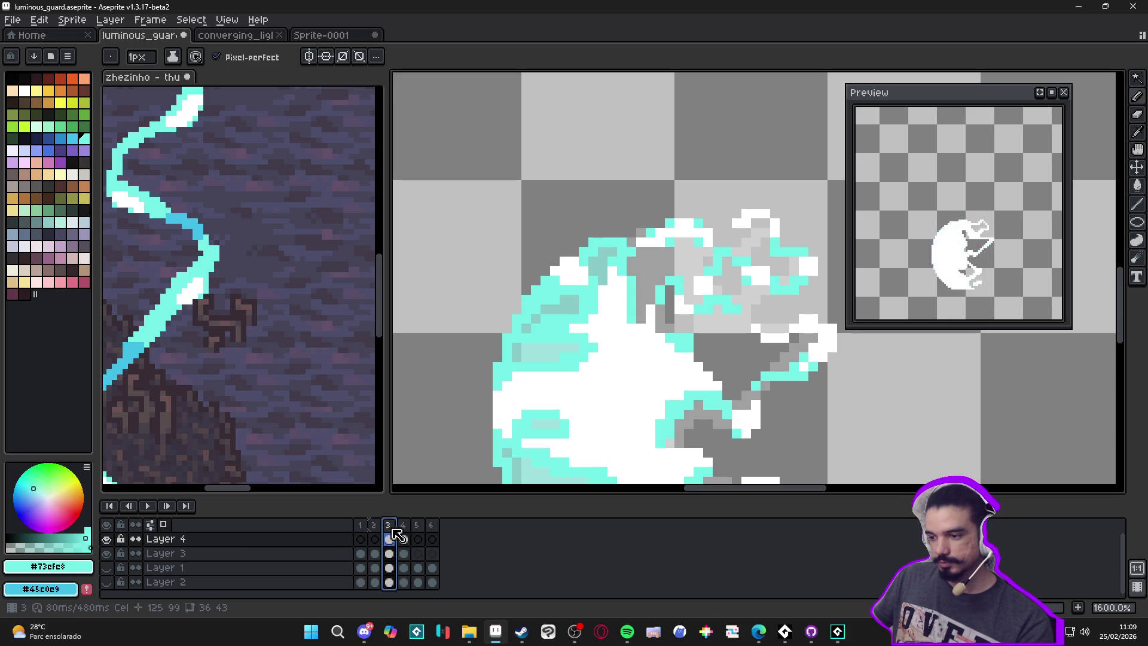
left_click(402, 539)
left_click(392, 538)
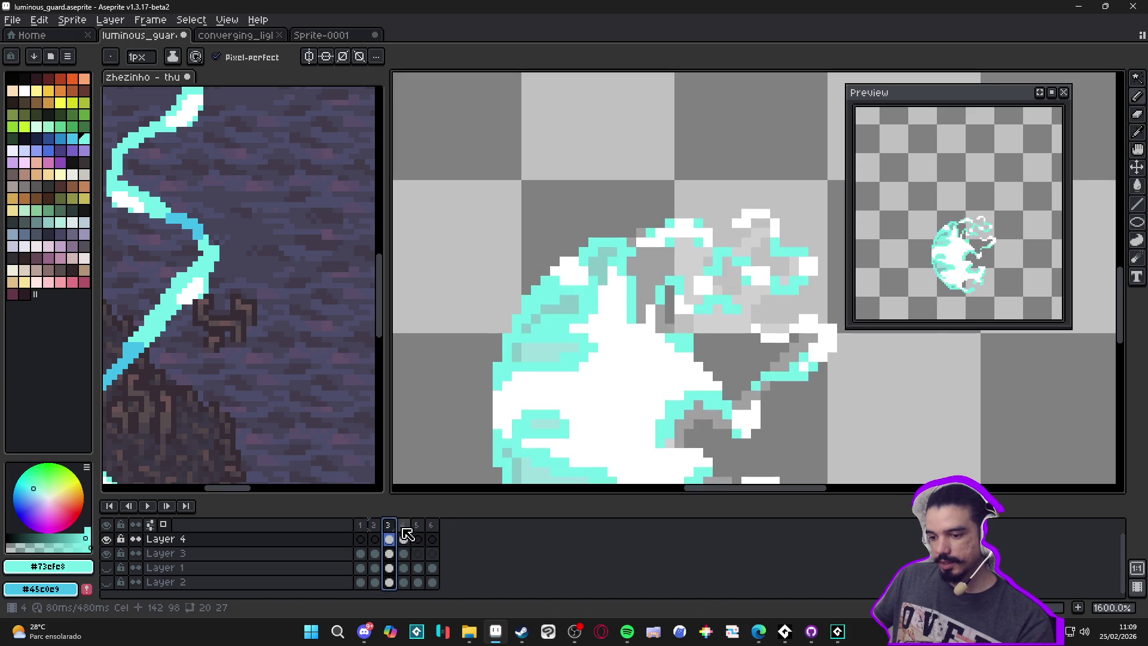
left_click(404, 538)
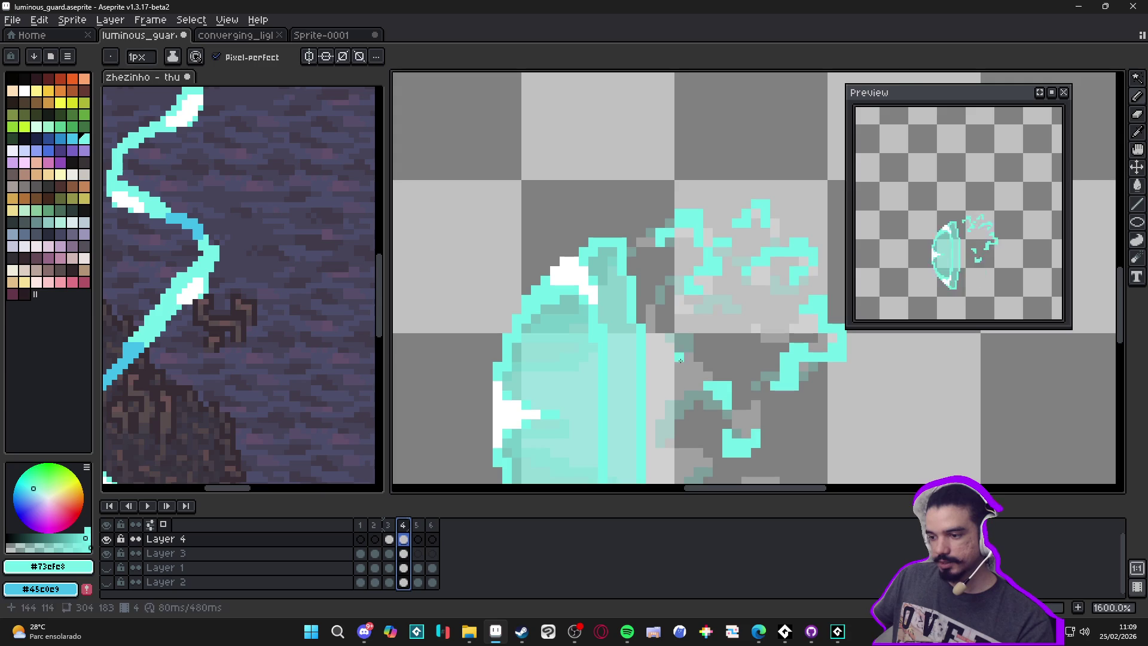
Step: Paint a cyan stroke beside the shield edge, undo the misplaced row, and add two lower pixels
scroll(668, 359, "up", 2)
mouse_move(673, 320)
left_mouse_down()
mouse_move(716, 315)
mouse_move(715, 361)
left_mouse_up()
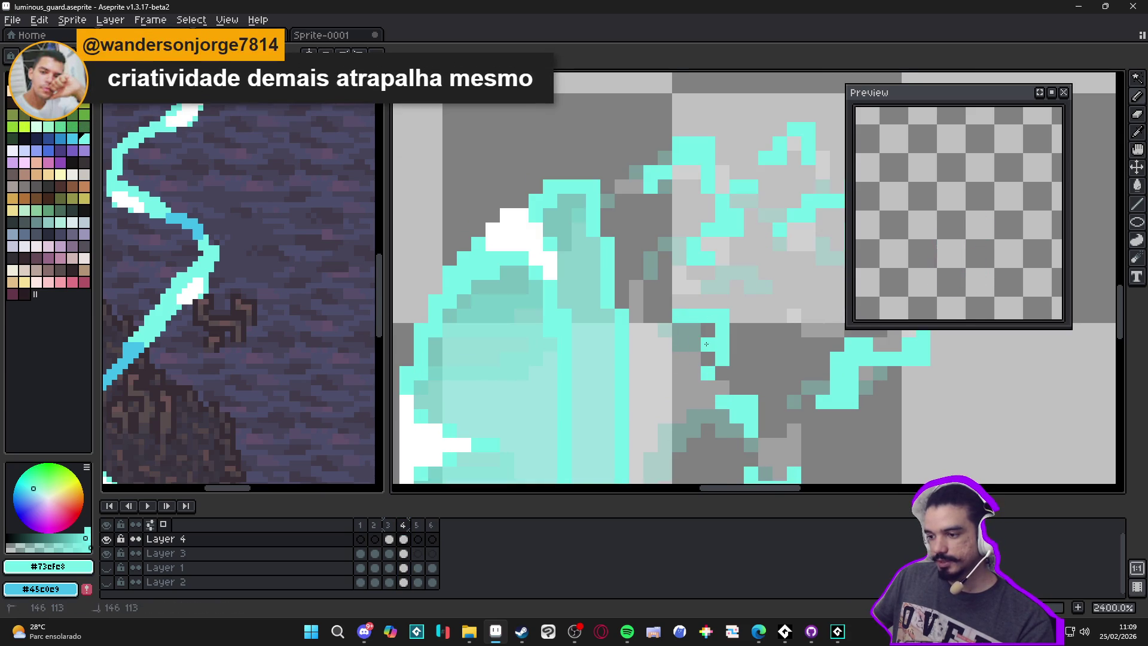
left_click_drag(665, 316, 622, 316)
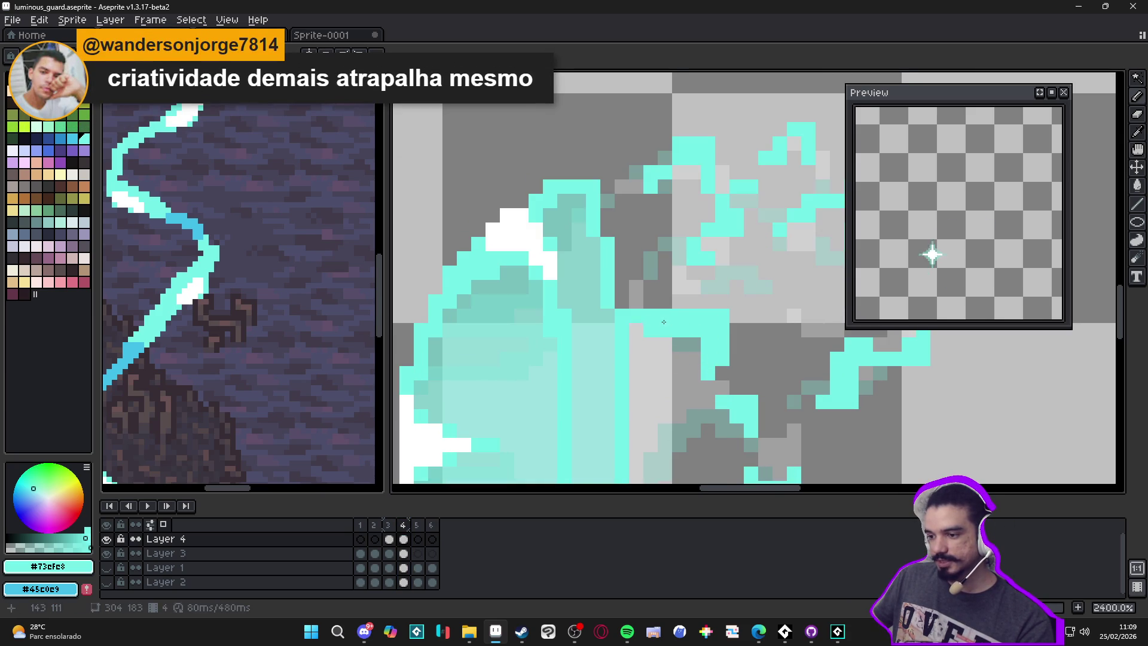
key("ctrl+z")
key("ctrl+z")
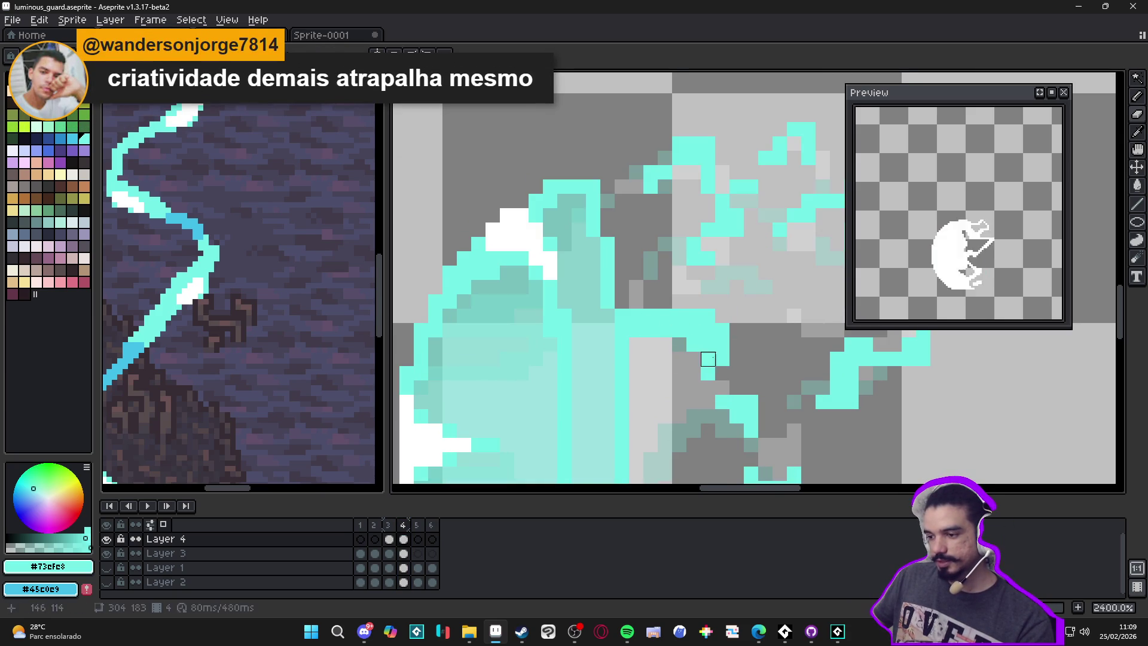
left_click(699, 391)
left_click(712, 401)
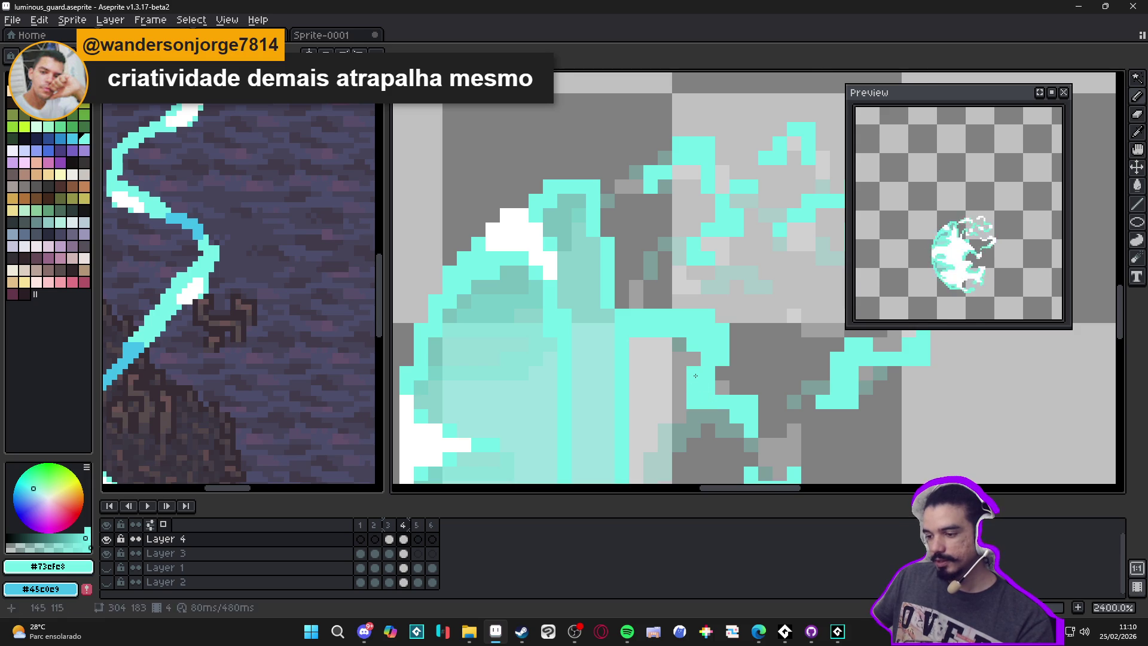
scroll(695, 377, "down", 4)
scroll(694, 379, "up", 3)
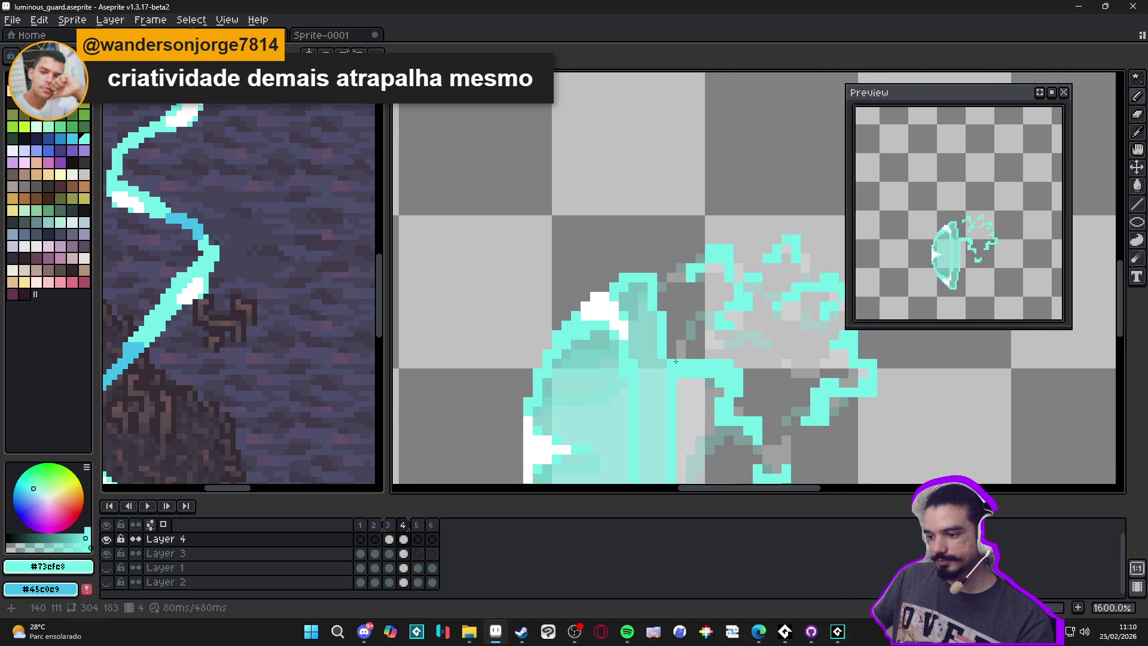
scroll(658, 340, "down", 3)
scroll(658, 341, "up", 4)
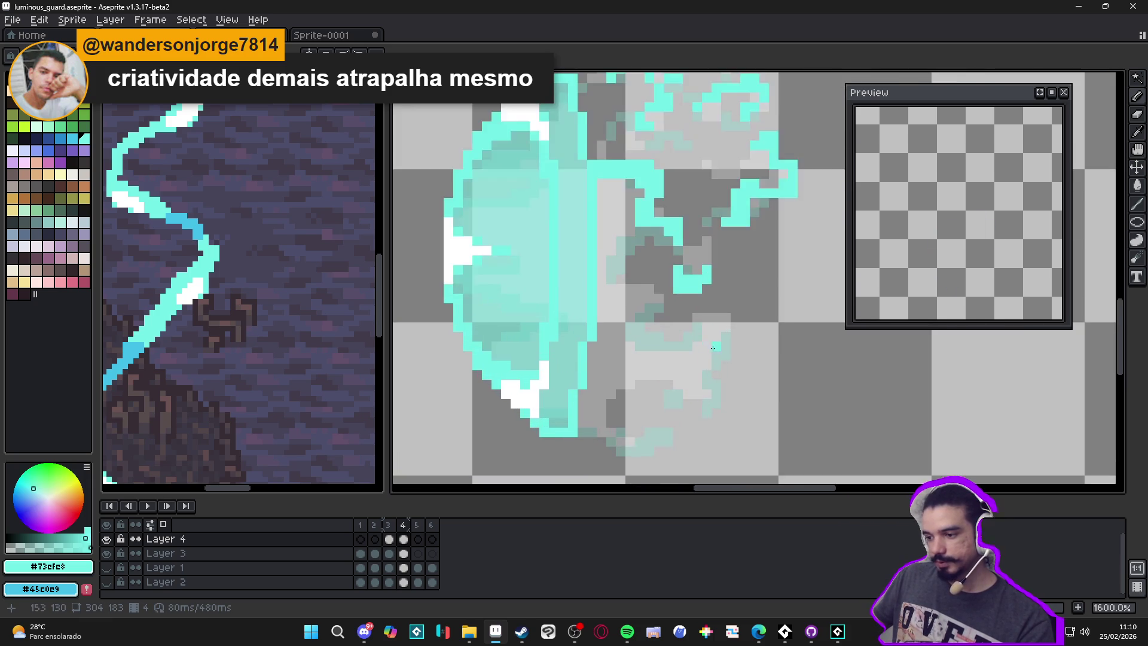
Step: Recheck frame 3 against frame 4, then save luminous_guard.aseprite
left_click(395, 528)
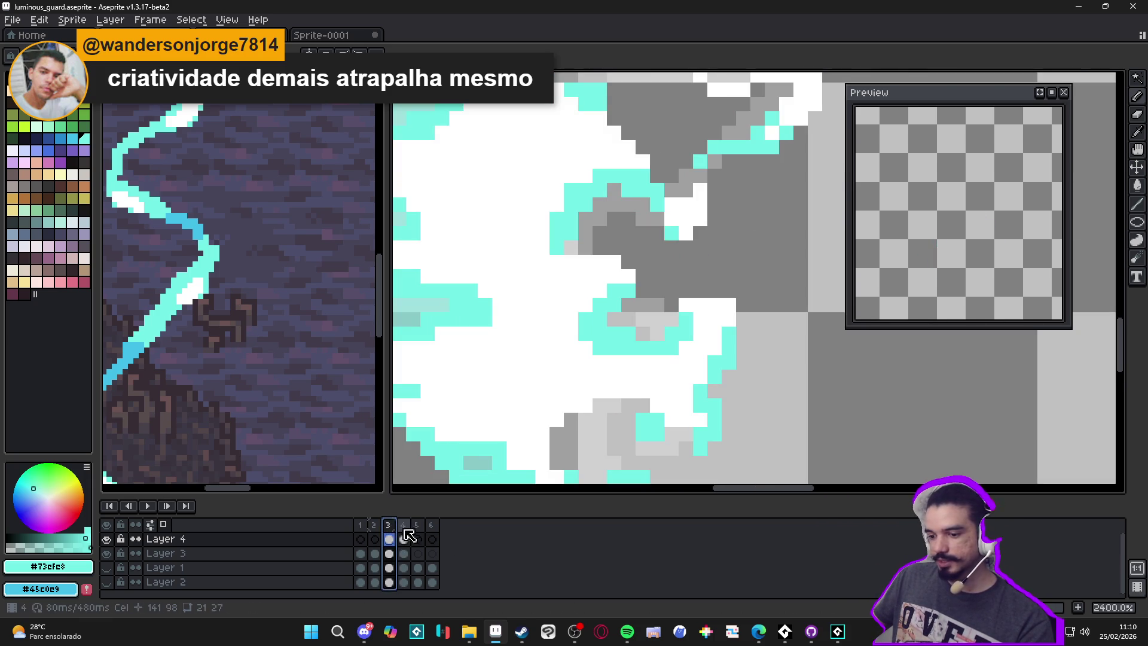
left_click(404, 527)
scroll(677, 402, "down", 3)
scroll(677, 401, "up", 4)
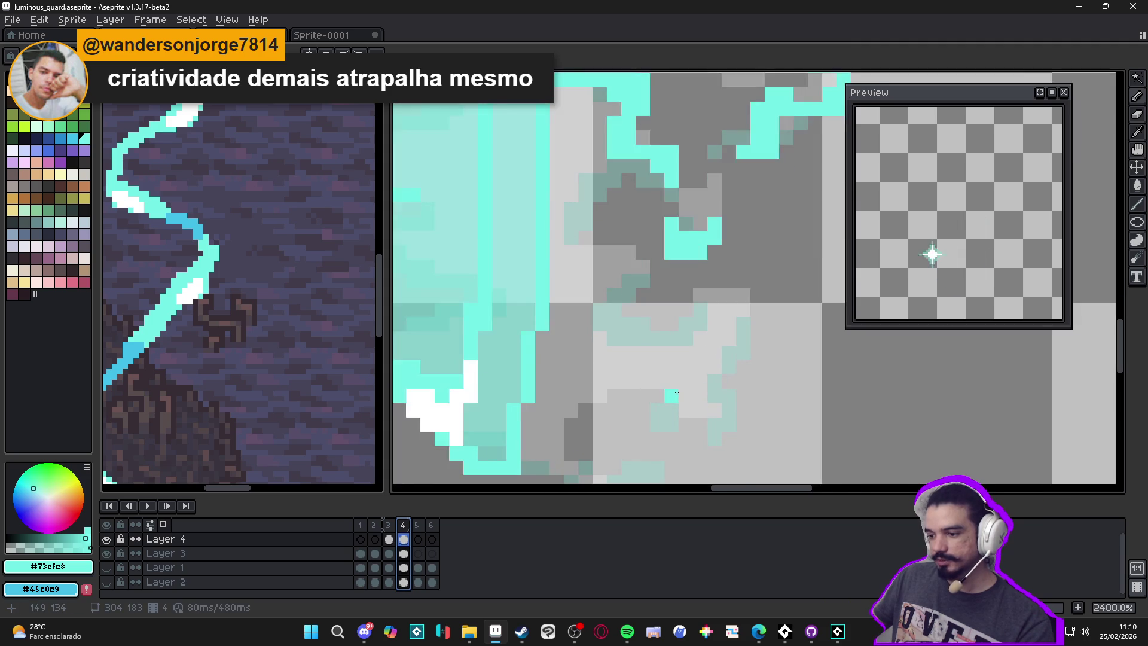
scroll(654, 372, "down", 2)
key("ctrl+s")
Step: Paint a small cyan blob beside the shield shape on frame 4
scroll(670, 385, "up", 1)
left_click(649, 364)
left_click(648, 345)
mouse_move(629, 365)
left_mouse_down()
mouse_move(629, 384)
mouse_move(686, 402)
mouse_move(706, 382)
mouse_move(649, 403)
left_mouse_up()
left_click(667, 365)
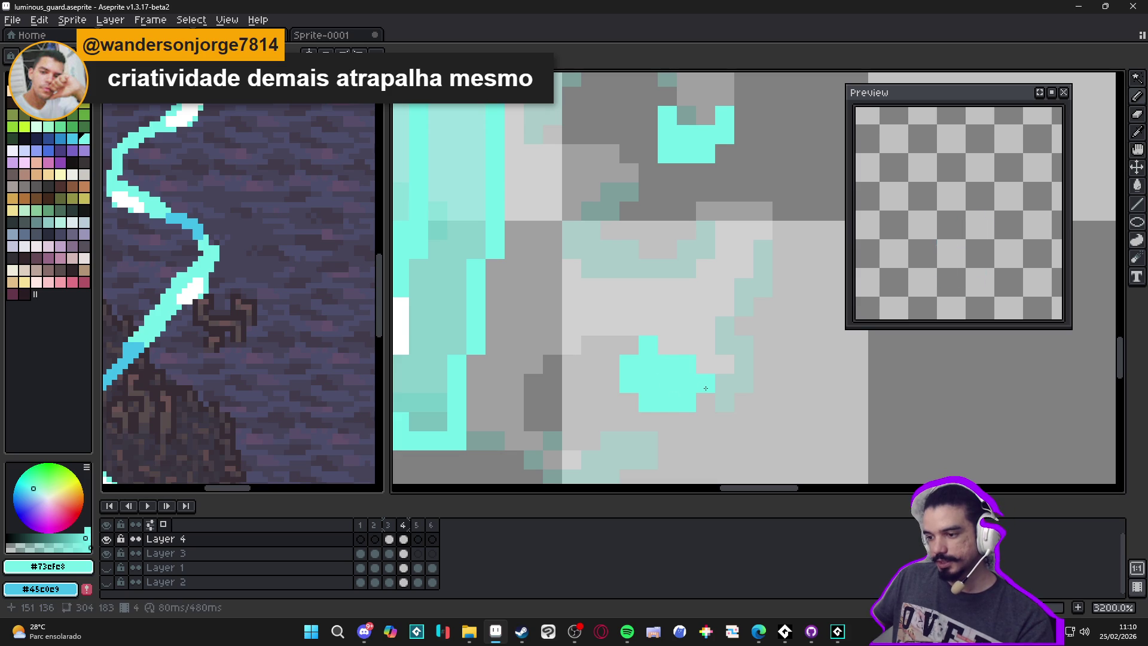
left_click(725, 365)
mouse_move(705, 230)
left_mouse_down()
mouse_move(722, 261)
mouse_move(743, 268)
left_mouse_up()
left_click(763, 288)
left_click(744, 288)
left_click(710, 282)
left_click_drag(667, 288, 725, 306)
Step: Dot extra cyan pixels around the blob's edges
left_click_drag(749, 235, 761, 354)
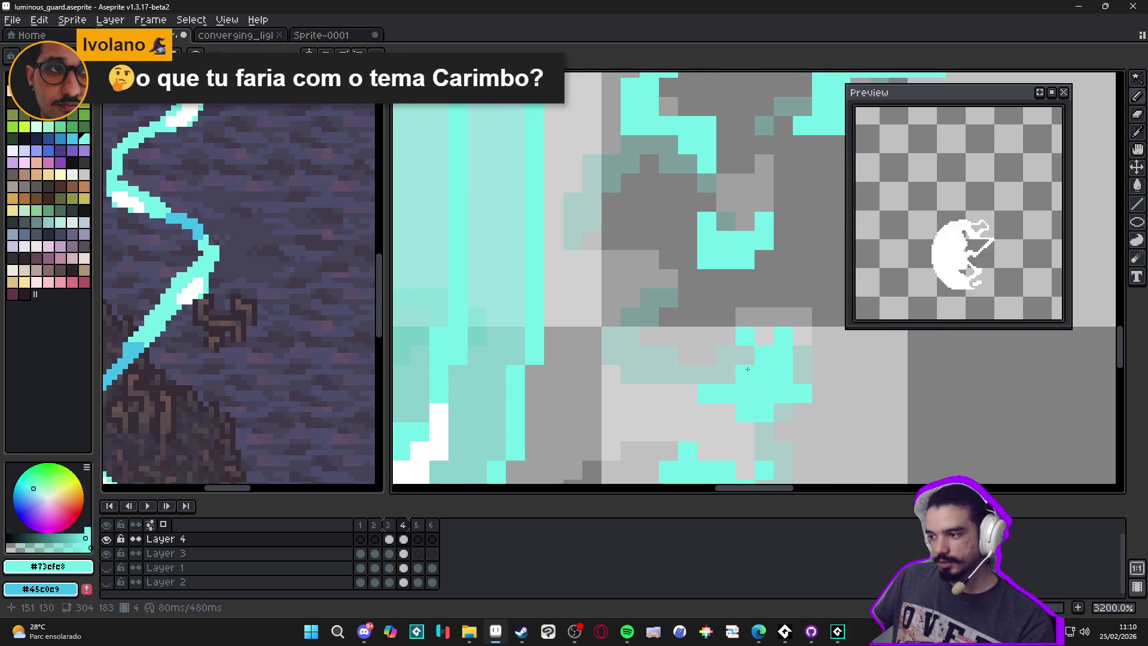
scroll(757, 358, "down", 5)
scroll(692, 318, "up", 4)
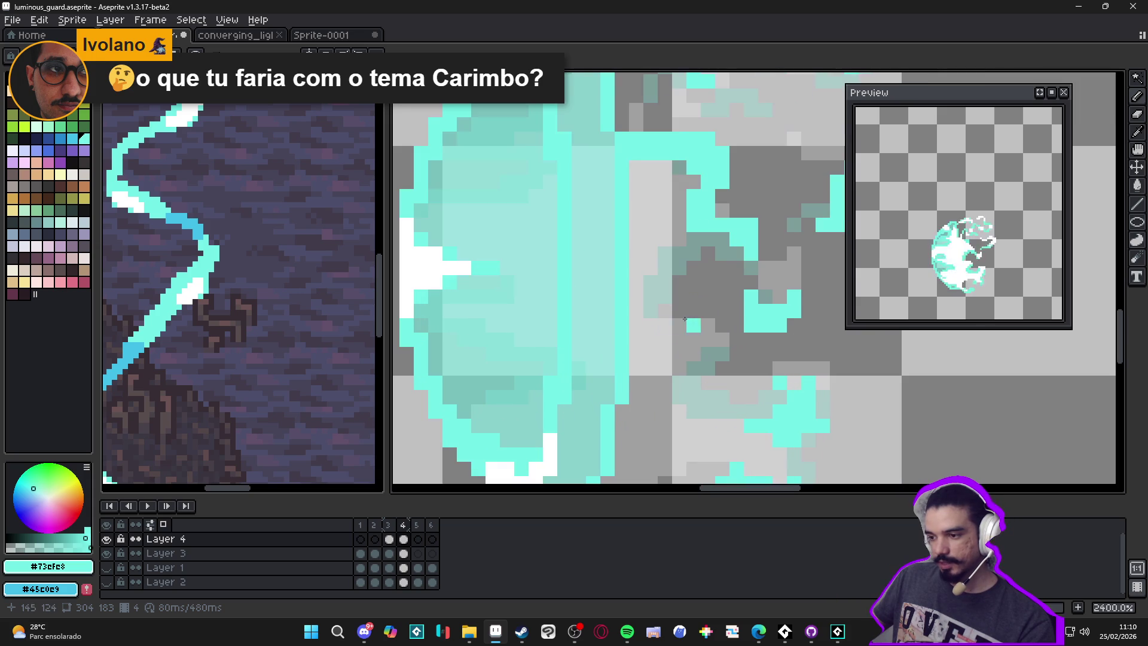
mouse_move(722, 329)
left_mouse_down()
mouse_move(722, 354)
mouse_move(665, 325)
left_mouse_up()
left_click(680, 311)
left_click(694, 296)
left_click(708, 296)
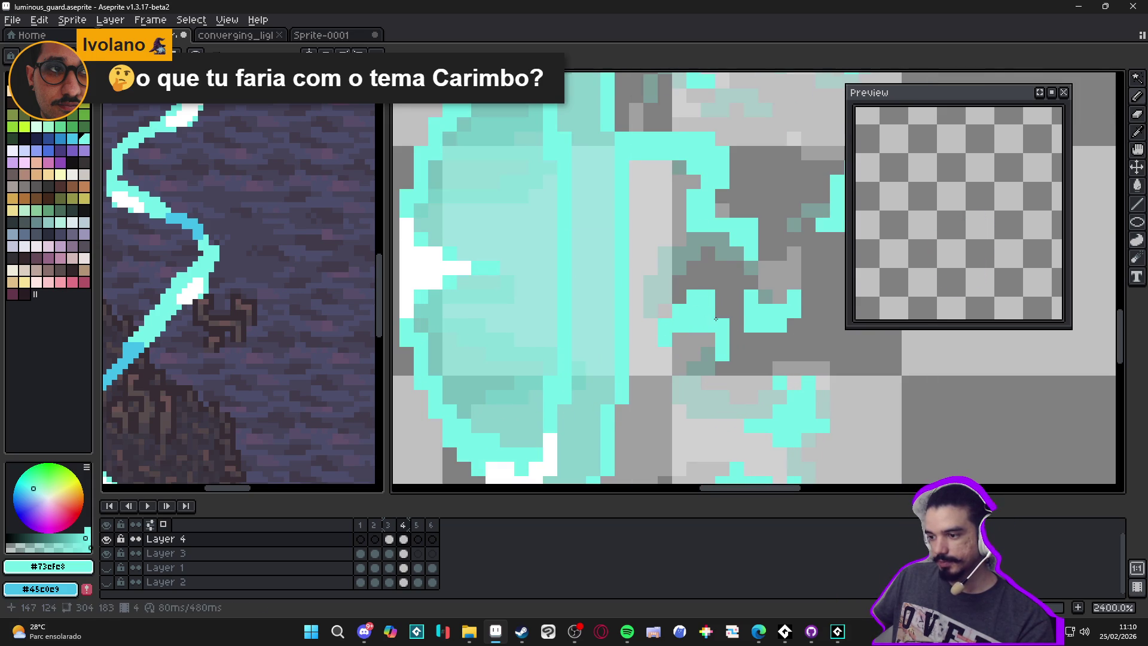
left_click(723, 310)
left_click(736, 340)
scroll(740, 345, "down", 1)
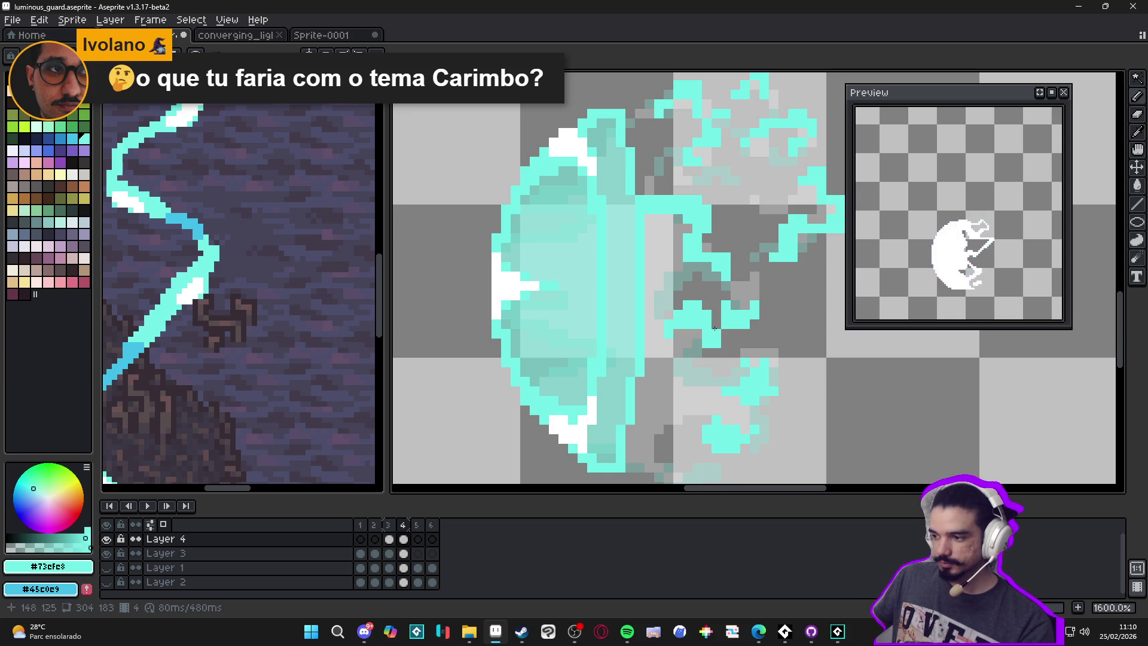
scroll(713, 286, "down", 1)
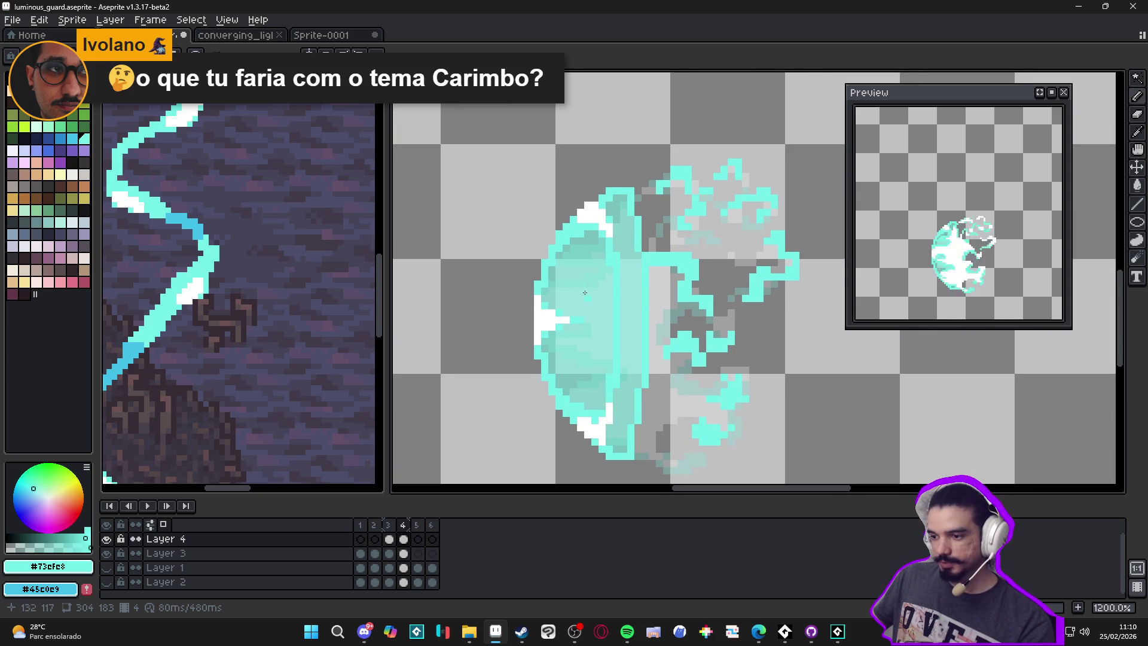
Step: Hide Layer 3's shield and paint a short horizontal cyan stroke on the left wisp
left_click(107, 553)
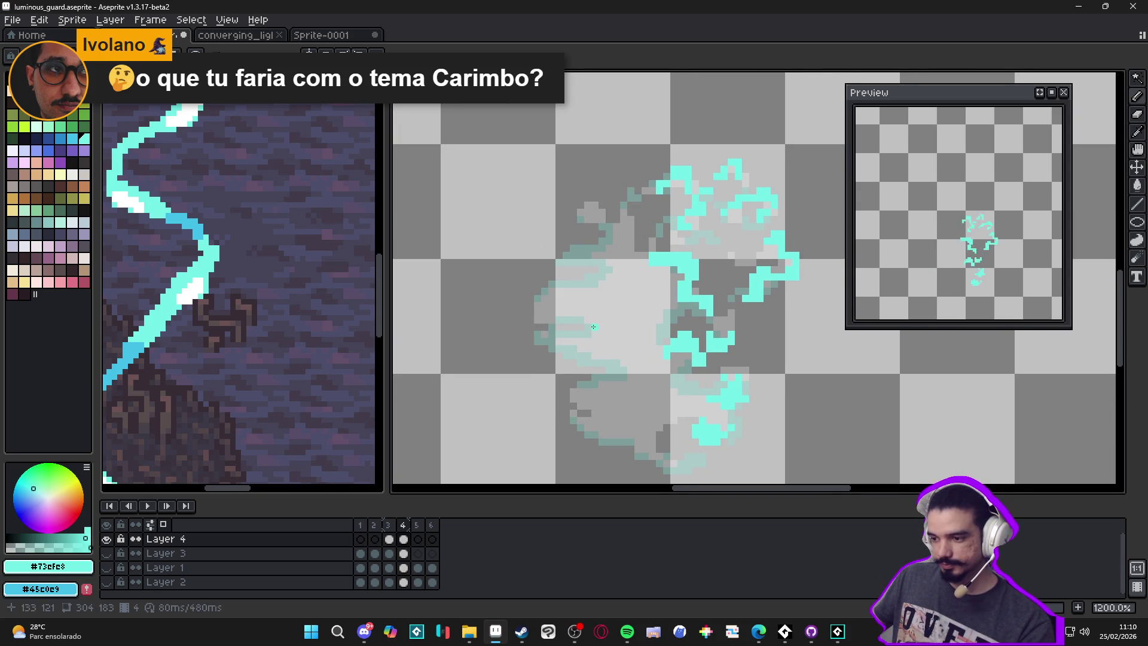
scroll(594, 326, "up", 1)
left_click(582, 278)
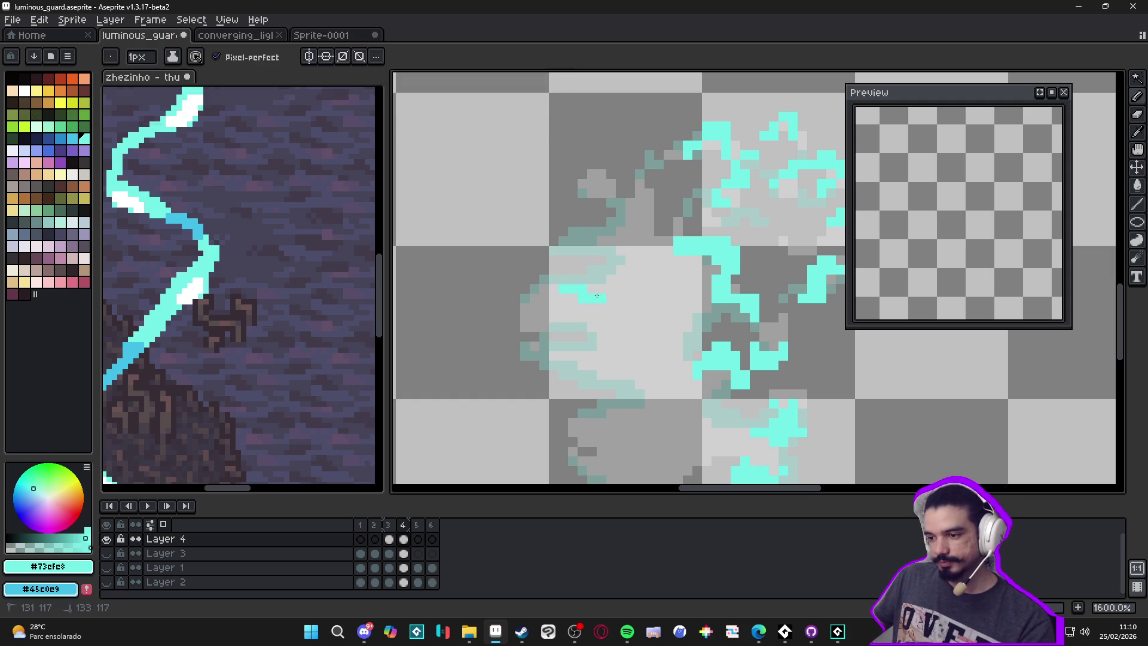
left_click_drag(581, 292, 626, 299)
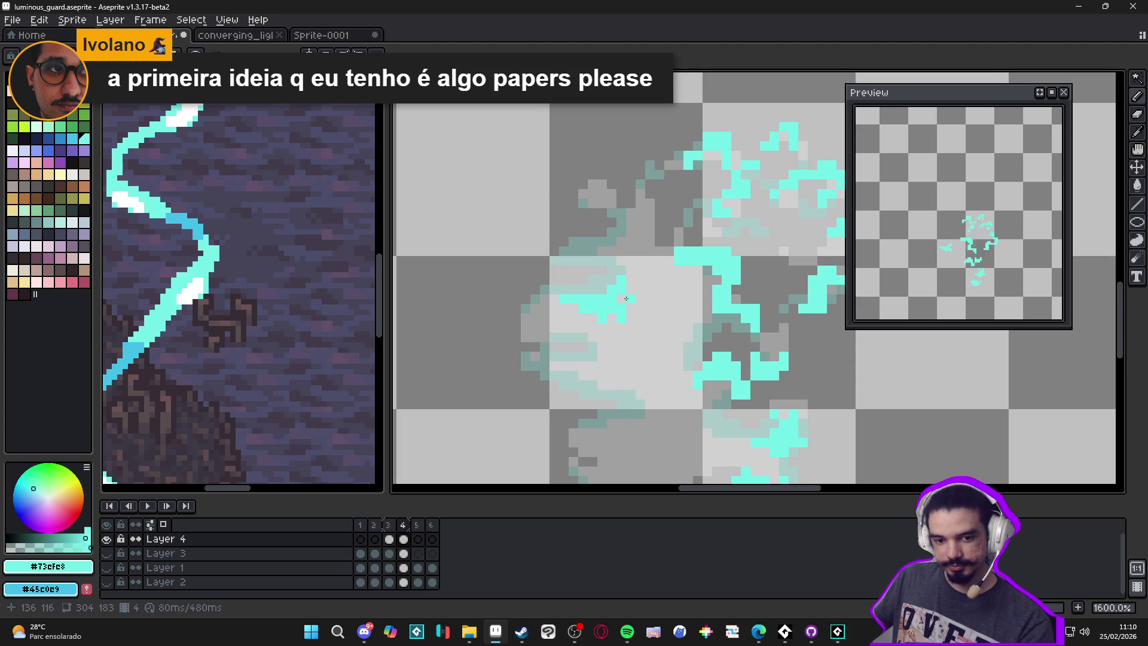
key("t")
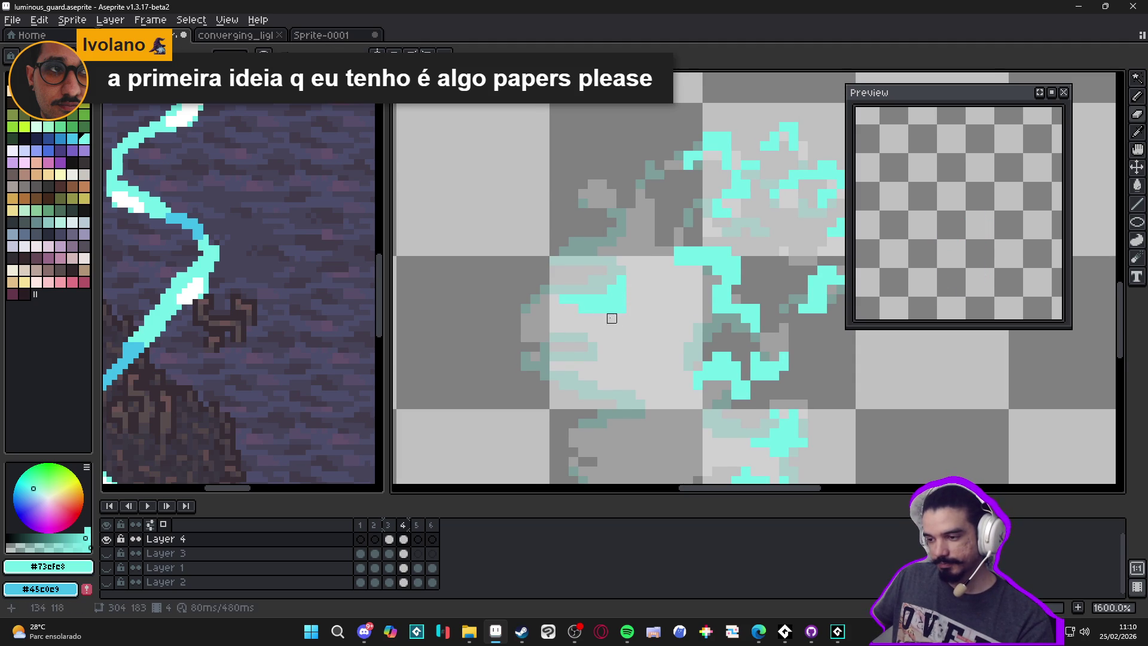
key("e")
key("b")
Step: Thicken the cyan stroke and fill a cyan block into the upper wisp
left_click_drag(615, 311, 625, 315)
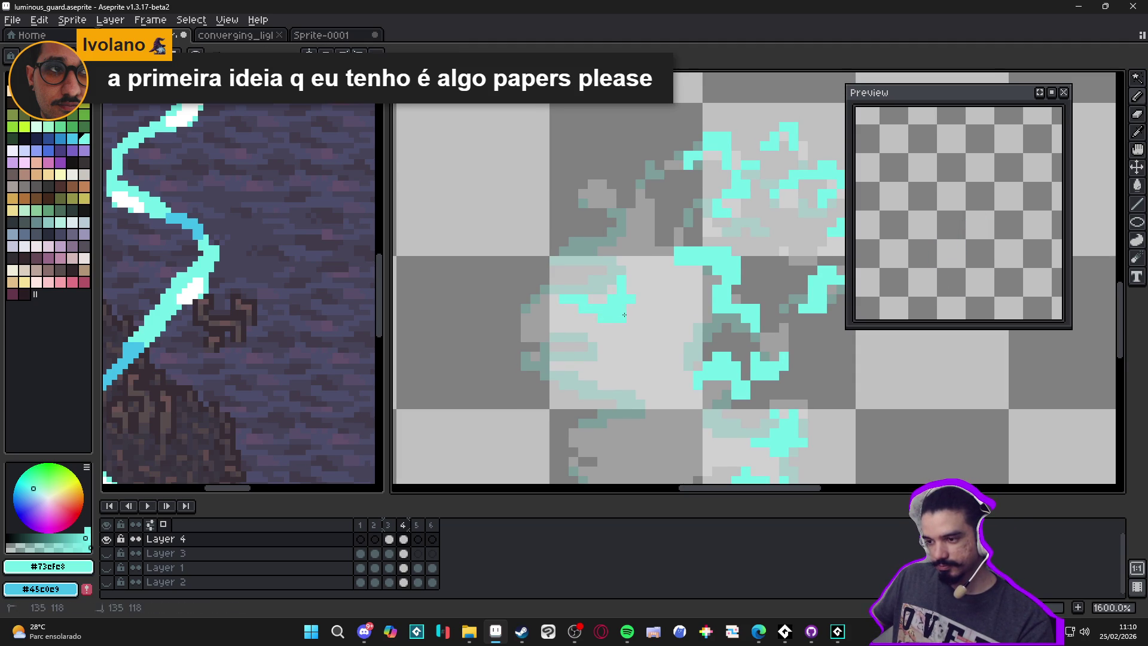
left_click_drag(626, 269, 592, 249)
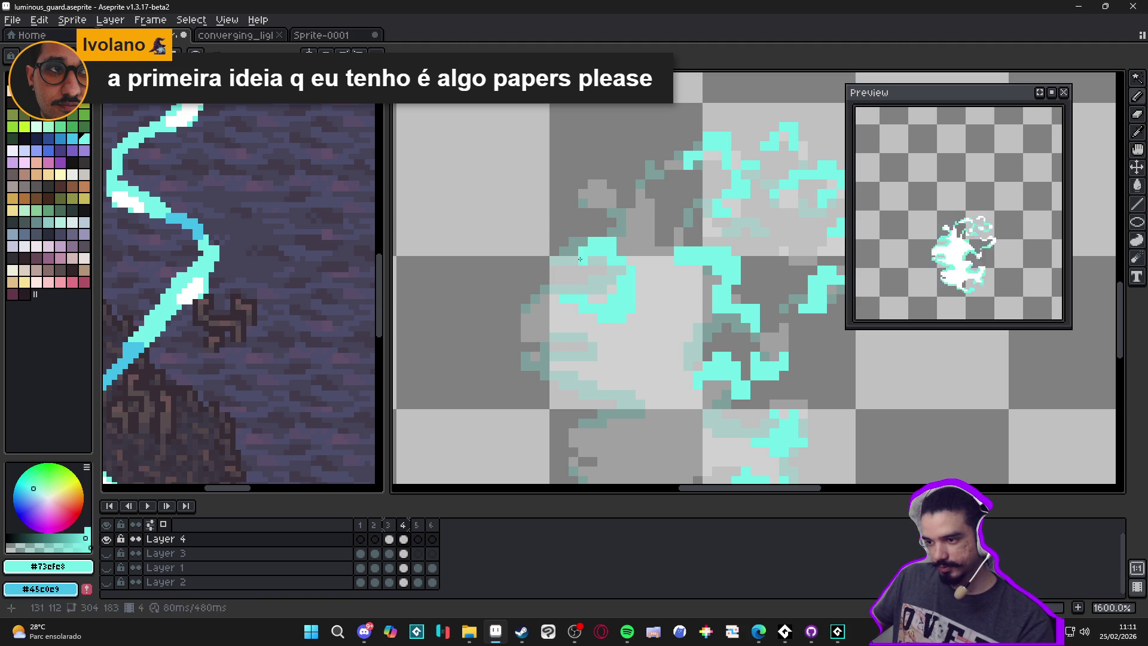
left_click(564, 261)
left_click(617, 233)
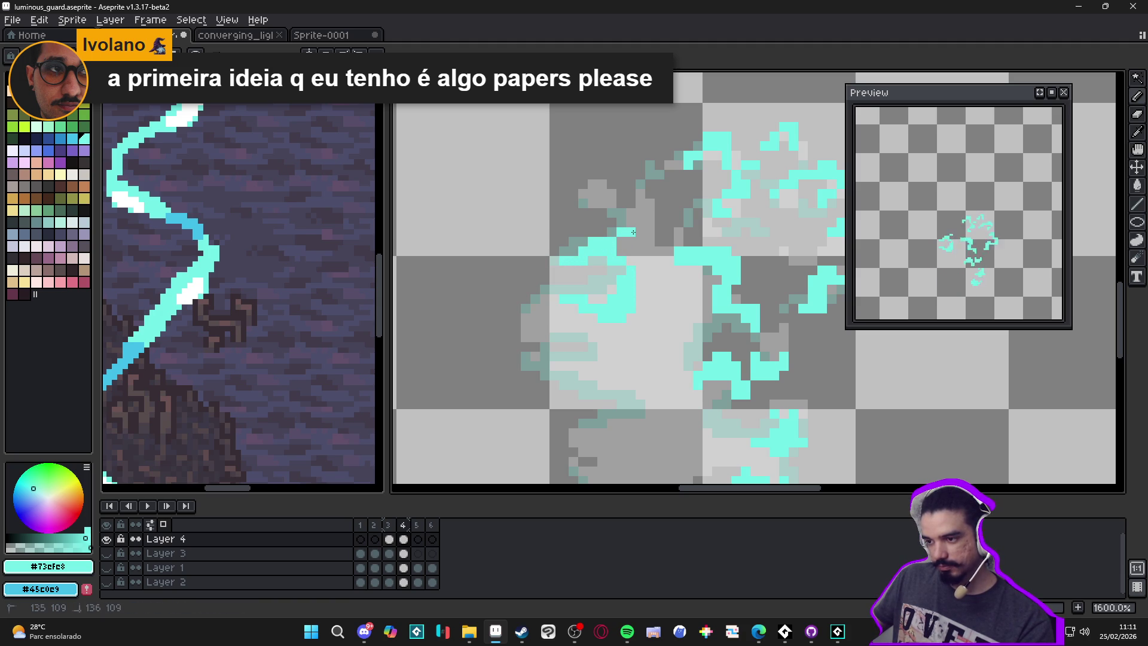
mouse_move(650, 233)
left_mouse_down()
mouse_move(660, 214)
mouse_move(650, 204)
left_mouse_up()
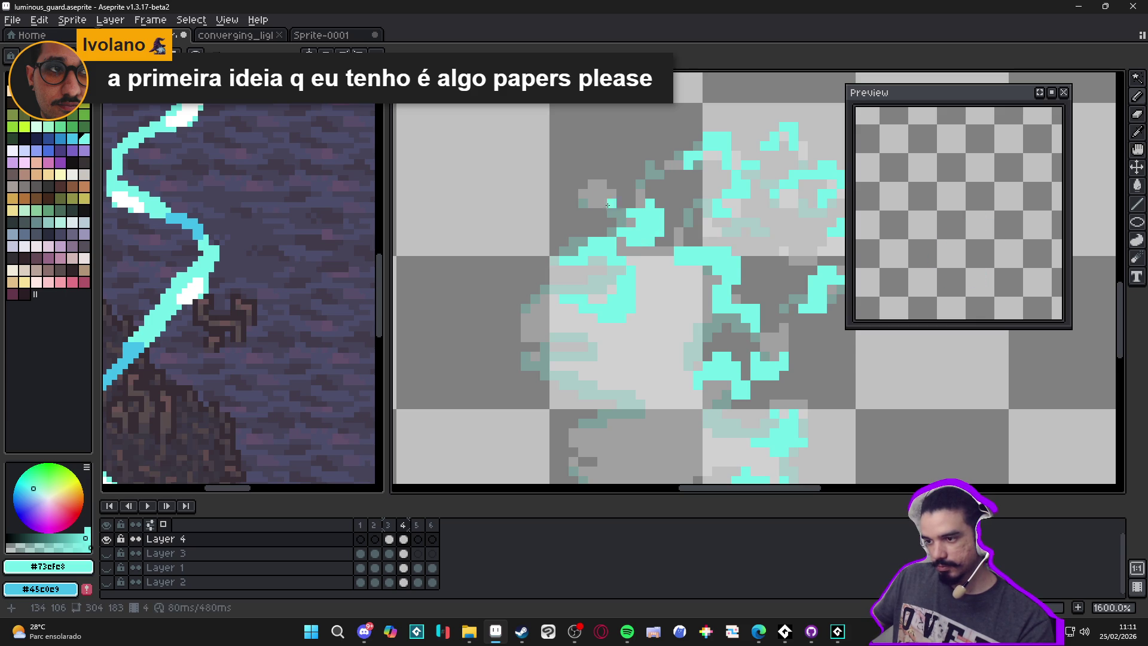
mouse_move(593, 174)
left_mouse_down()
mouse_move(612, 165)
mouse_move(592, 183)
mouse_move(610, 182)
mouse_move(611, 203)
mouse_move(597, 194)
left_mouse_up()
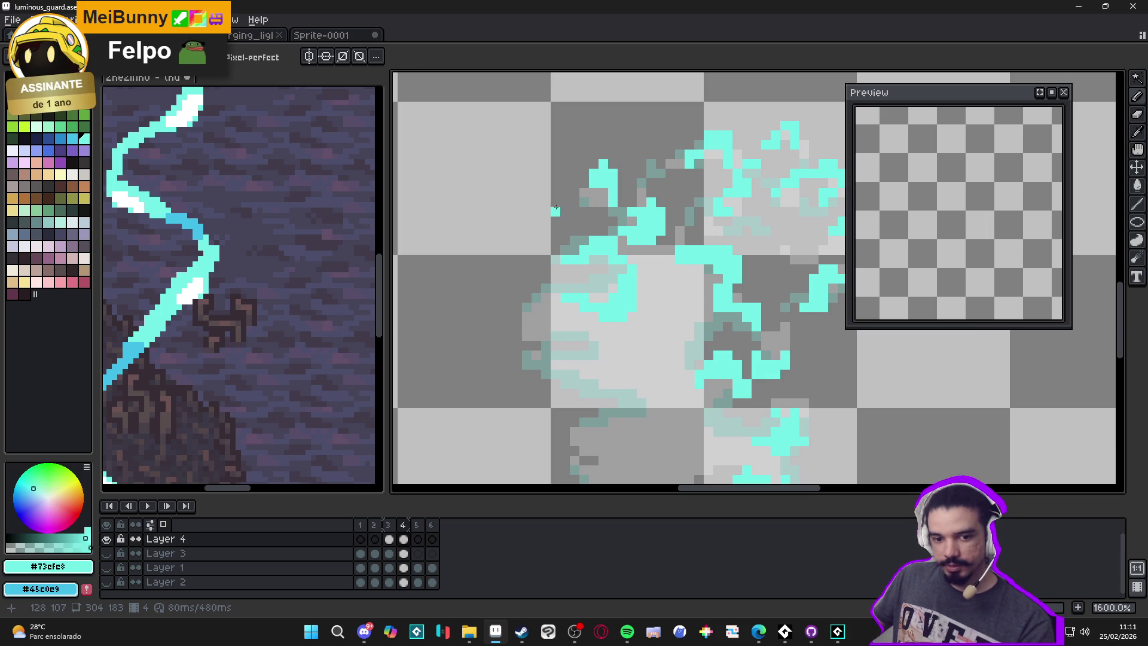
left_click_drag(584, 191, 575, 188)
Step: Add cyan pixels trailing down-left along the ghost's edge and save luminous_guard
left_click(549, 290)
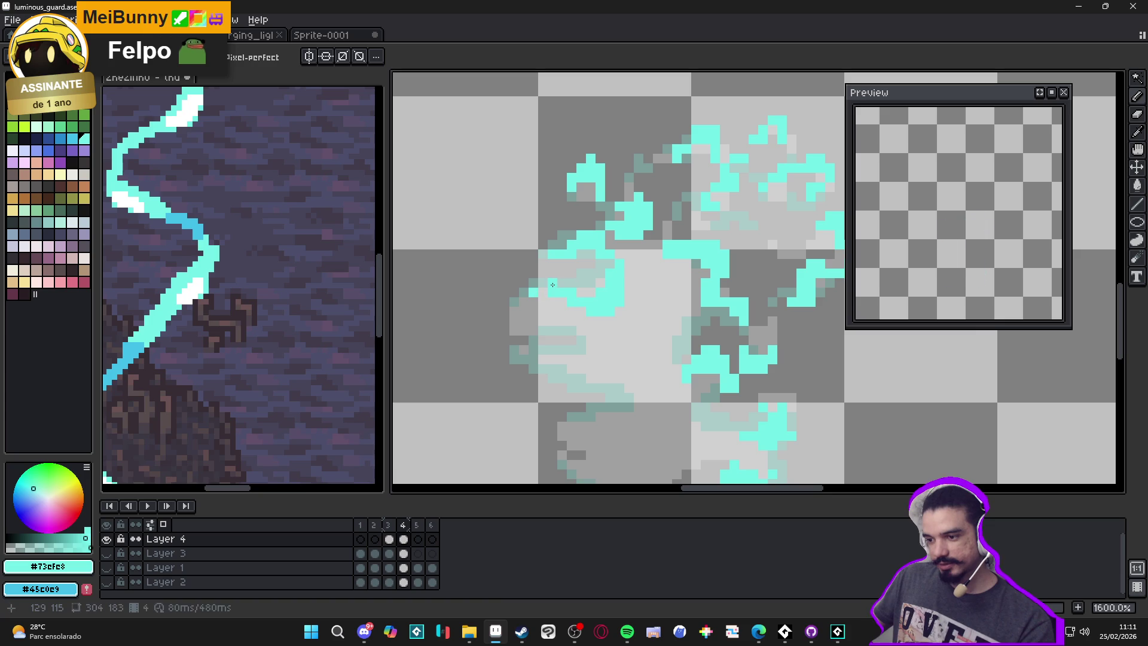
left_click_drag(563, 280, 527, 304)
scroll(520, 317, "down", 1)
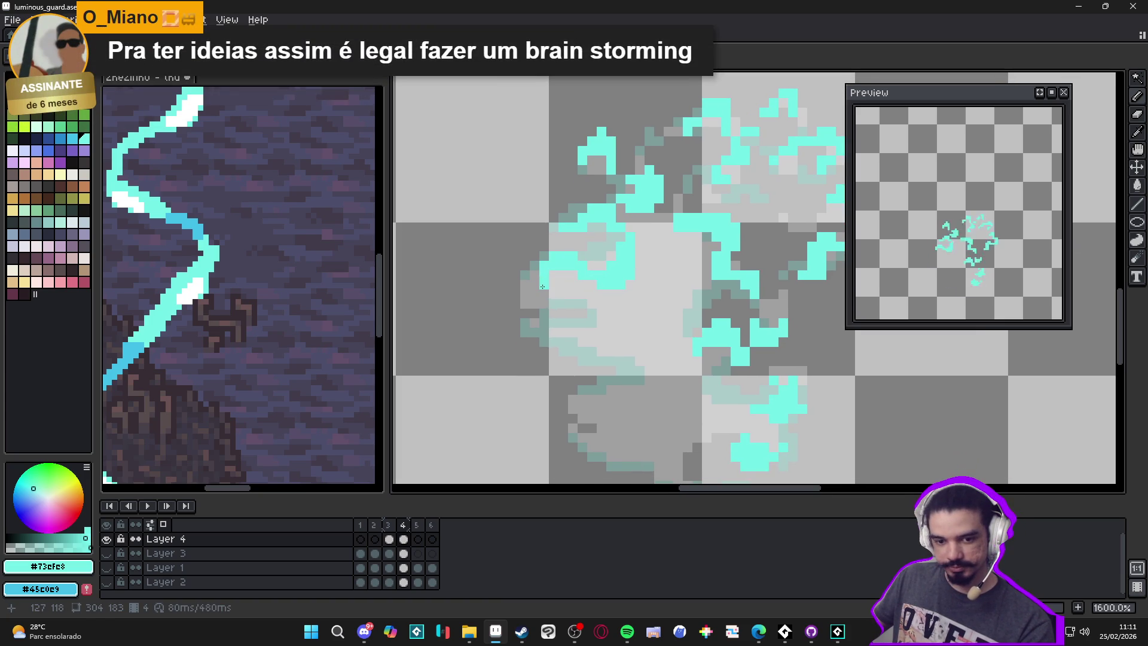
key("ctrl+s")
scroll(562, 308, "down", 1)
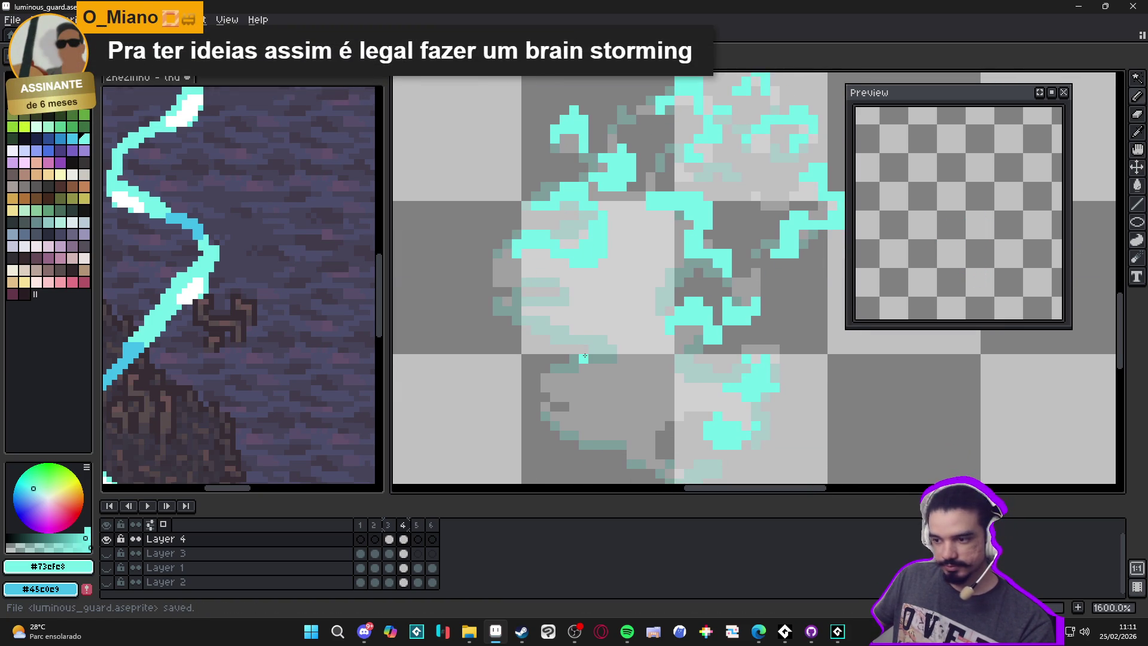
Step: Extend the cyan shape downward along the lower wisp's bottom edge with scattered pixels
scroll(541, 317, "up", 2)
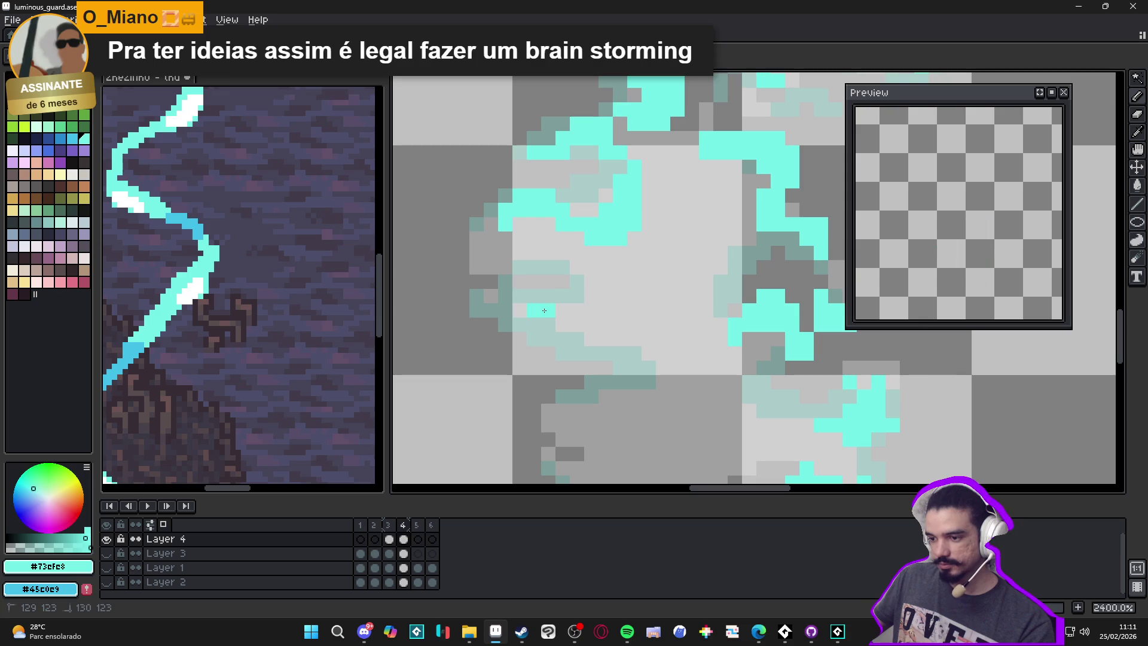
mouse_move(557, 313)
left_mouse_down()
mouse_move(564, 363)
mouse_move(644, 351)
mouse_move(638, 331)
left_mouse_up()
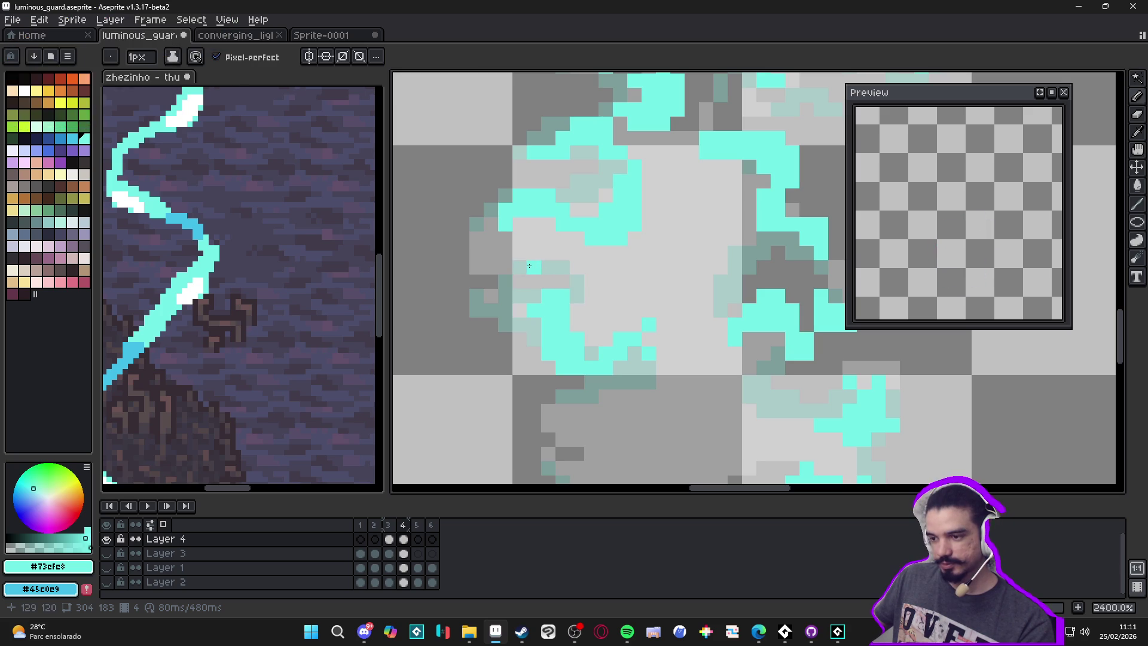
scroll(529, 265, "down", 3)
scroll(536, 316, "up", 3)
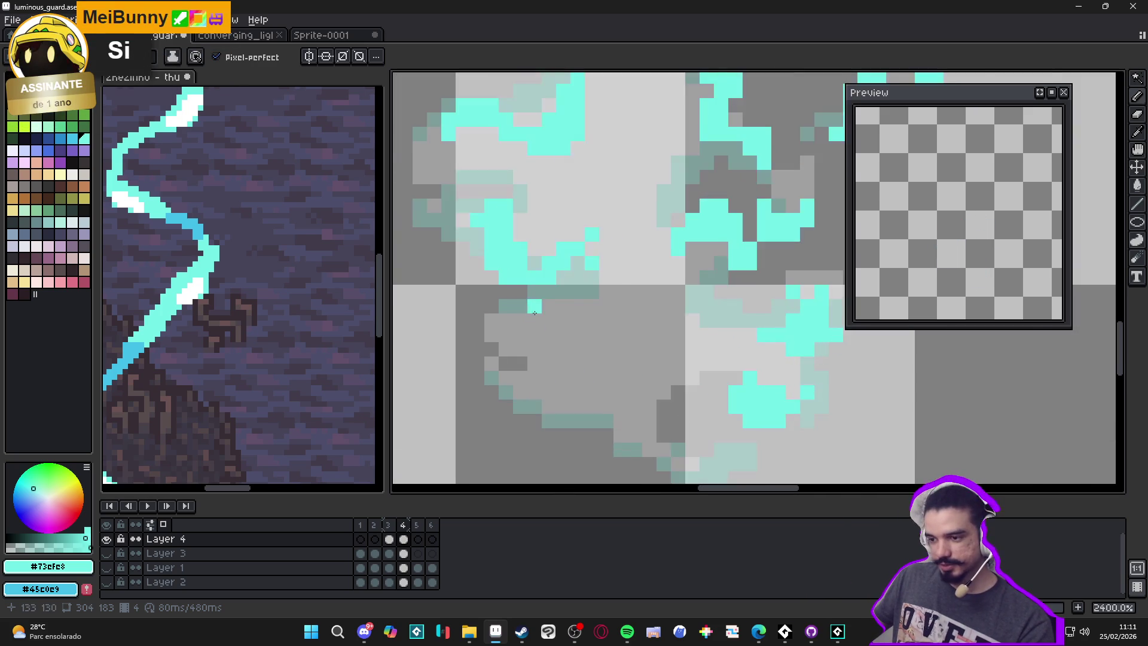
scroll(536, 315, "up", 1)
left_click(555, 342)
left_click(517, 321)
left_click(497, 322)
mouse_move(565, 344)
left_mouse_down()
mouse_move(593, 342)
mouse_move(632, 286)
left_mouse_up()
left_click(594, 323)
left_click(613, 304)
left_click(614, 265)
left_click(555, 354)
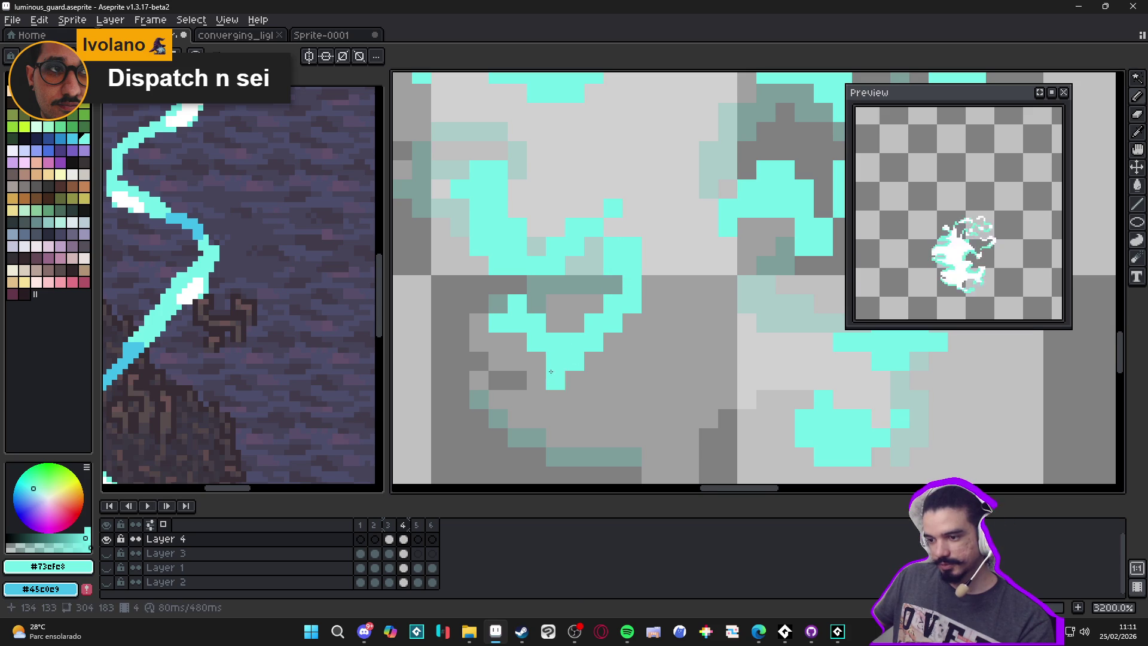
Step: Paint a cyan stroke across the lower wisp with pixels below and right of it
scroll(549, 378, "down", 3)
mouse_move(498, 321)
left_mouse_down()
mouse_move(550, 393)
mouse_move(594, 378)
mouse_move(590, 390)
mouse_move(632, 359)
left_mouse_up()
left_click(574, 416)
left_click(593, 417)
left_click(613, 378)
left_click(612, 397)
left_click(627, 396)
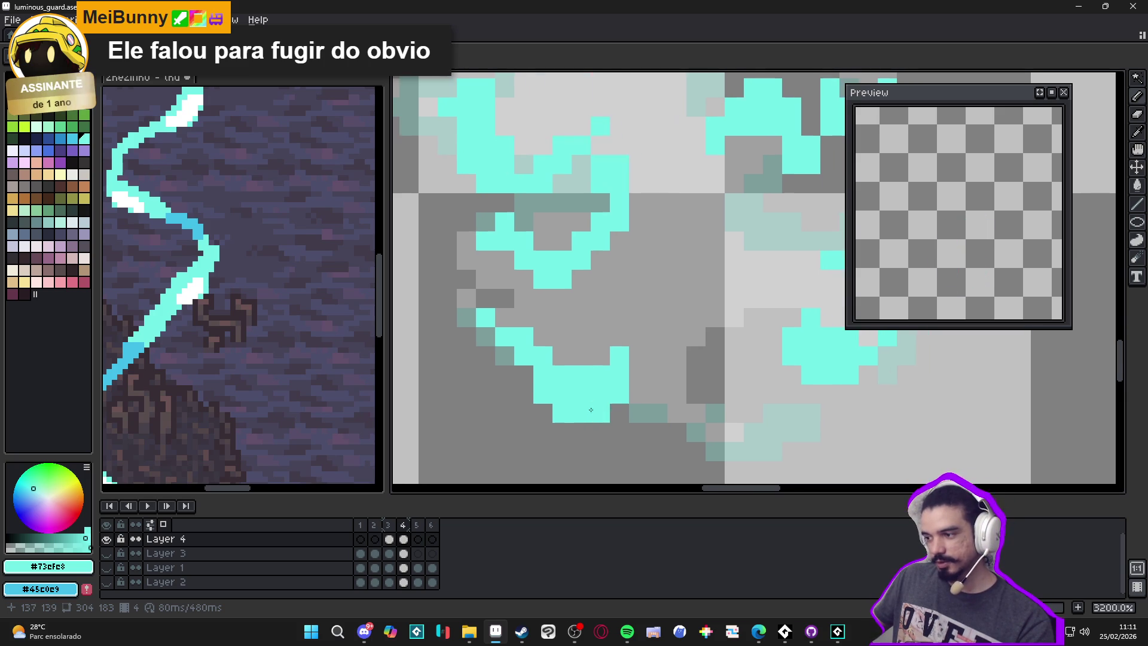
Step: Draw a cyan stroke curving down and right into a loop around the lower middle
scroll(546, 385, "down", 1)
left_click(598, 377)
mouse_move(579, 367)
left_mouse_down()
mouse_move(610, 377)
mouse_move(629, 420)
mouse_move(651, 434)
mouse_move(640, 441)
mouse_move(679, 413)
left_mouse_up()
left_click(665, 434)
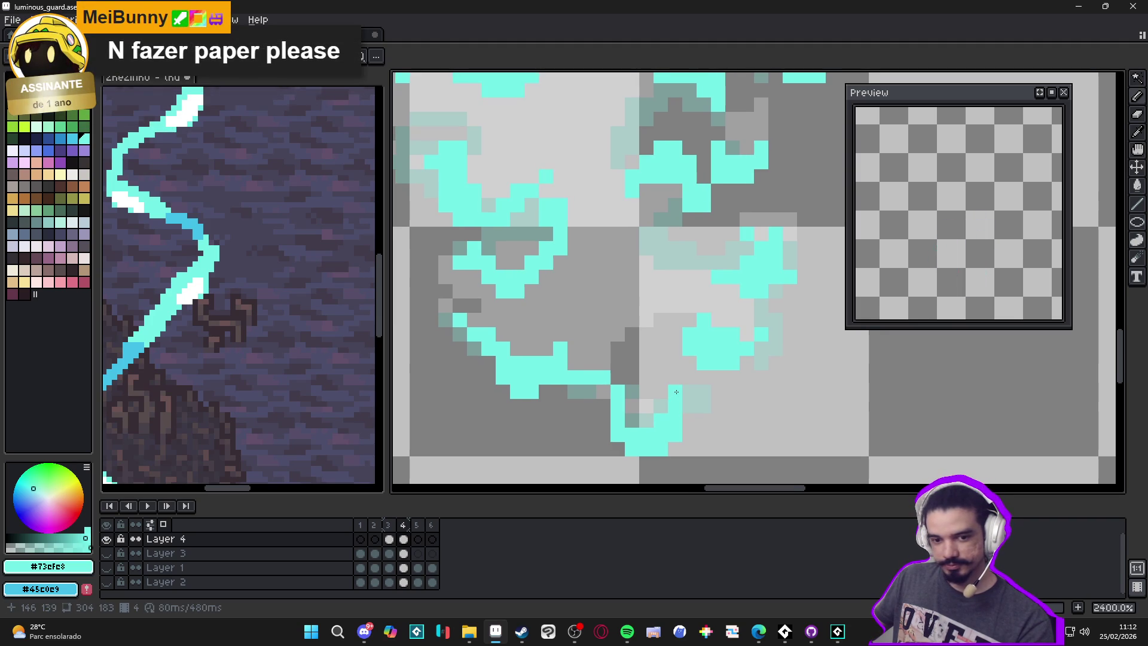
left_click_drag(678, 394, 690, 395)
scroll(658, 394, "up", 2)
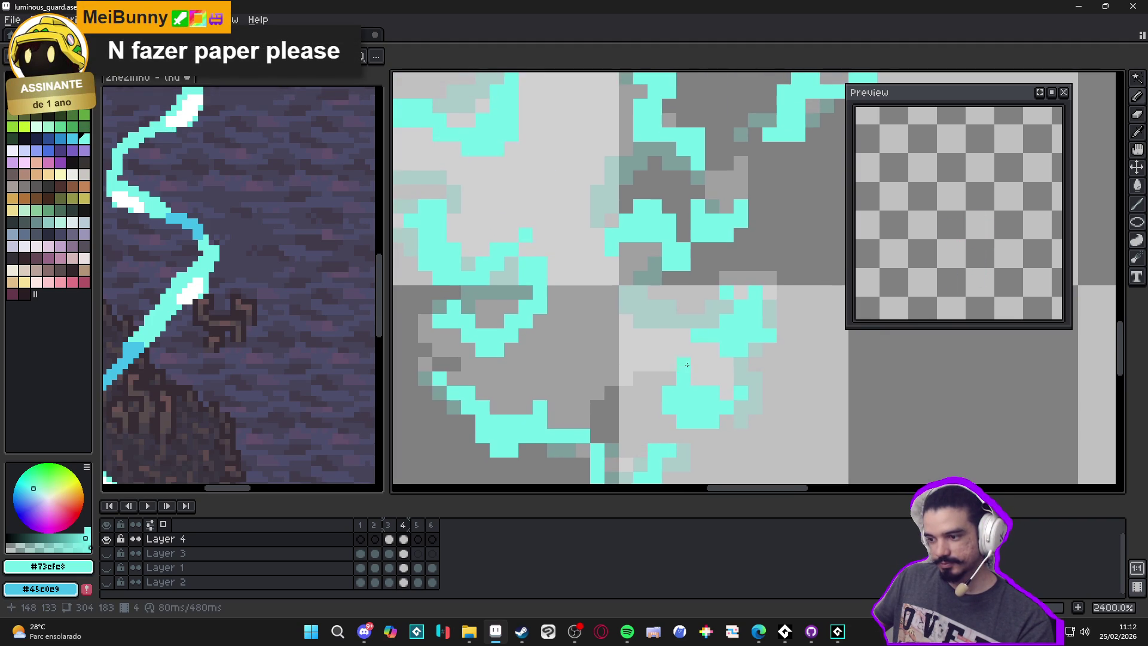
left_click(654, 355)
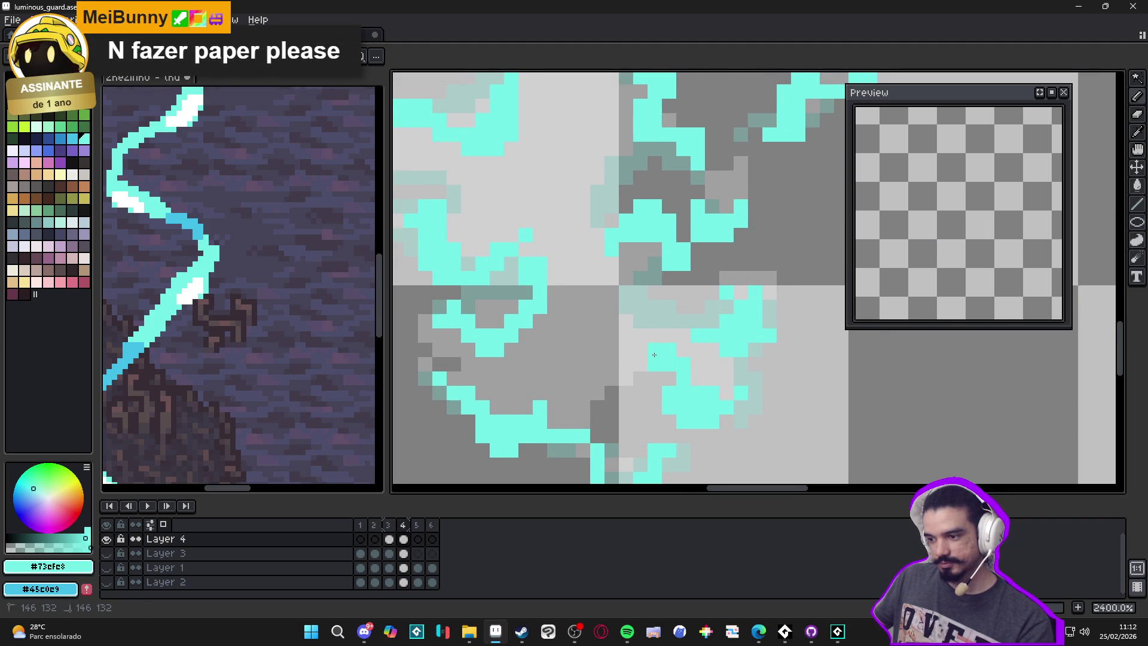
scroll(638, 358, "down", 3)
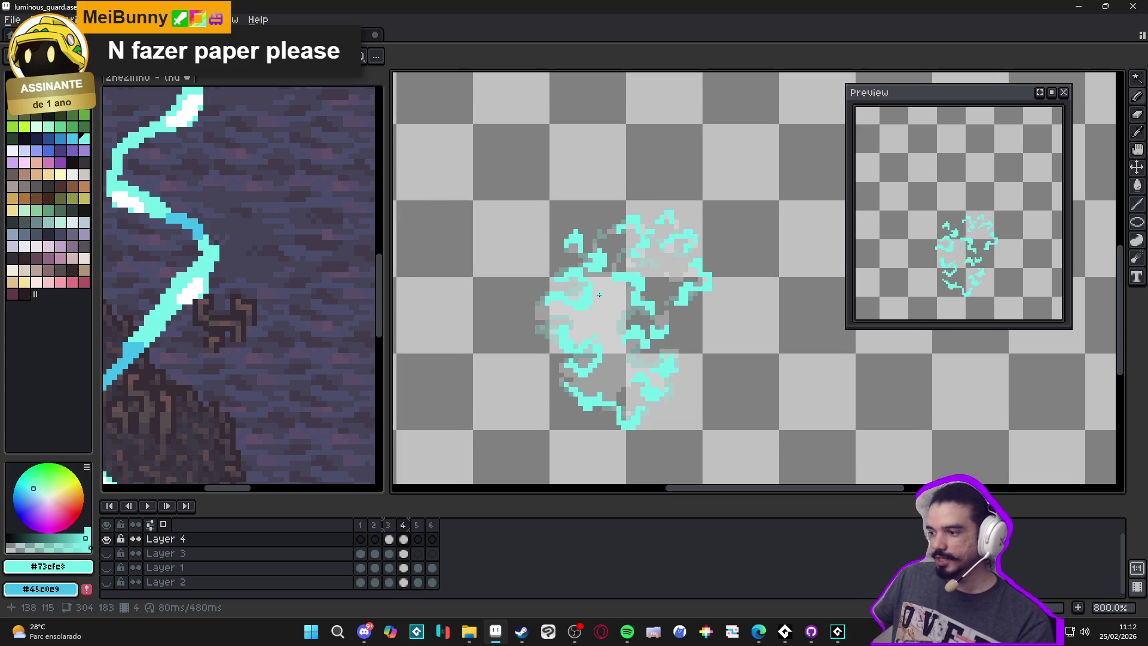
Step: Draw an upward cyan stroke and a leftward one linking the lower-middle wisps
scroll(601, 280, "up", 2)
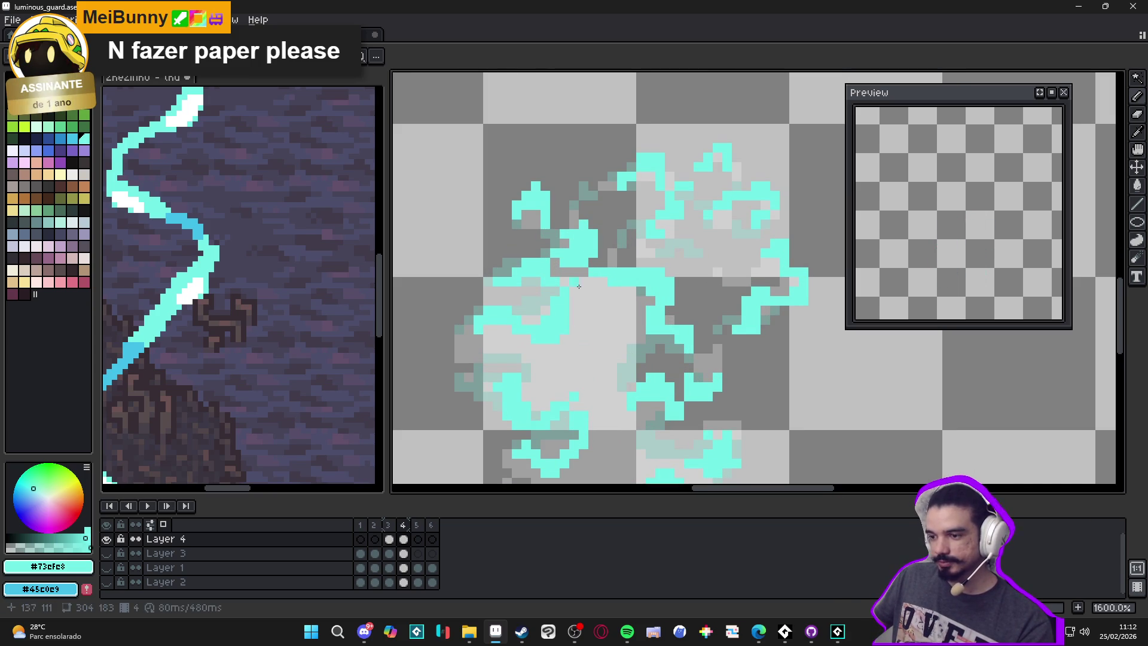
scroll(578, 316, "down", 2)
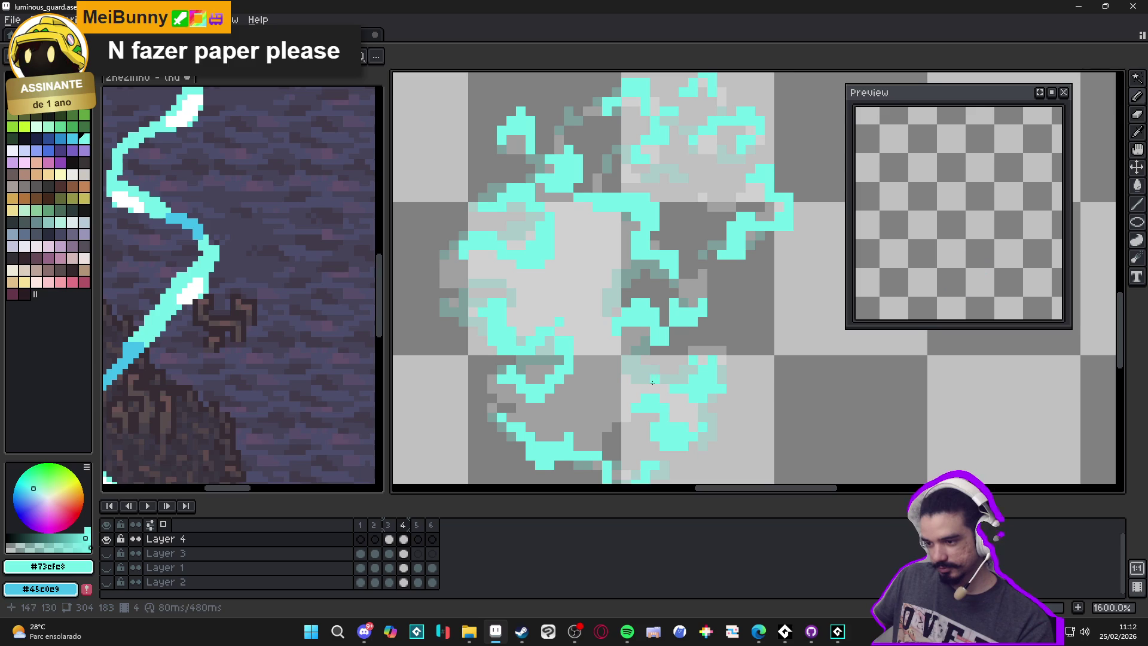
left_click_drag(617, 381, 629, 340)
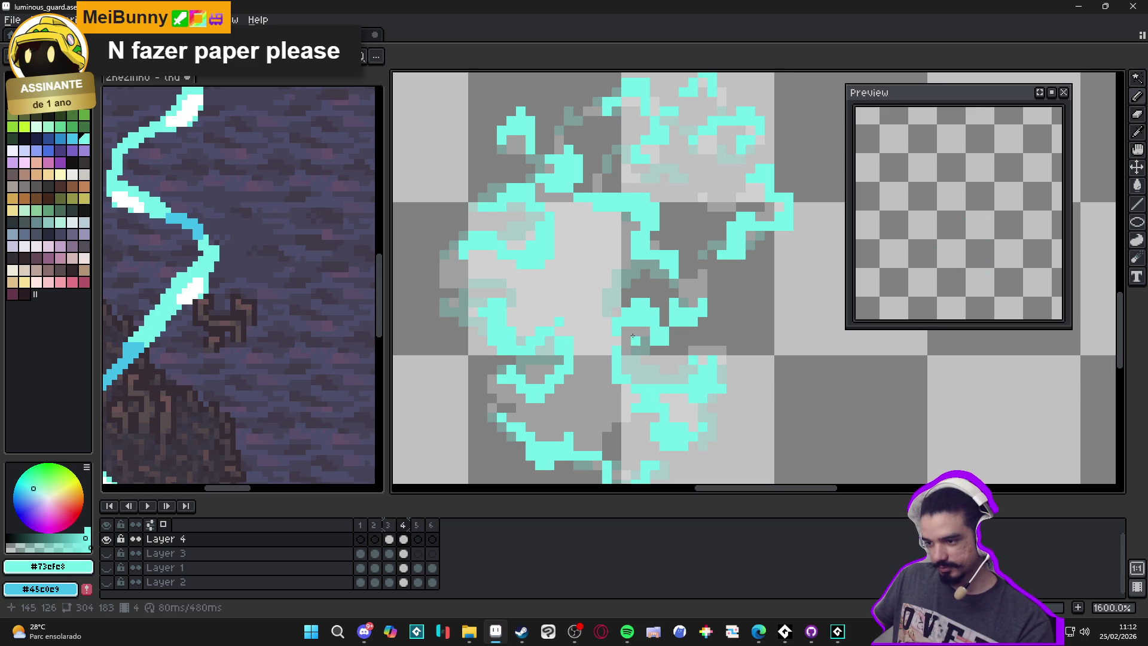
scroll(634, 338, "down", 2)
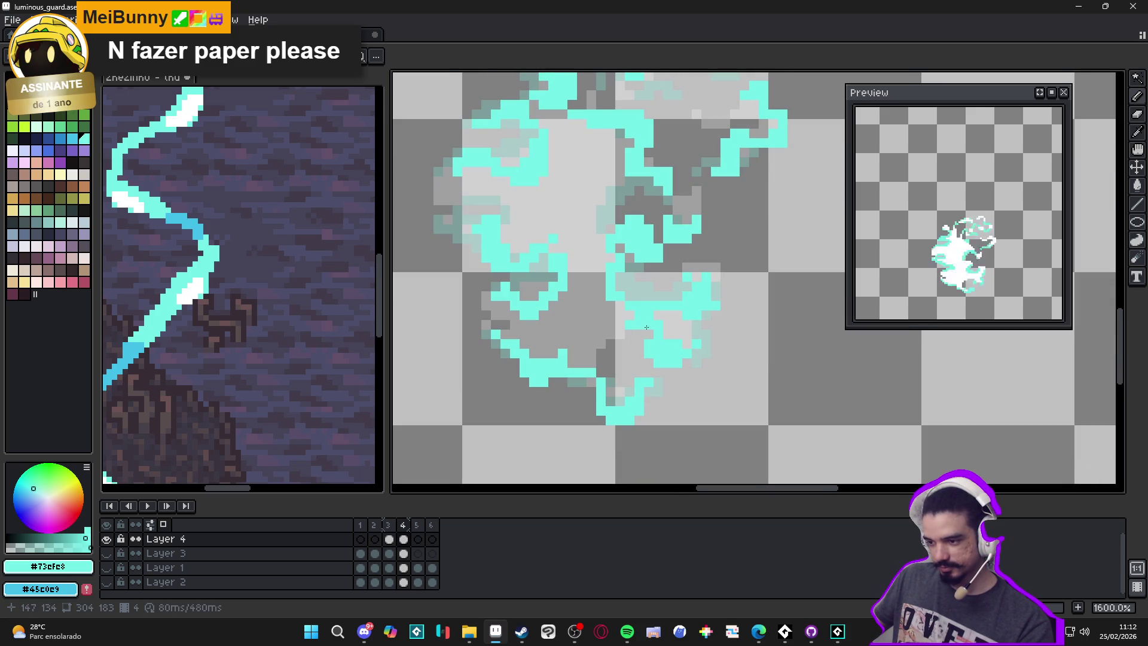
left_click_drag(648, 332, 584, 333)
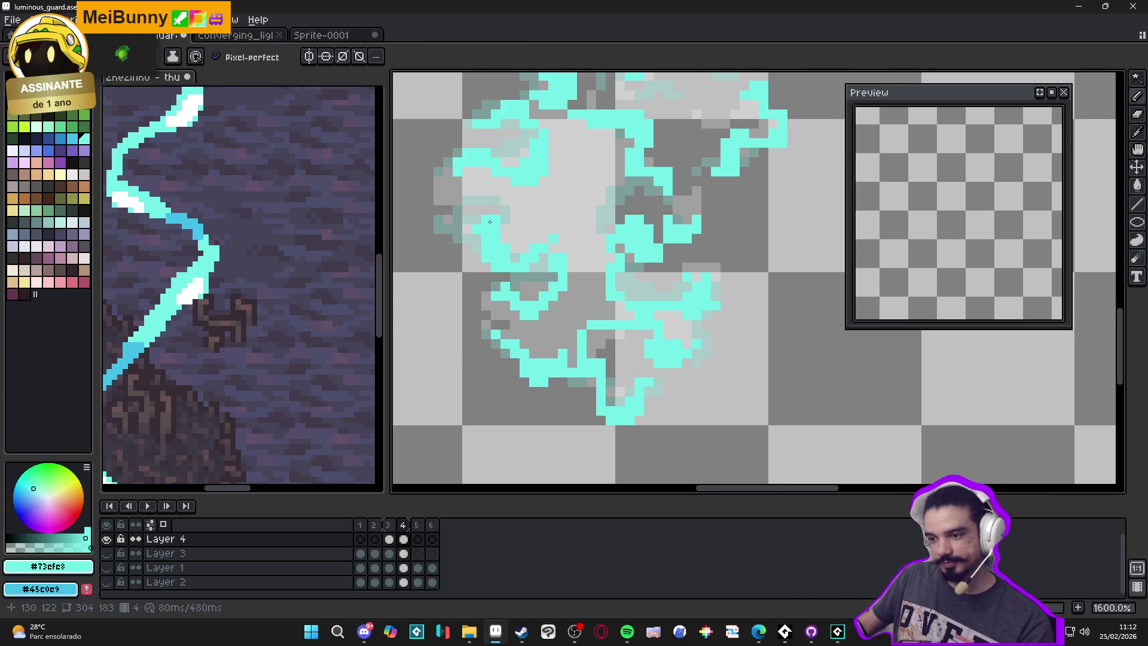
Step: Paint cyan (#73efe8) pixels into the upper-left wisp of frame 4
scroll(489, 222, "up", 2)
left_click_drag(526, 254, 561, 227)
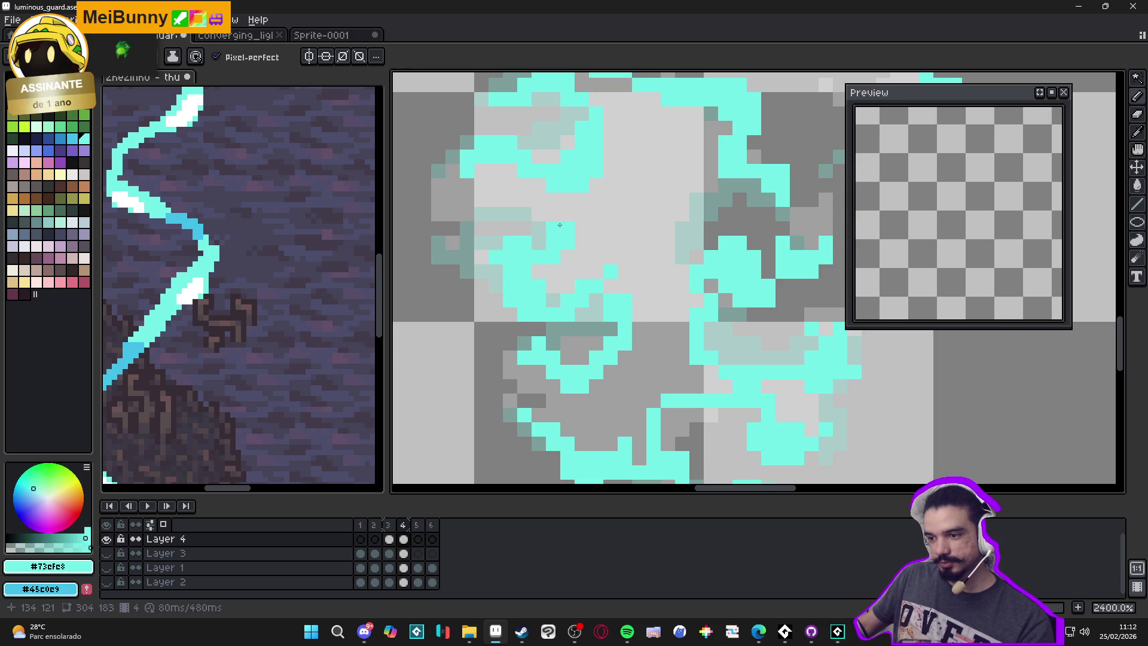
left_click(467, 195)
left_click_drag(466, 195, 452, 185)
left_click(439, 199)
left_click(467, 212)
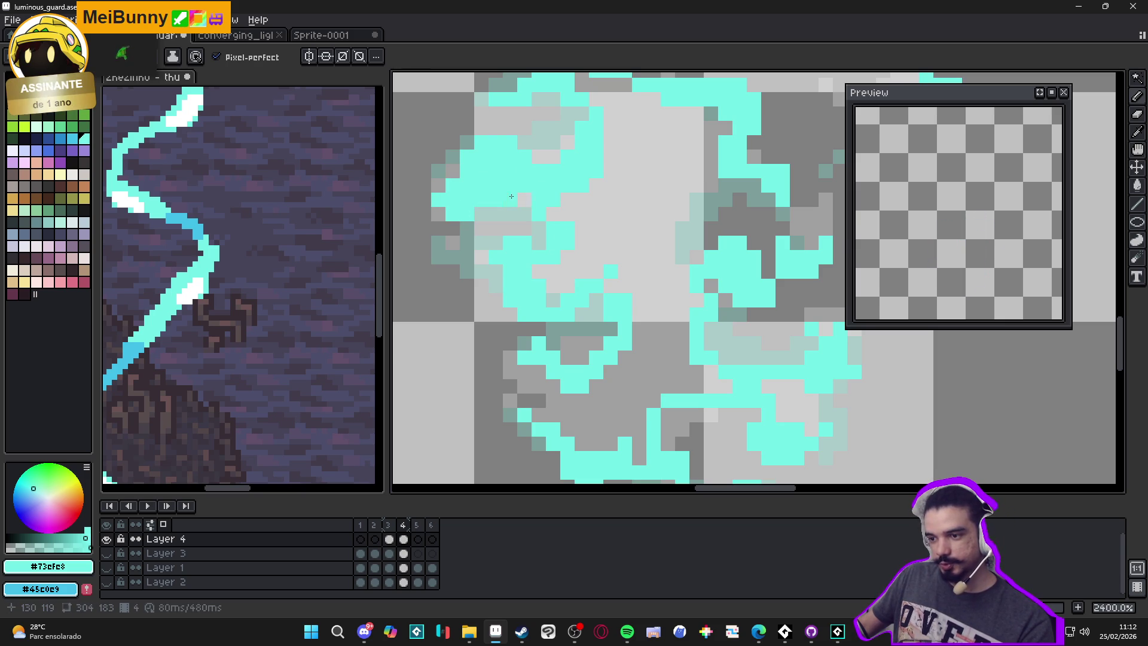
Step: Erase three stray cyan pixels from the wisp
key("e")
left_click_drag(495, 197, 524, 200)
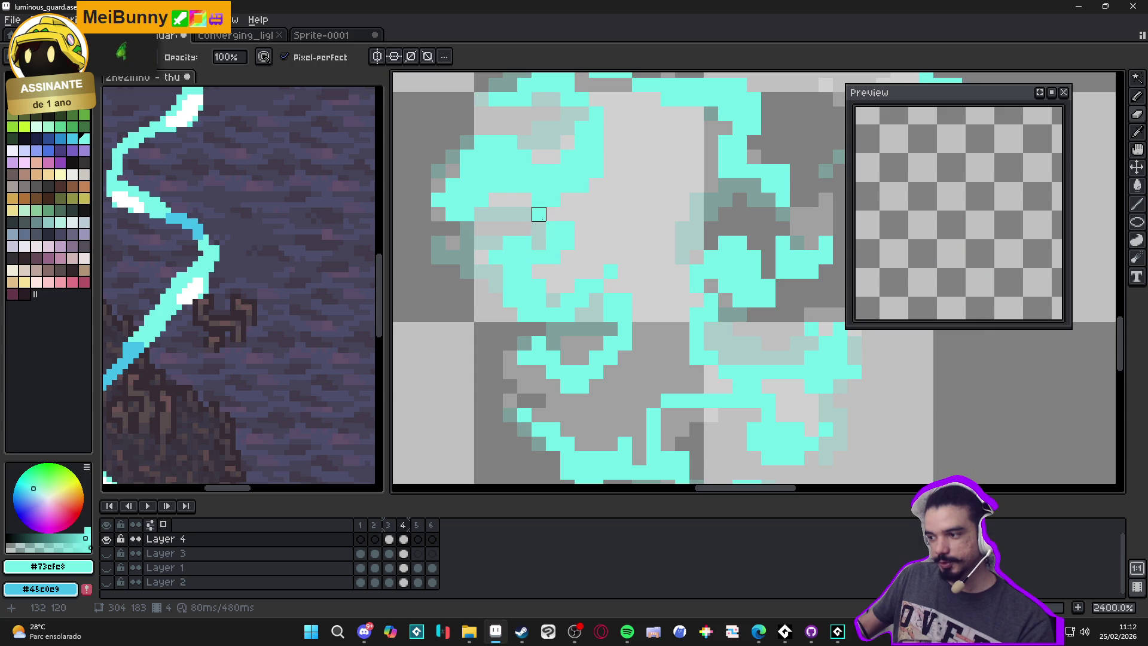
scroll(514, 236, "down", 2)
scroll(503, 246, "up", 3)
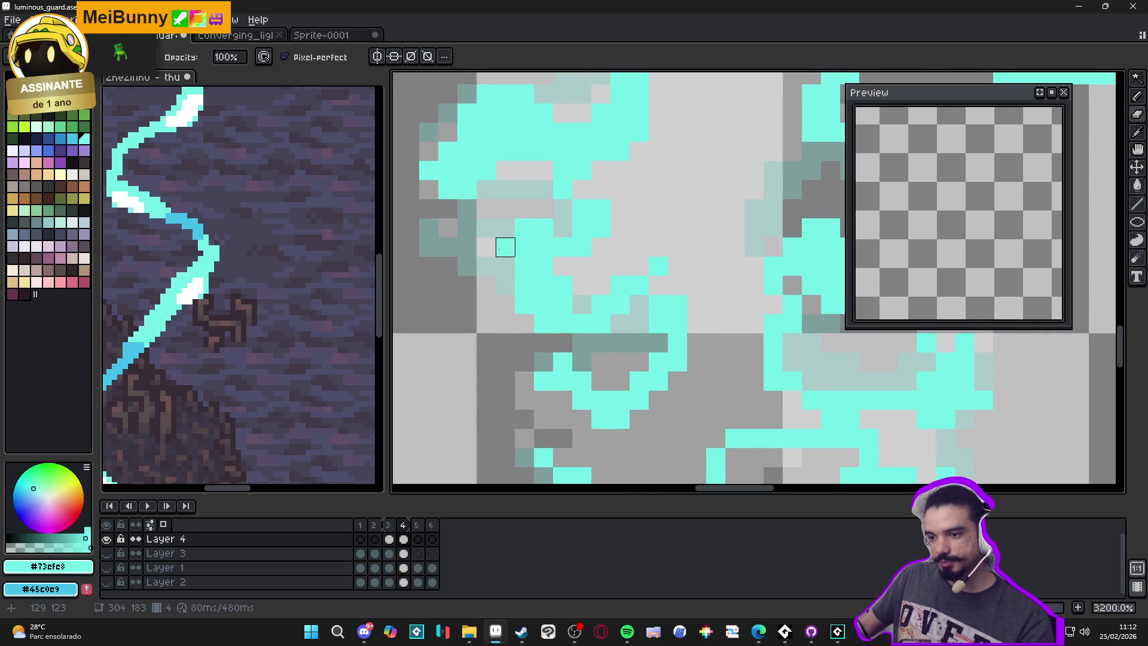
Step: Repaint the pale teal area cyan pixel by pixel after undoing a broader stroke
key("b")
mouse_move(485, 256)
left_mouse_down()
mouse_move(505, 266)
mouse_move(468, 269)
left_mouse_up()
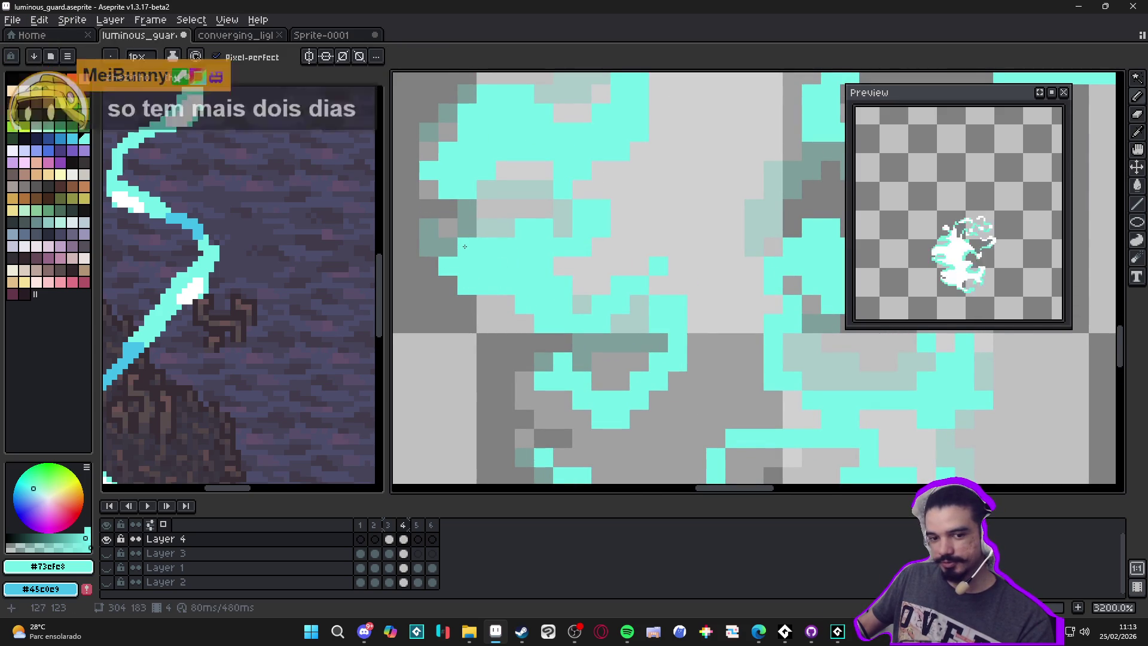
key("ctrl+z")
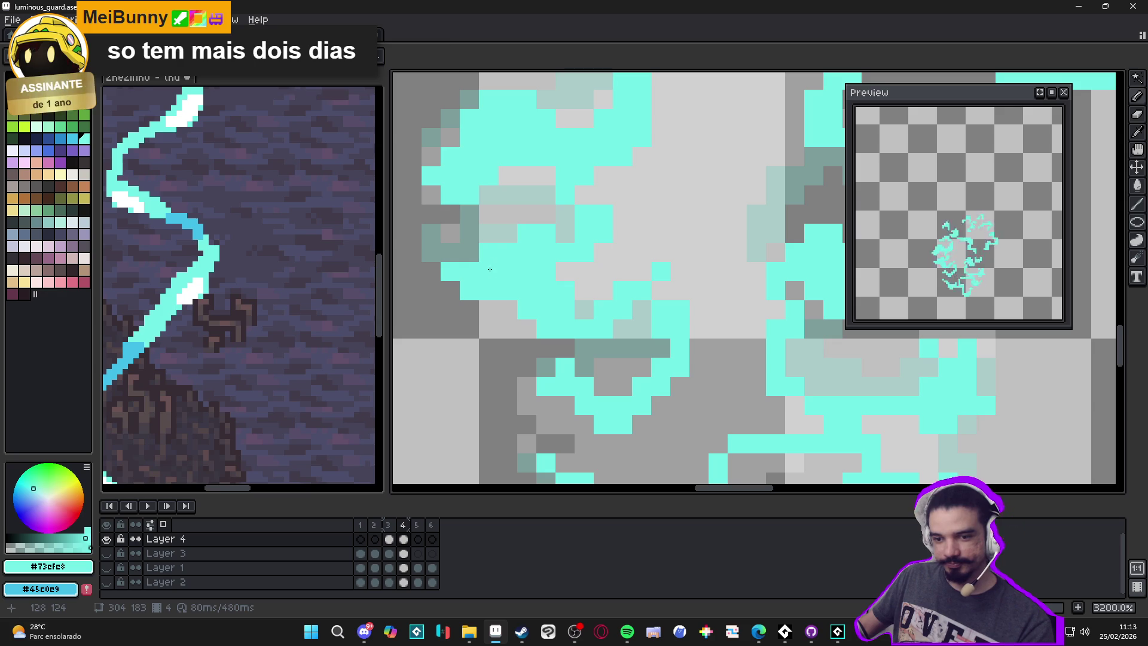
key("ctrl+z")
key("ctrl+z")
key("ctrl+z")
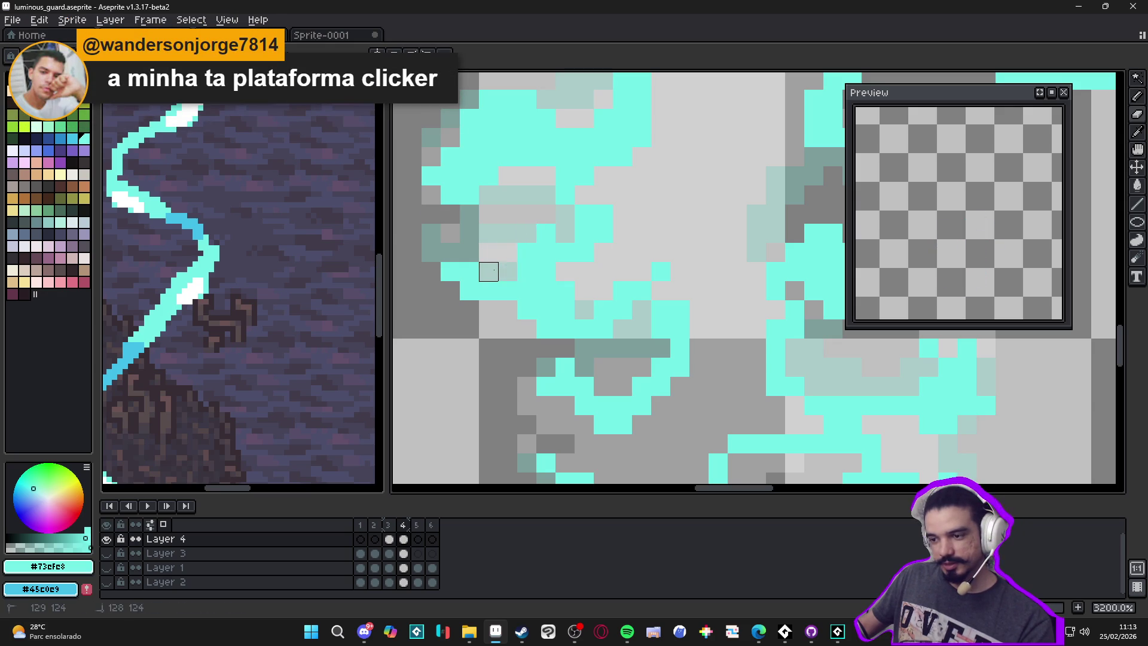
left_click(502, 264)
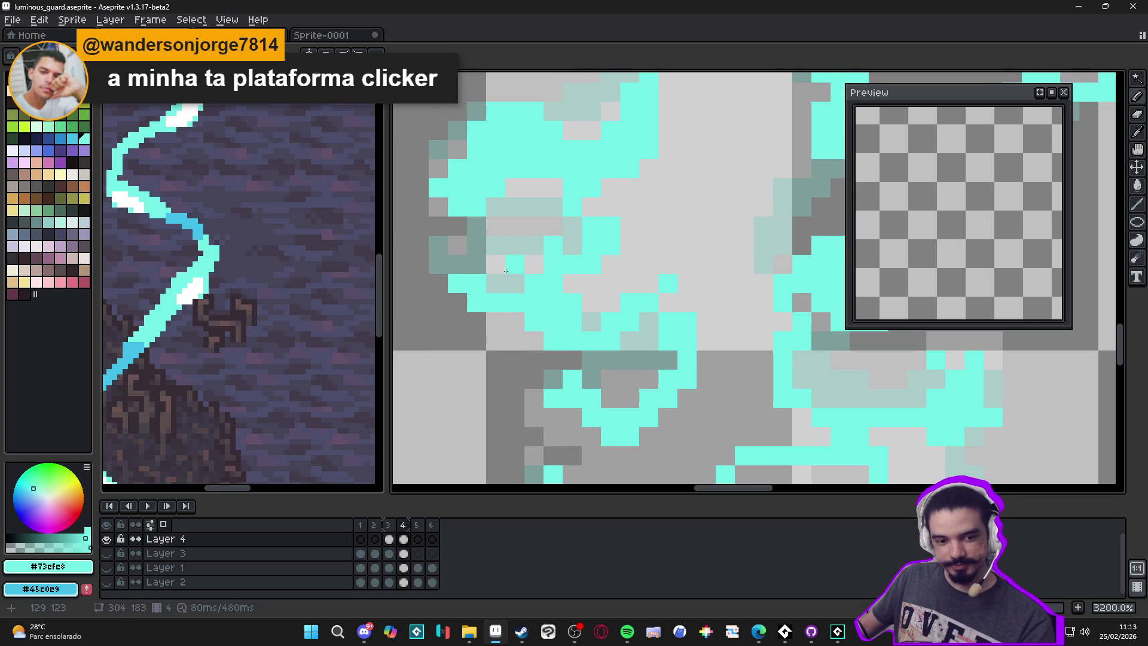
left_click(477, 265)
left_click(458, 245)
Step: Touch up single wisp pixels: erase stray cyan ones and turn a grey pixel cyan
key("e")
left_click(458, 284)
key("b")
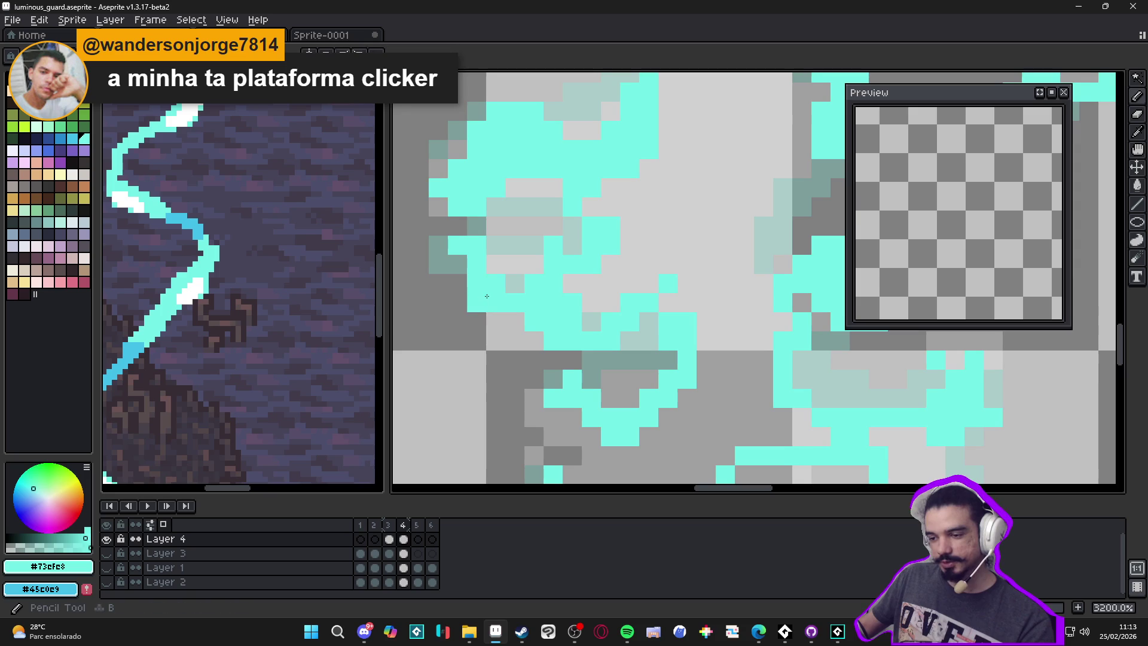
key("e")
left_click(477, 302)
key("b")
left_click(514, 283)
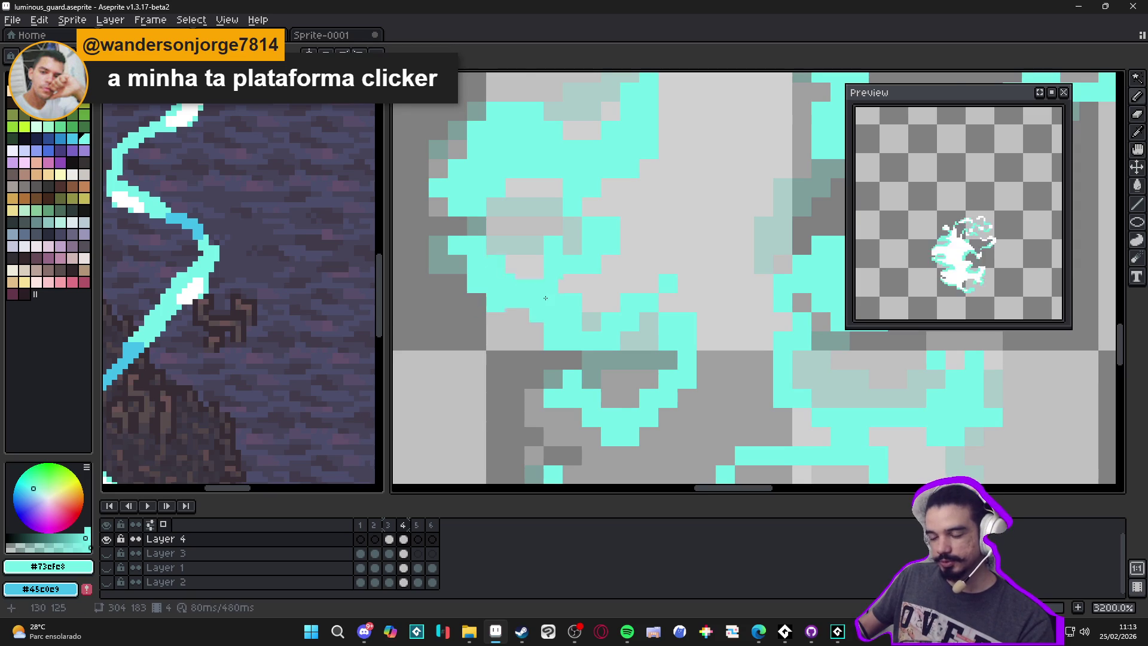
Step: Add three more cyan pixels to the lower part of the wisp
scroll(538, 292, "down", 3)
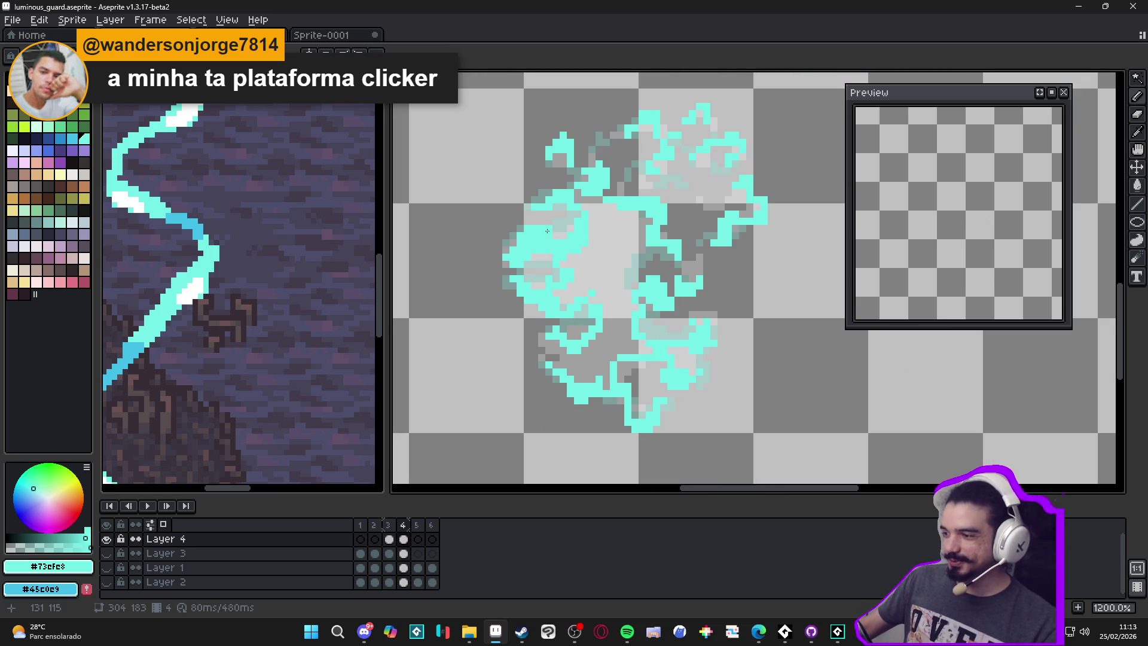
scroll(660, 234, "up", 2)
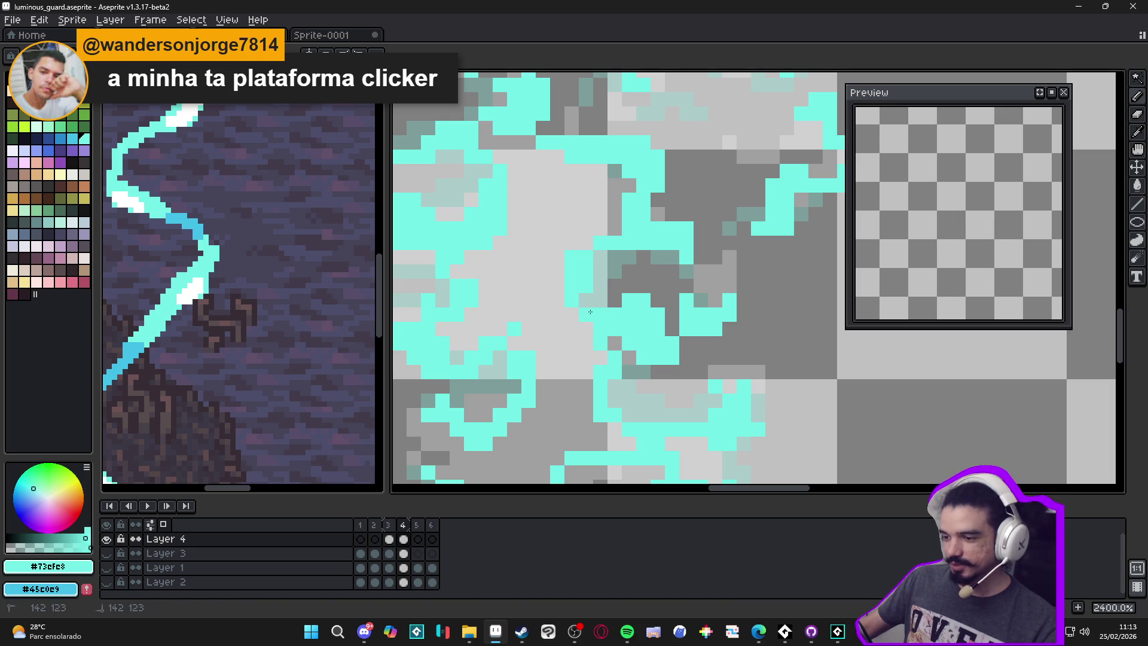
scroll(604, 287, "down", 2)
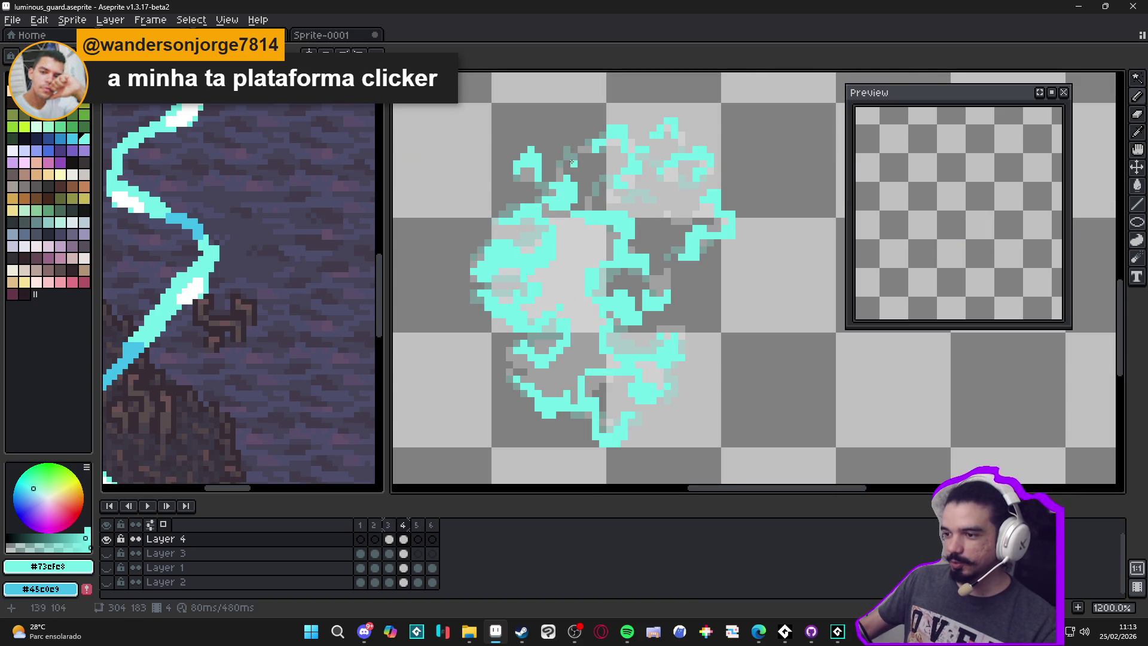
scroll(626, 147, "up", 2)
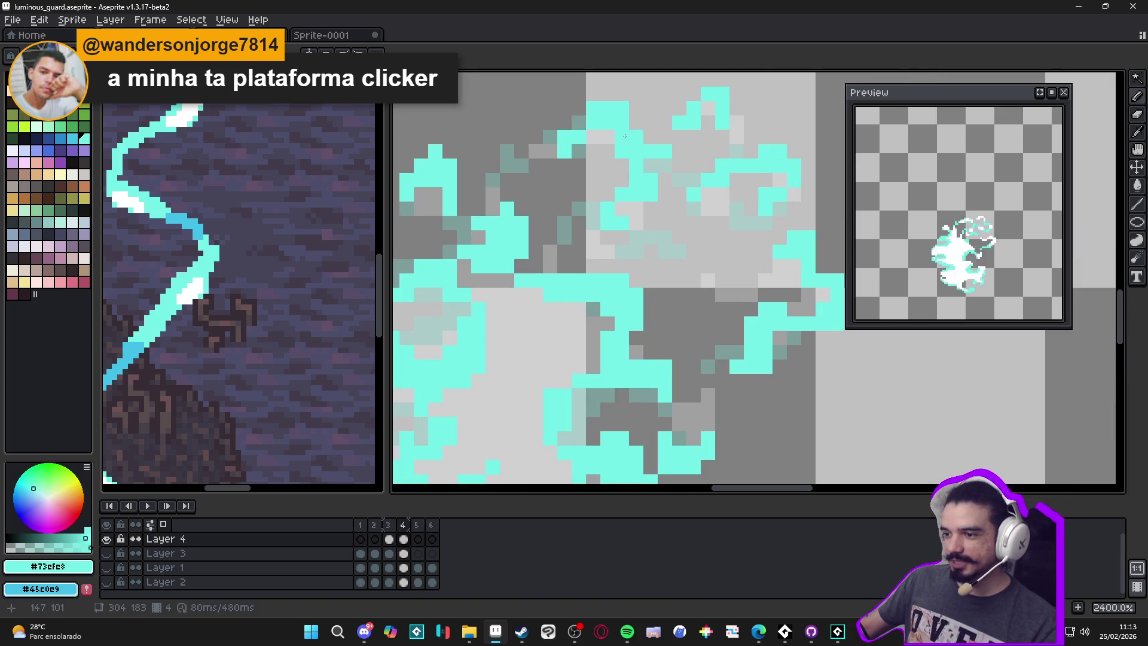
scroll(586, 134, "down", 2)
scroll(564, 155, "down", 1)
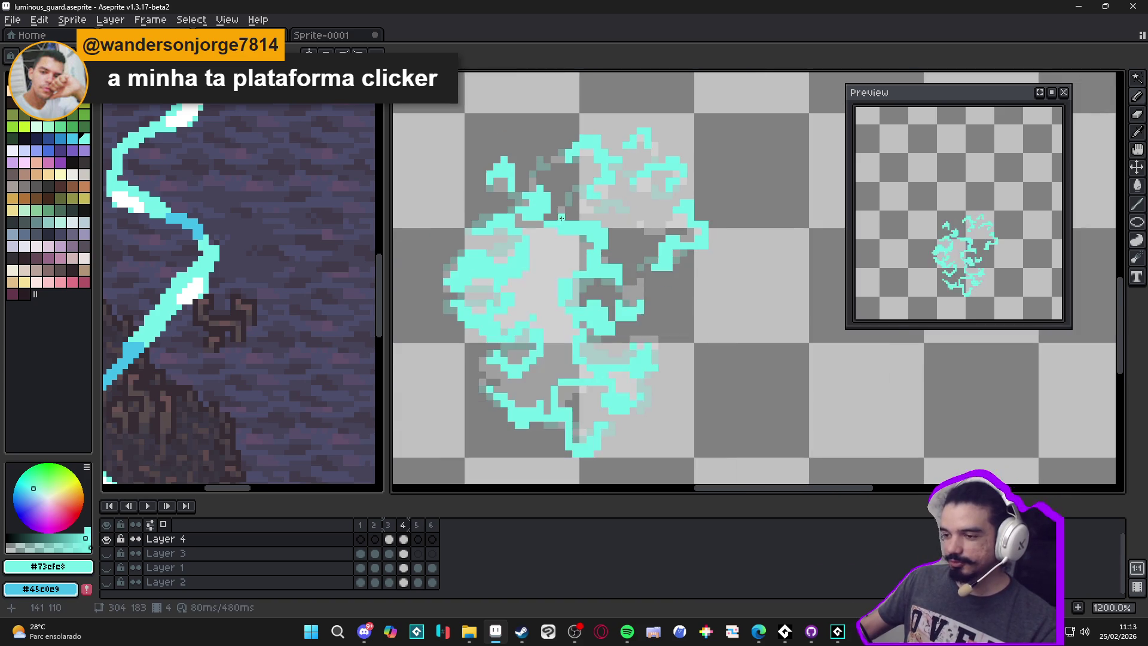
scroll(547, 215, "up", 2)
scroll(565, 239, "down", 2)
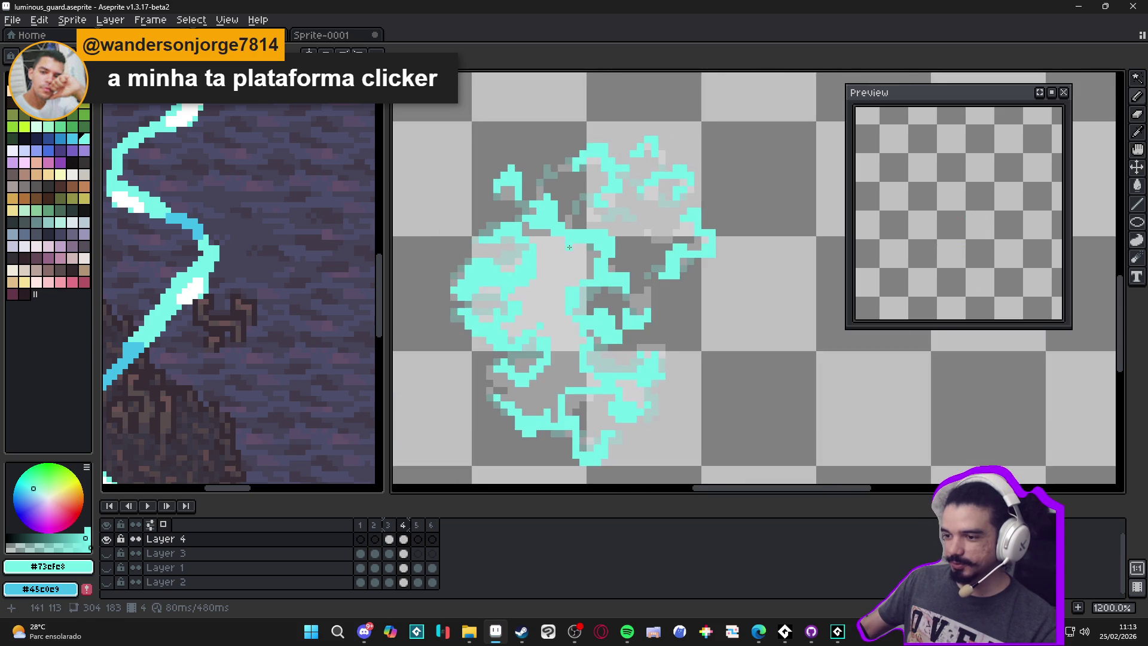
scroll(575, 345, "up", 1)
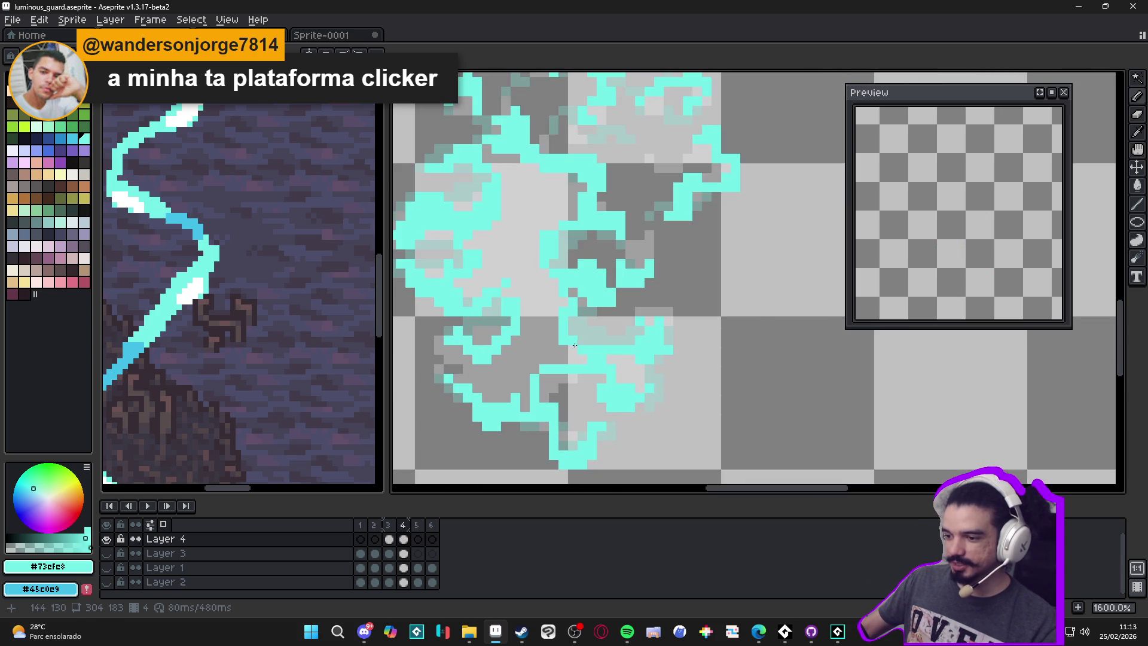
left_click(477, 387)
left_click(492, 375)
left_click(470, 359)
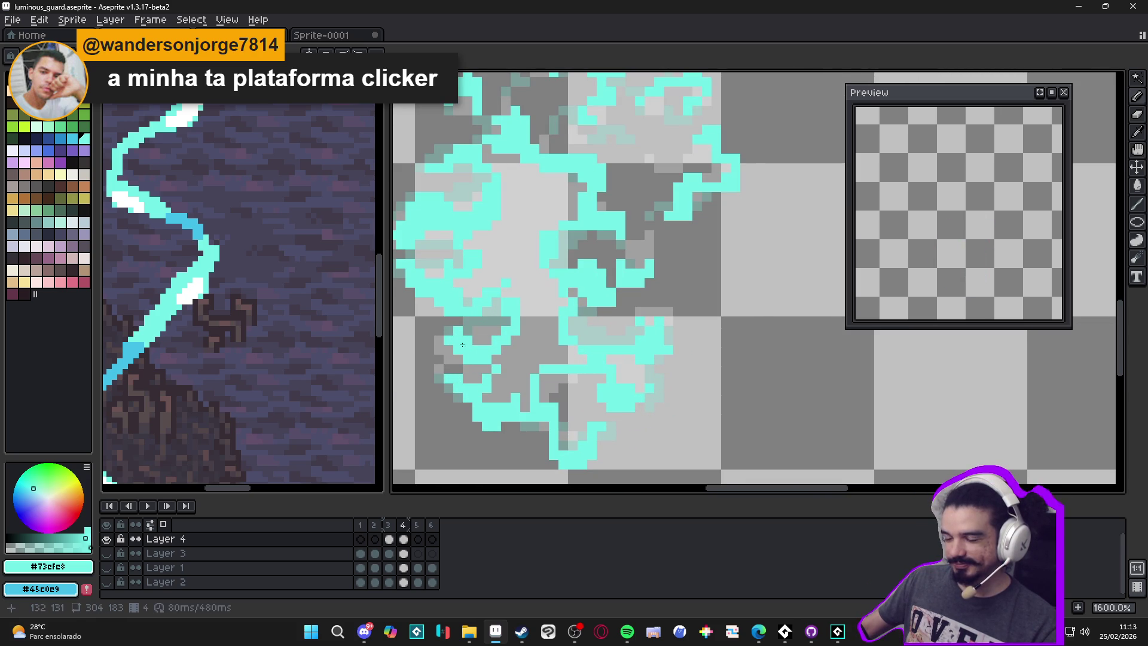
Step: Flood-fill the wisp's light-grey interior with cyan using the Paint Bucket
scroll(495, 339, "up", 1)
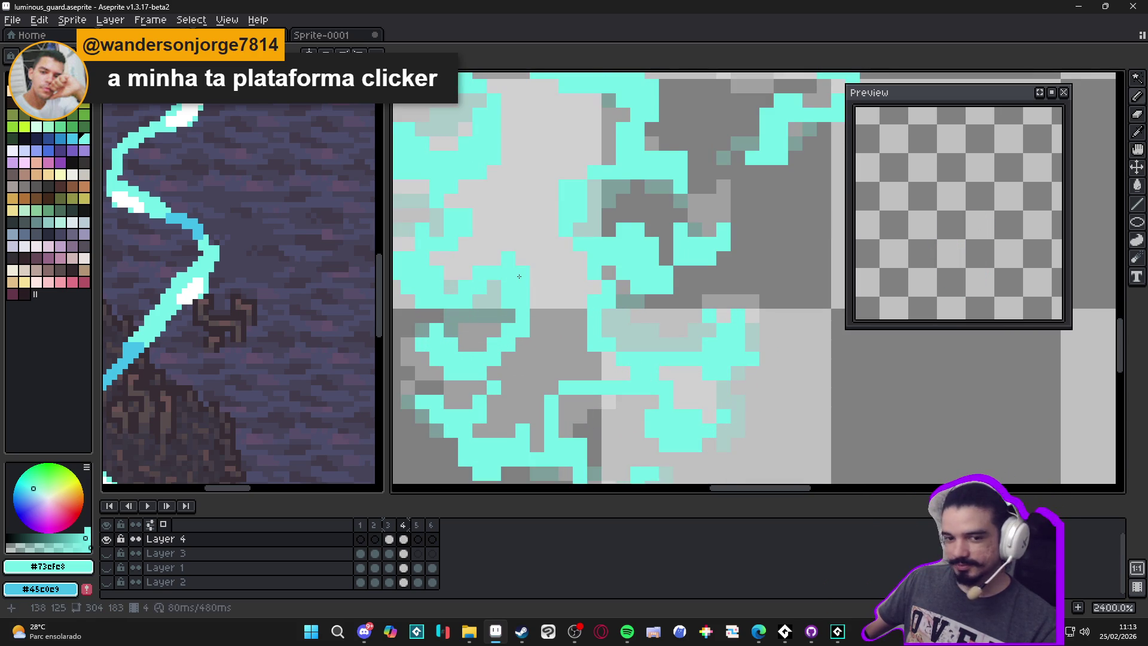
scroll(519, 276, "down", 3)
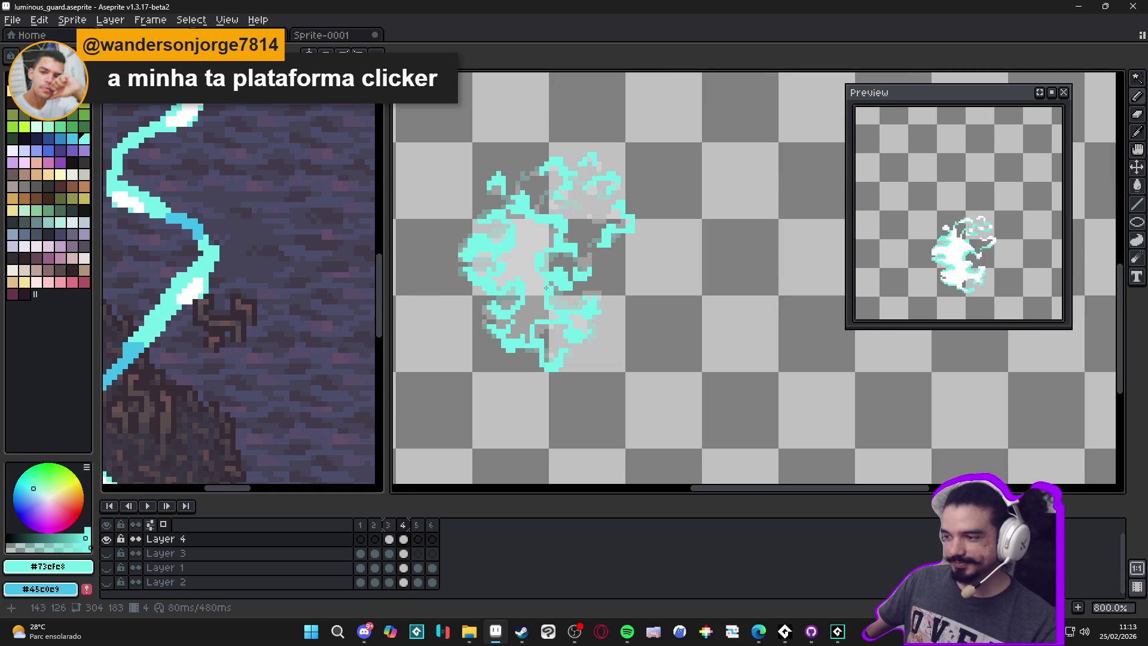
key("g")
left_click(535, 276)
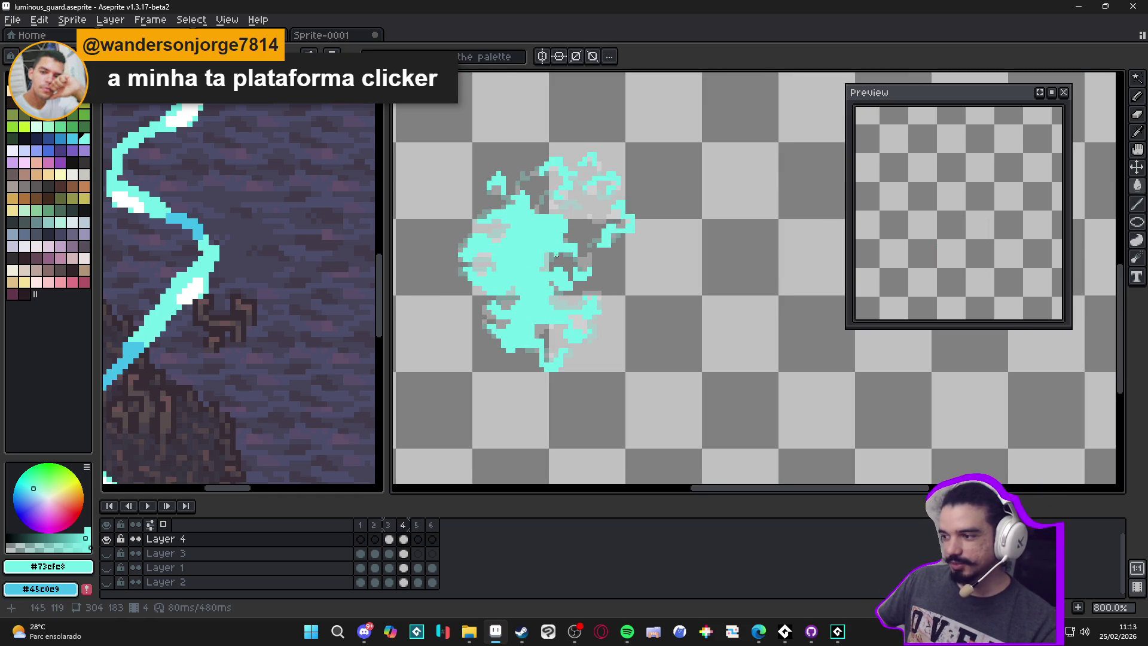
Step: Compare frame 3 with frame 4 of the animation, then return to frame 4
scroll(397, 256, "up", 1)
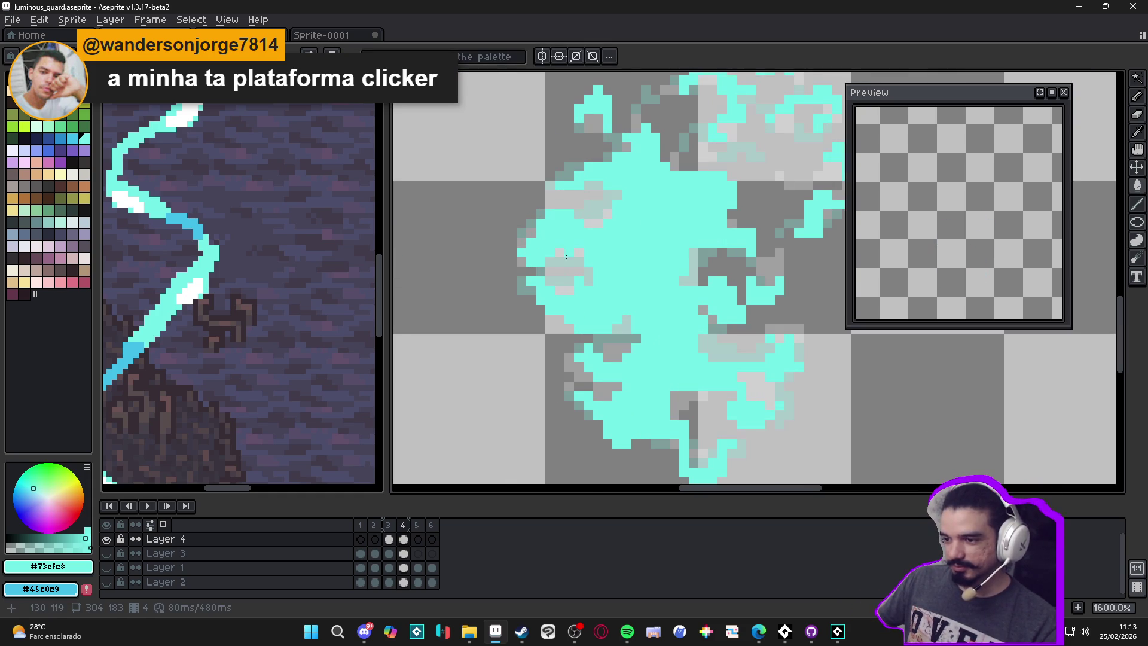
scroll(571, 281, "down", 1)
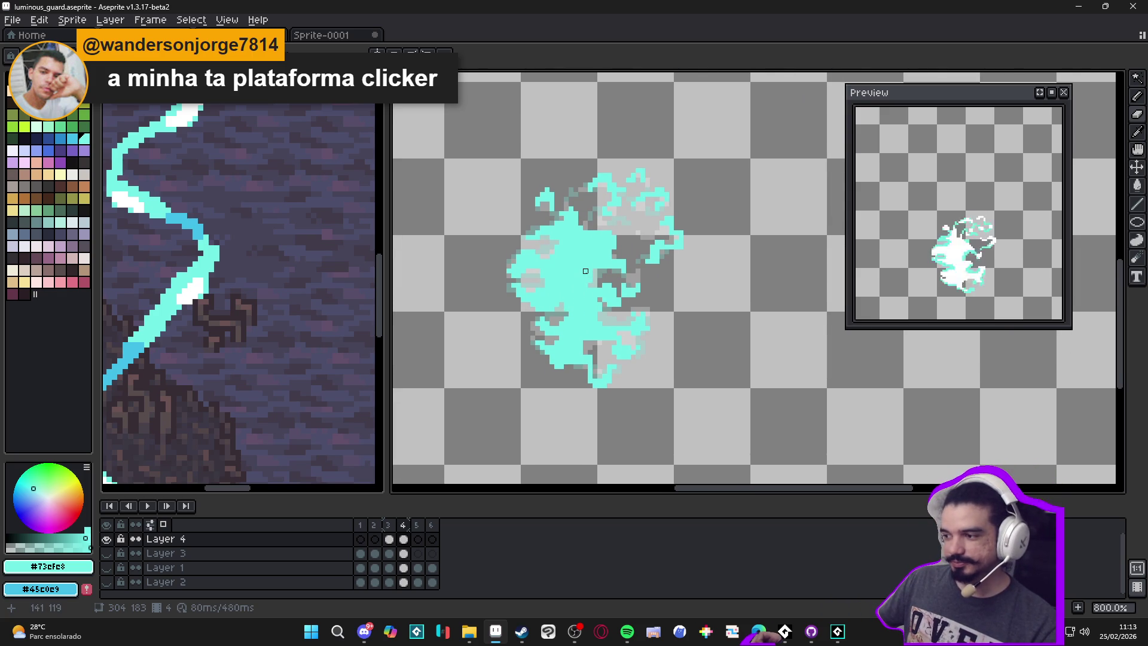
key("b")
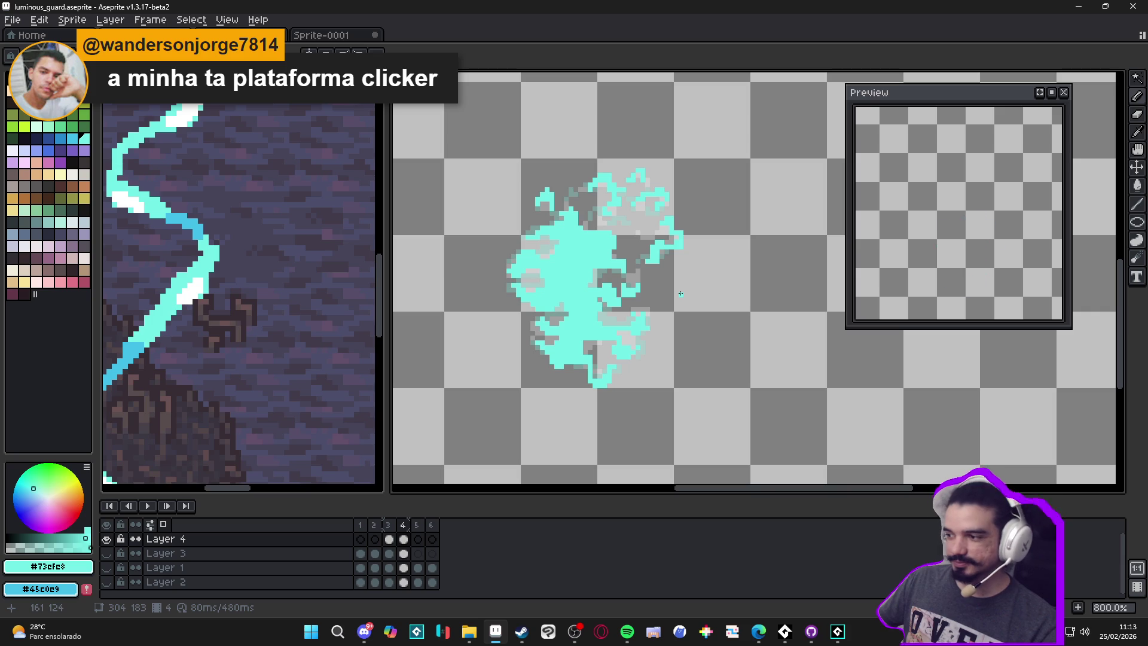
left_click(390, 526)
left_click(407, 525)
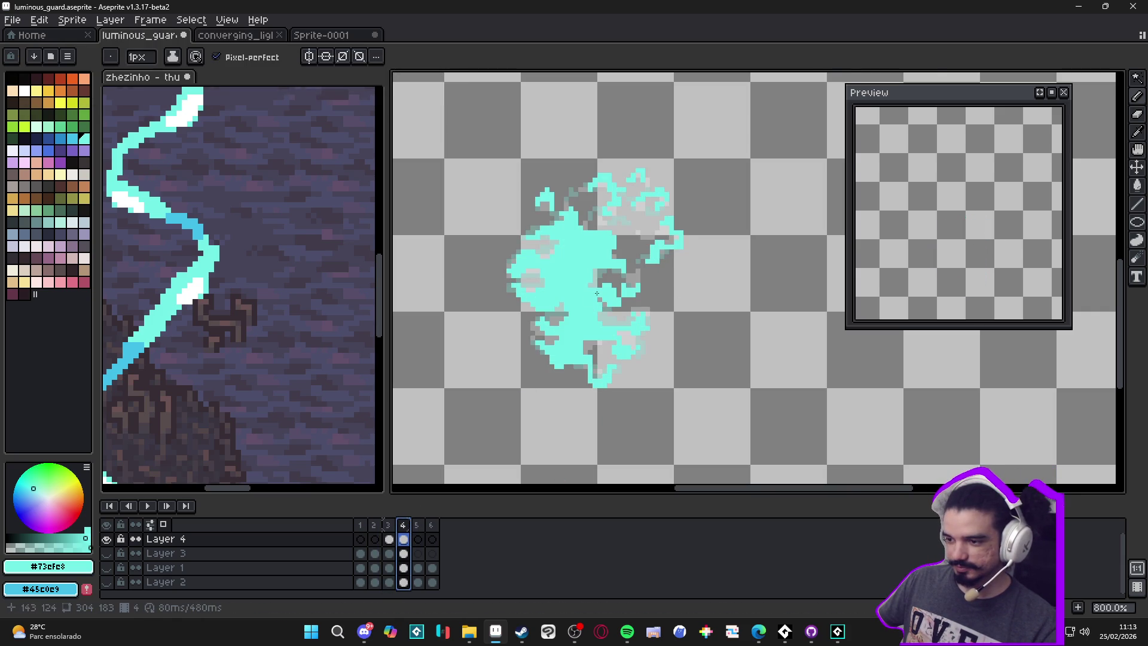
Step: Erase cyan pixels along the wisp's edge with a 1-pixel eraser
key("b")
scroll(538, 300, "up", 5)
key("minus")
mouse_move(539, 358)
left_mouse_down()
mouse_move(521, 359)
mouse_move(523, 371)
mouse_move(554, 358)
left_mouse_up()
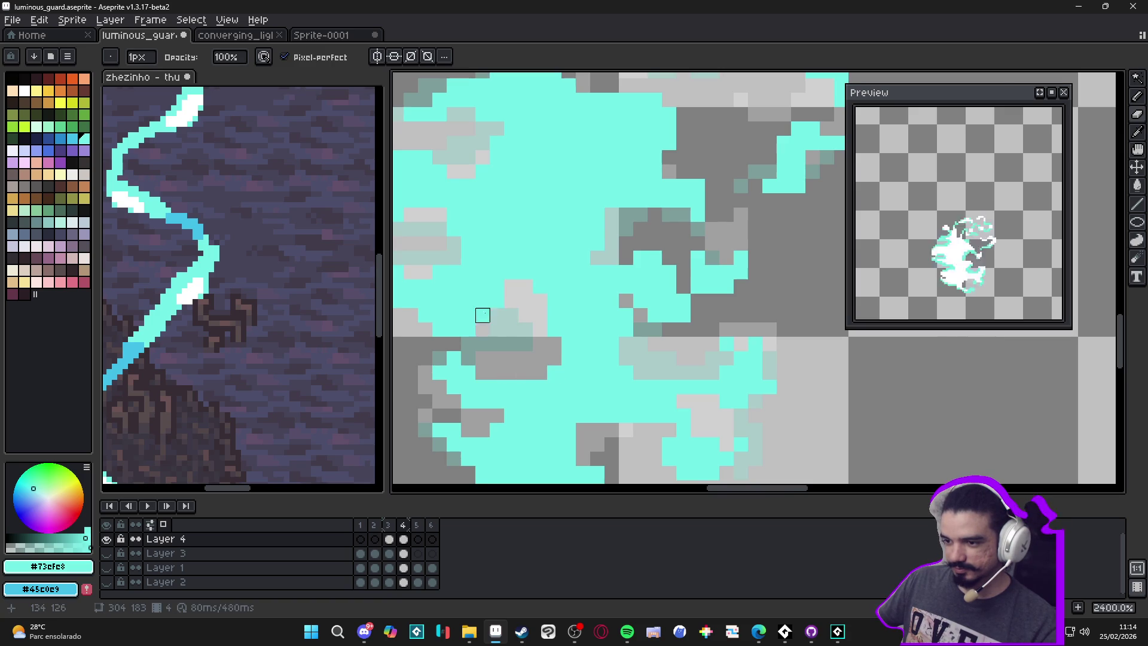
Step: Enlarge the eraser to 2 pixels and clear larger patches of cyan from the wisp
scroll(497, 316, "up", 3)
scroll(497, 315, "left", 5)
key("plus")
key("minus")
scroll(526, 375, "up", 2)
scroll(525, 375, "right", 3)
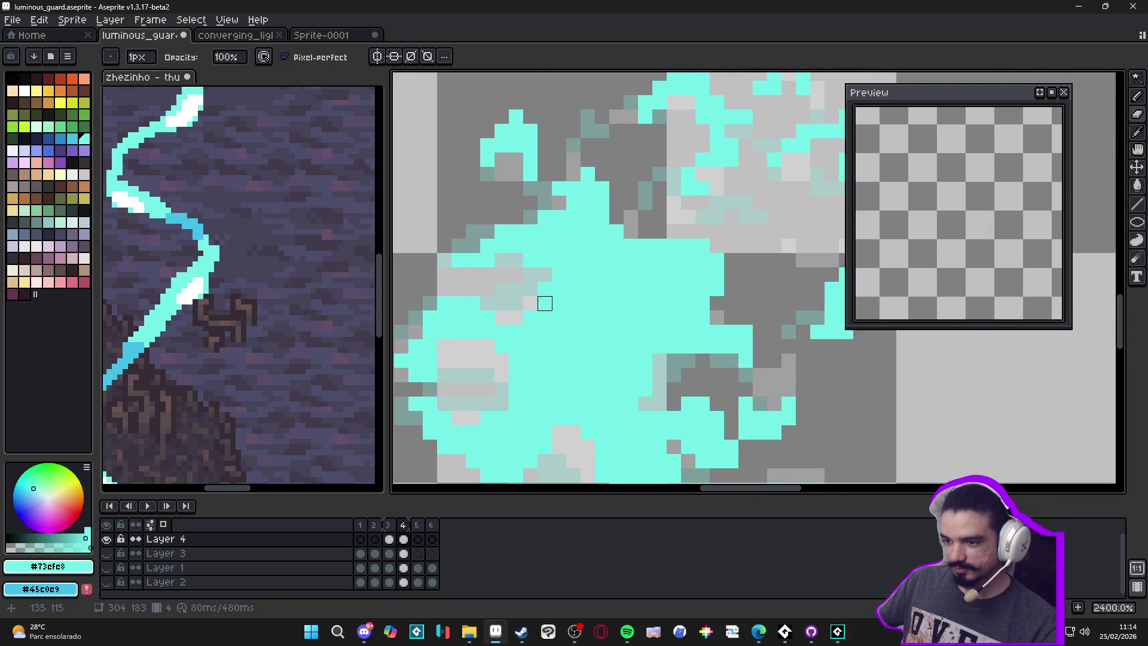
key("plus")
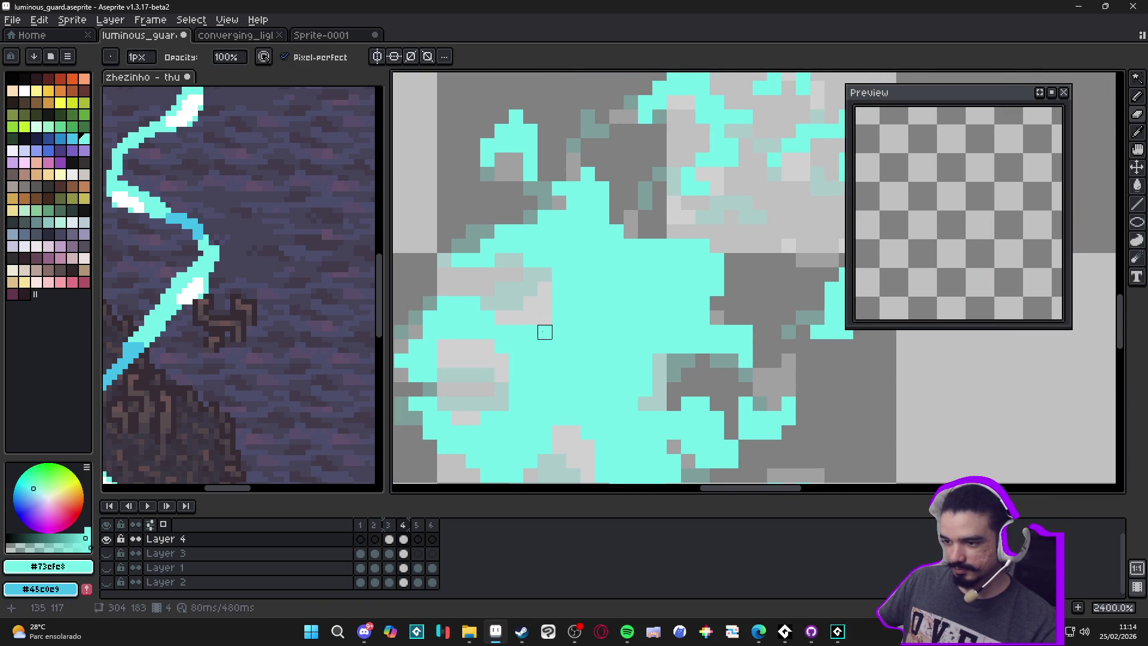
scroll(487, 317, "up", 1)
scroll(487, 318, "right", 1)
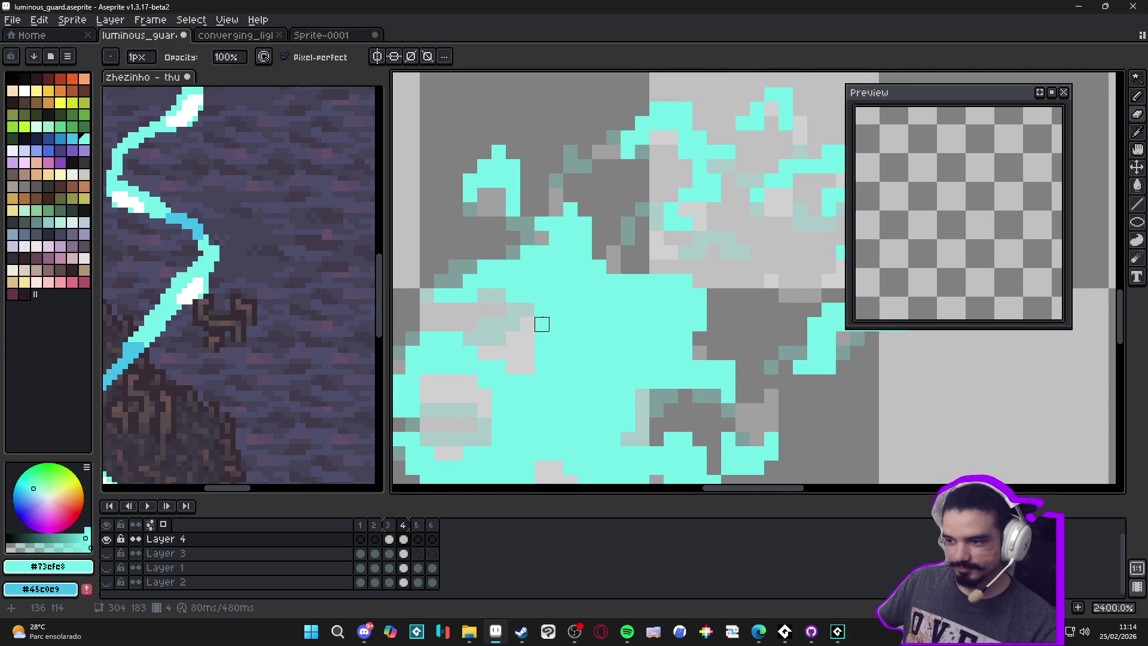
key("plus")
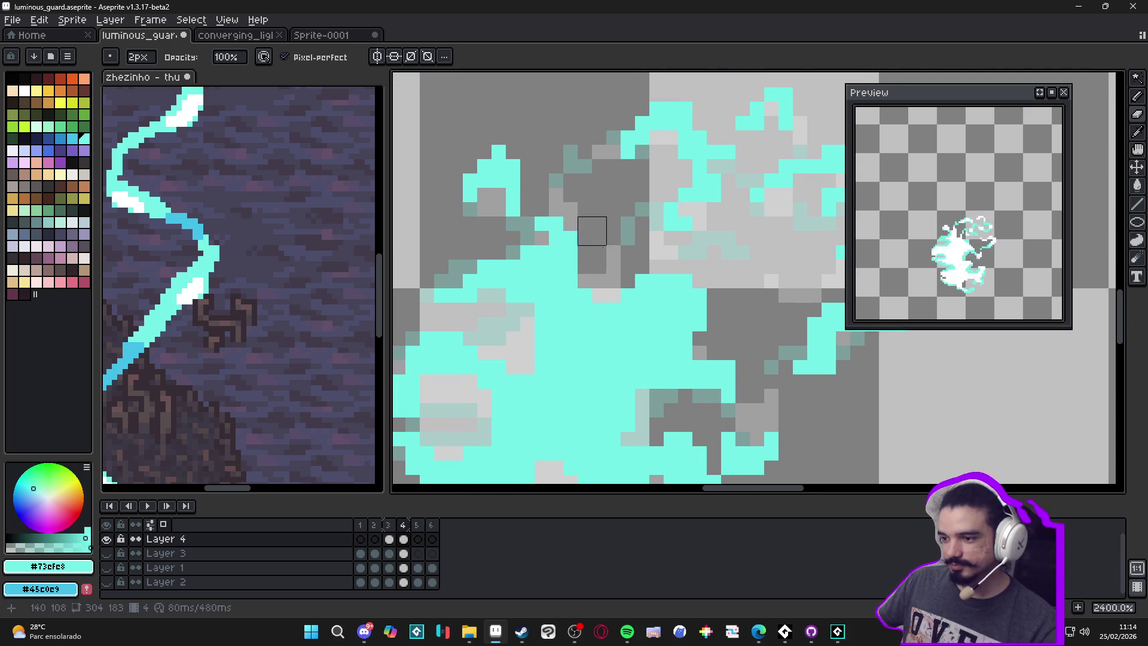
mouse_move(606, 302)
left_mouse_down()
mouse_move(592, 300)
mouse_move(676, 272)
mouse_move(707, 302)
left_mouse_up()
left_click_drag(706, 303, 644, 206)
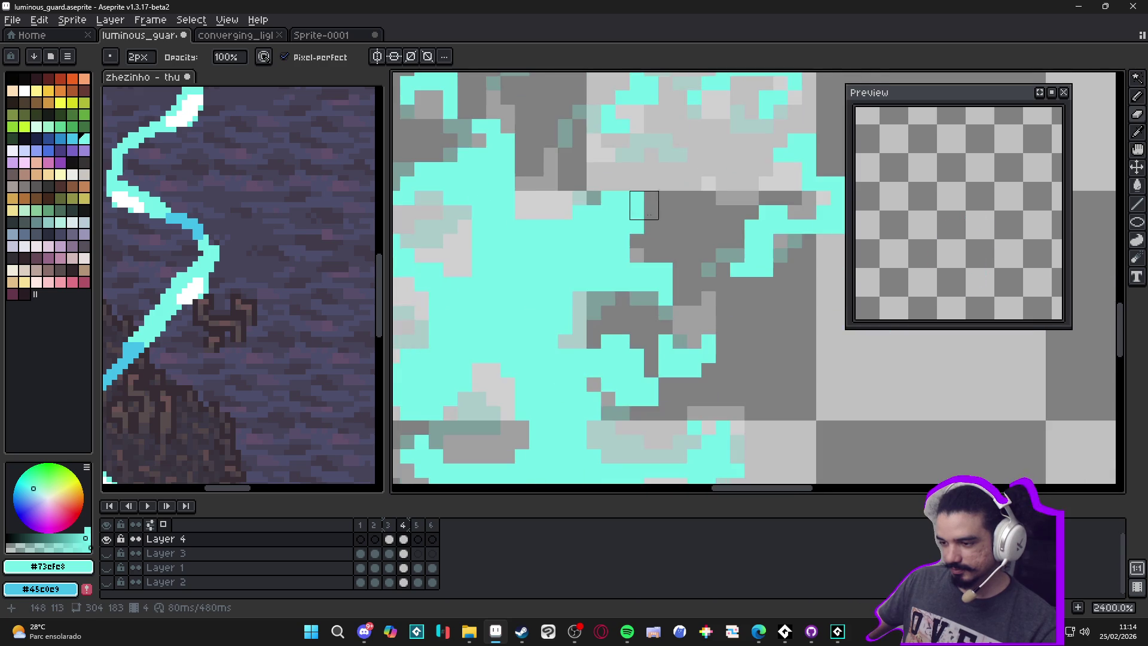
Step: Remove the remaining stray cyan pixels around the wisp with a 1-pixel eraser
left_click(572, 291)
left_click(558, 334)
key("minus")
left_click(550, 313)
scroll(551, 298, "down", 3)
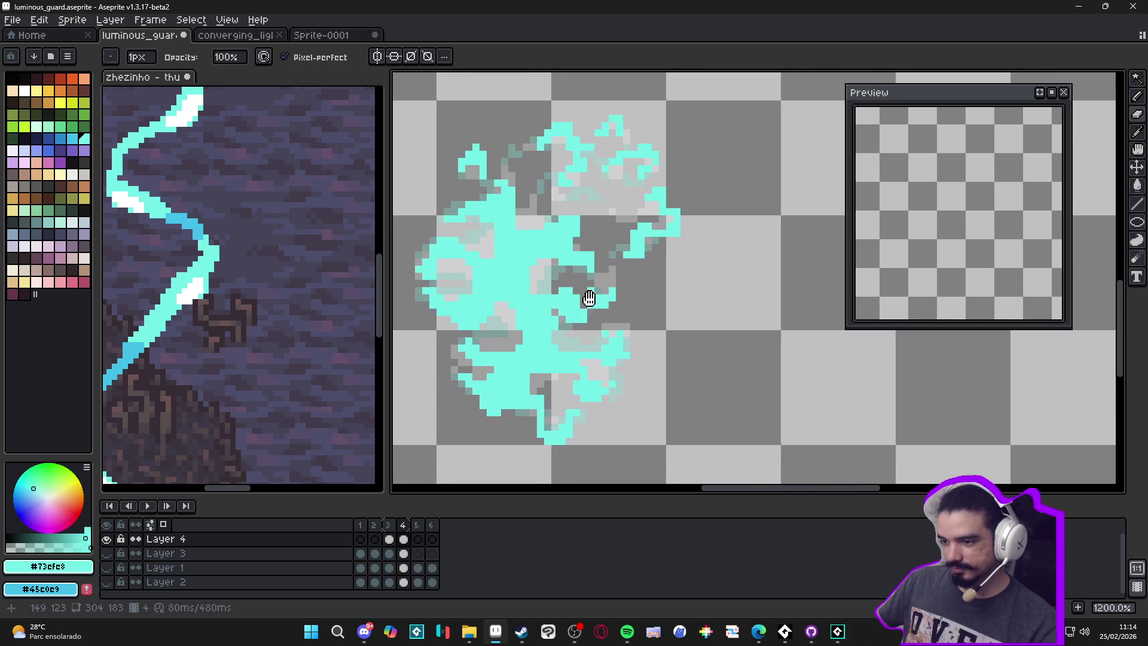
scroll(587, 302, "up", 3)
left_click_drag(534, 290, 535, 303)
scroll(606, 375, "down", 2)
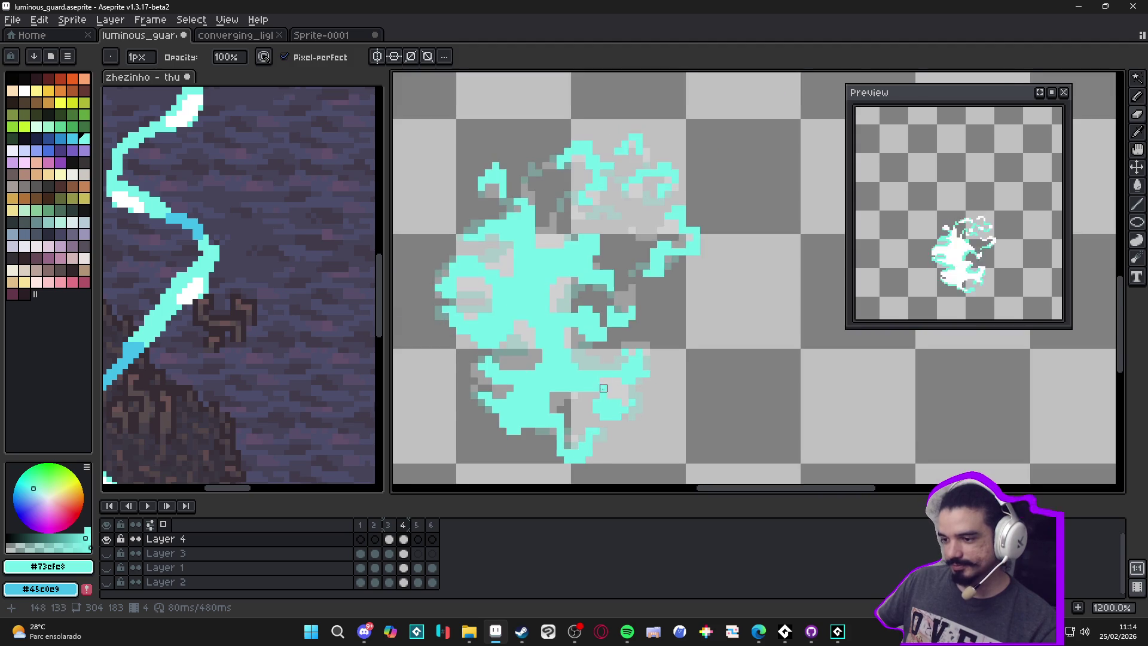
scroll(637, 263, "up", 2)
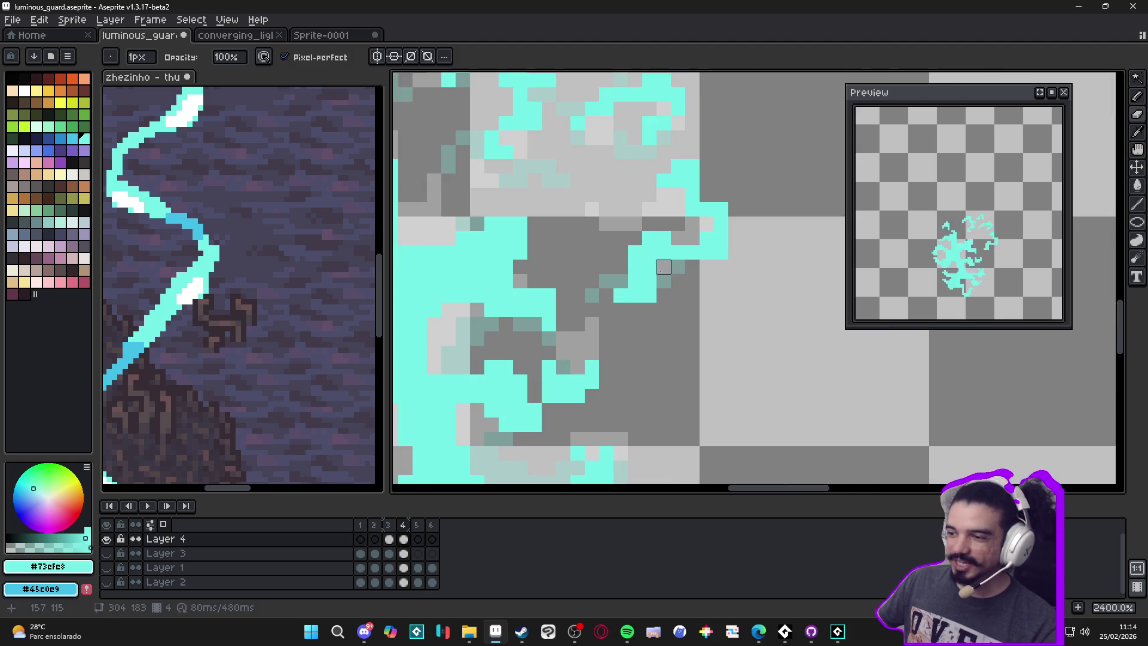
left_click(664, 267)
key("minus")
key("minus")
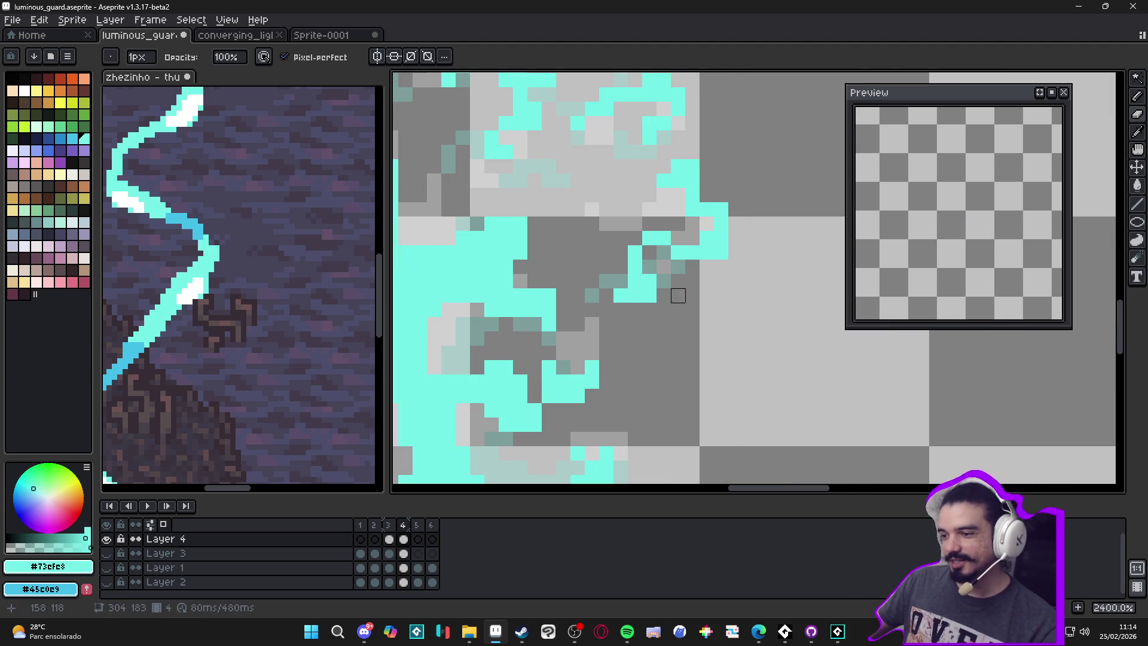
Step: Bring the whole wisp back into view and pick a pale mint drawing colour
scroll(663, 295, "down", 2)
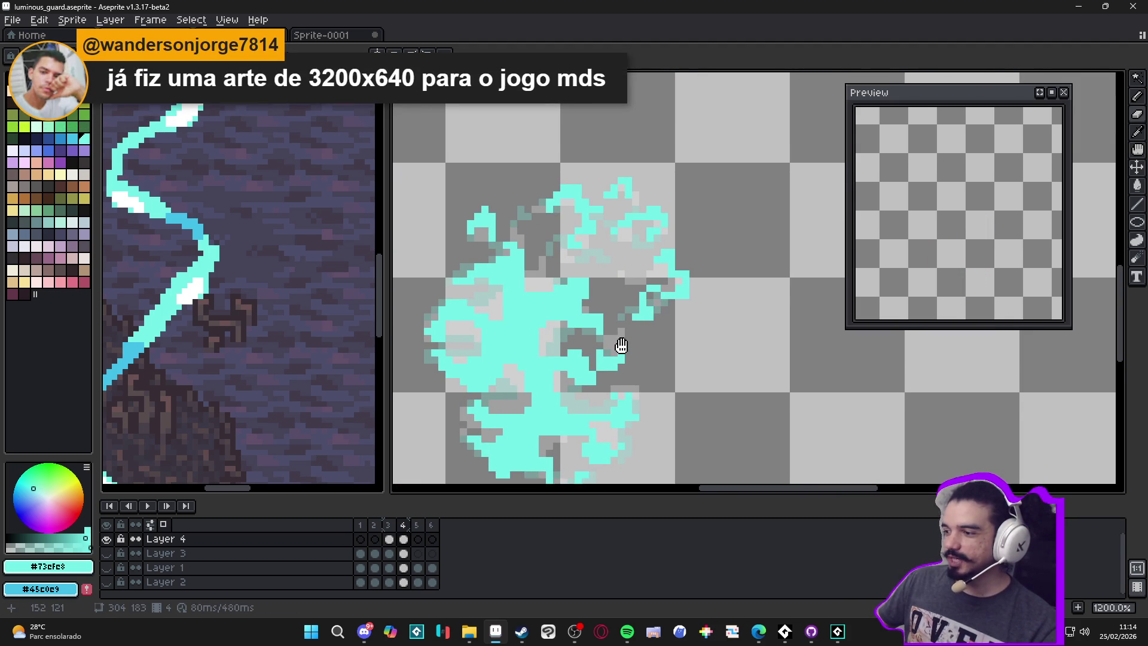
left_click_drag(621, 346, 640, 286)
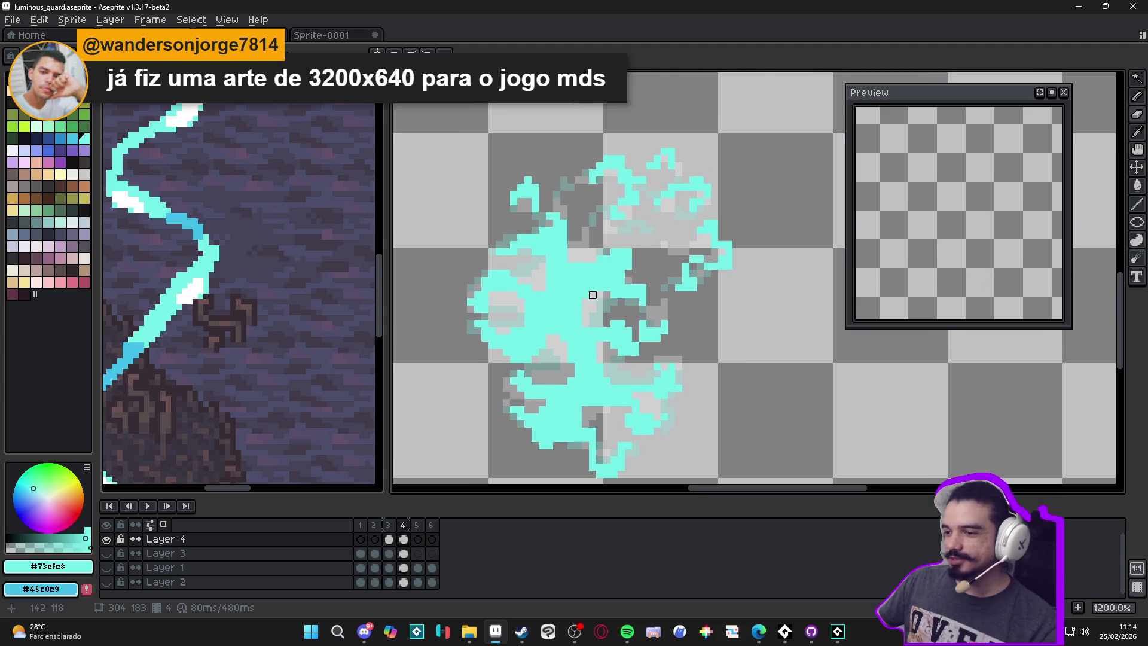
left_click_drag(569, 266, 593, 295)
scroll(600, 259, "up", 1)
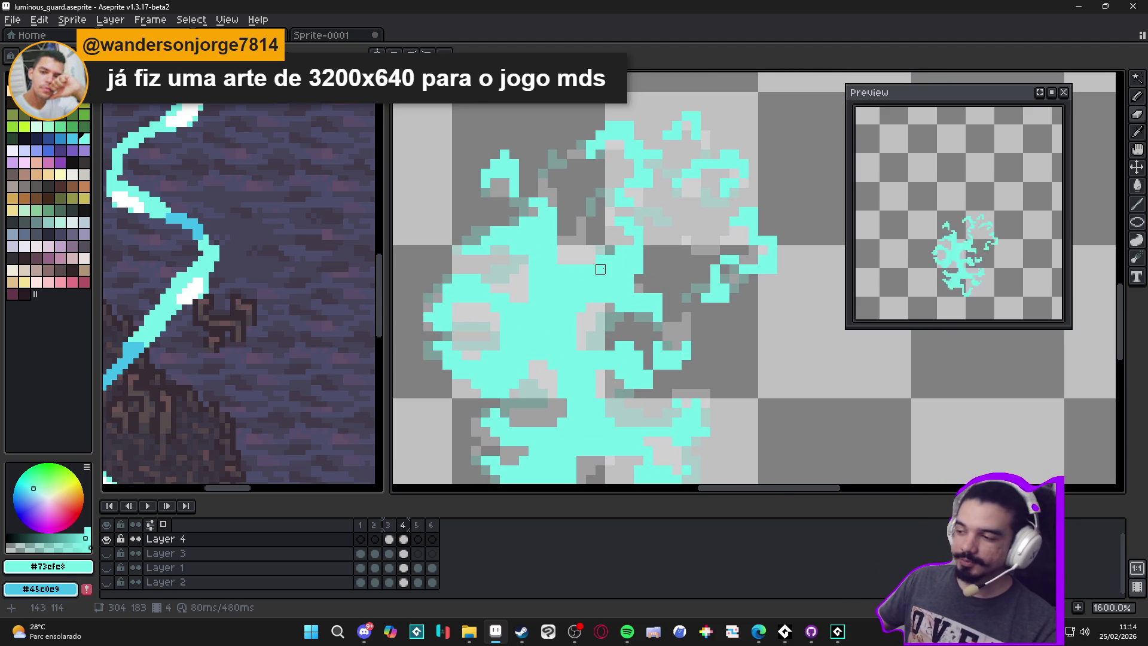
key("b")
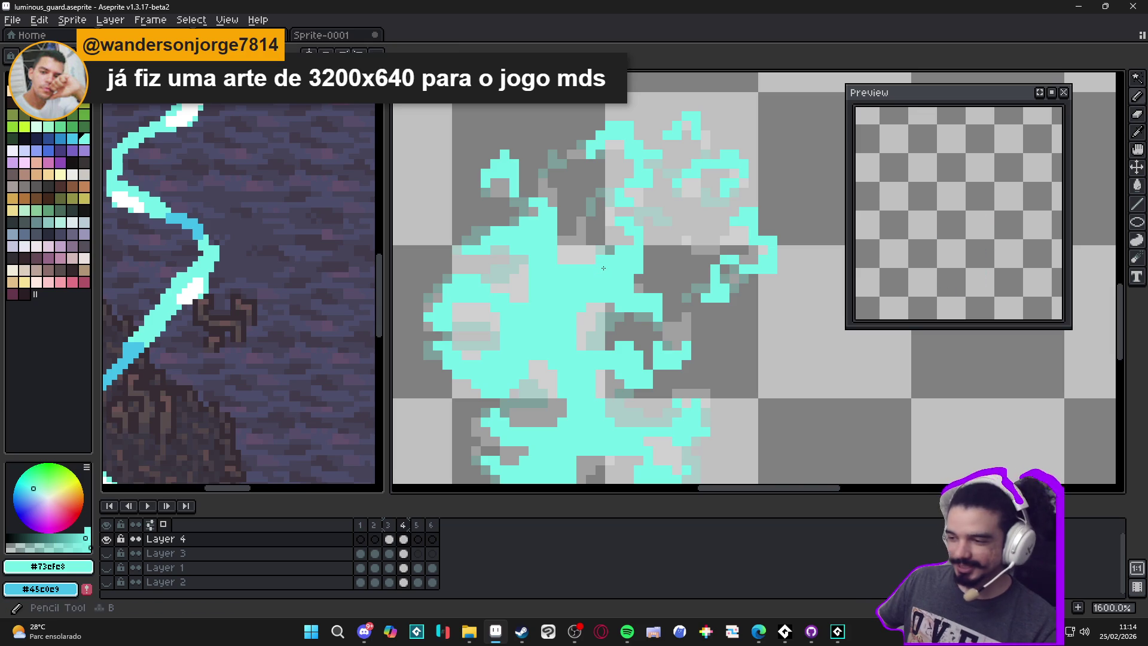
scroll(603, 268, "down", 1)
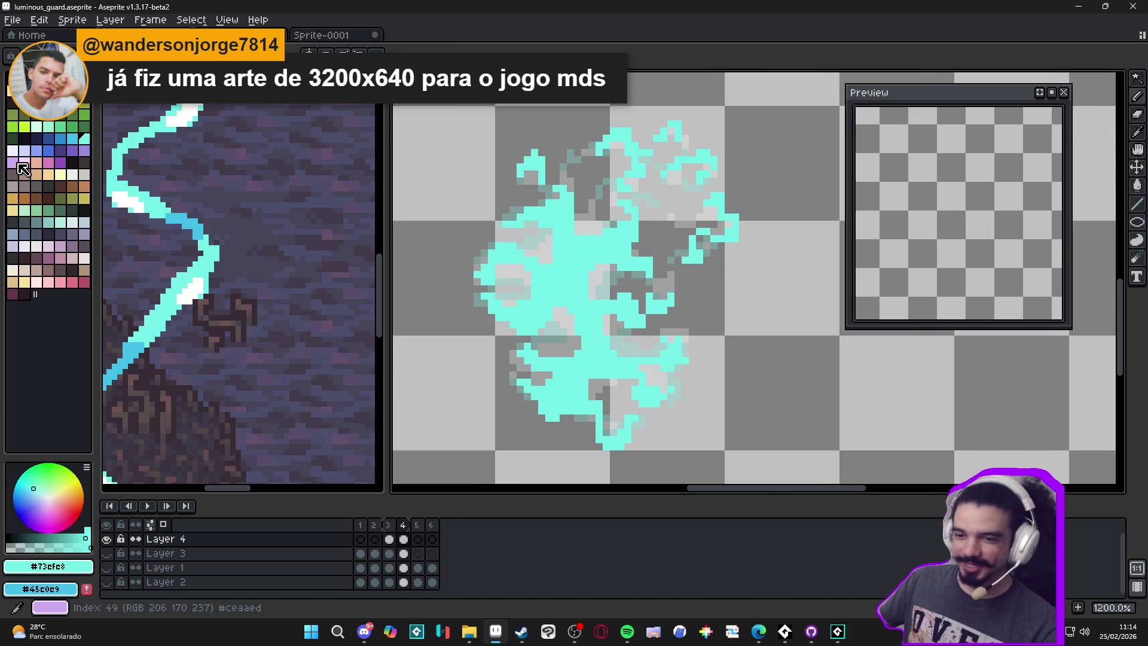
left_click(43, 132)
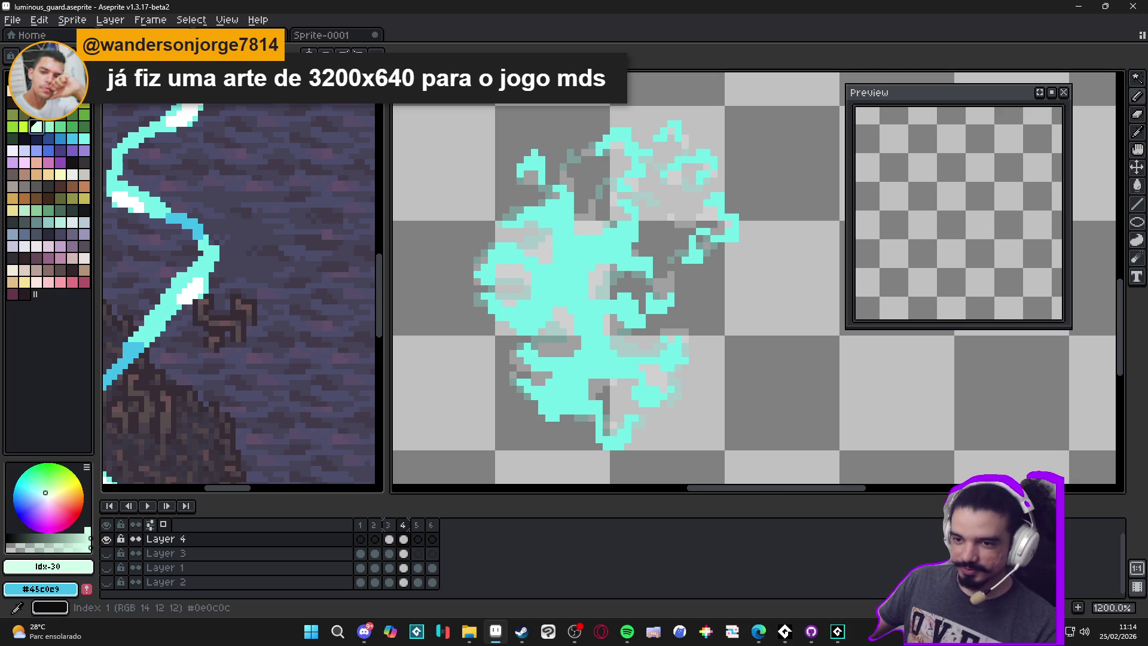
Step: Try filling the cyan wisp with white, then undo it
left_click(24, 90)
left_click(568, 287)
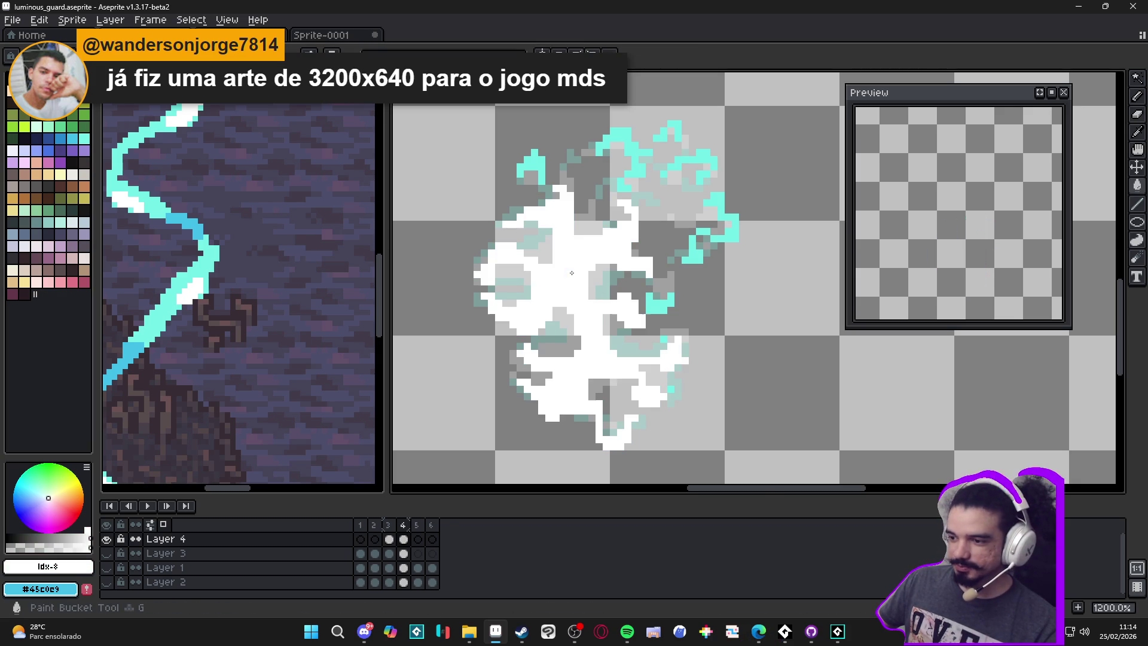
scroll(624, 283, "down", 2)
key("ctrl+z")
scroll(619, 268, "up", 3)
Step: Magic-wand select the burst's cyan core and fill it white
key("w")
left_click(585, 274)
key("g")
left_click(578, 264)
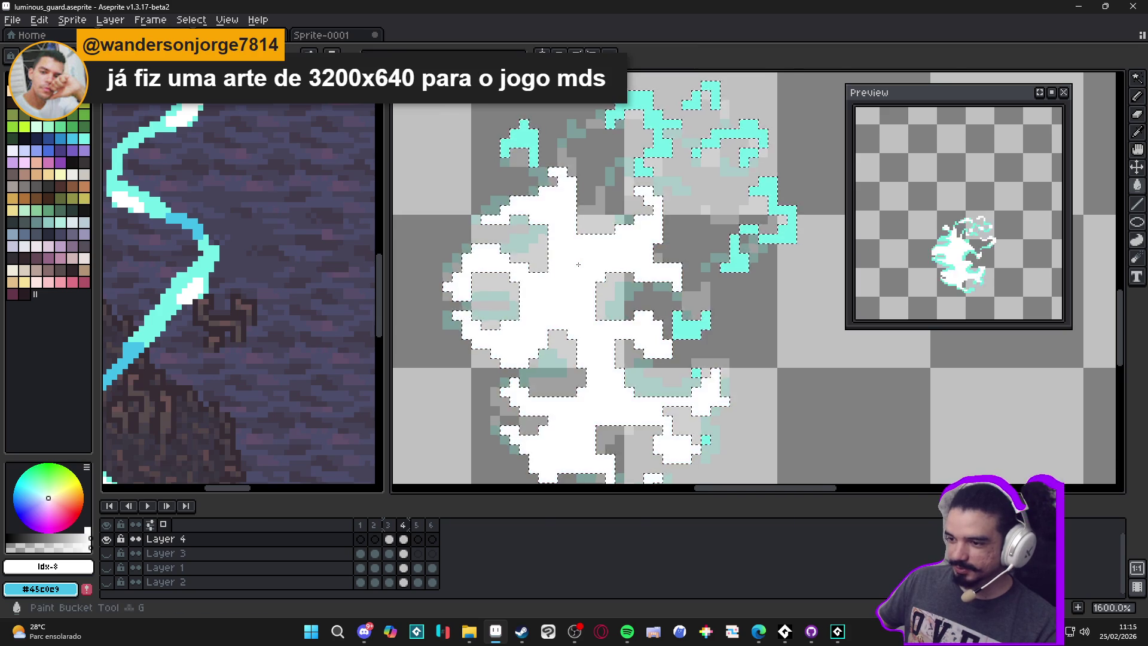
scroll(624, 257, "down", 6)
scroll(624, 257, "up", 5)
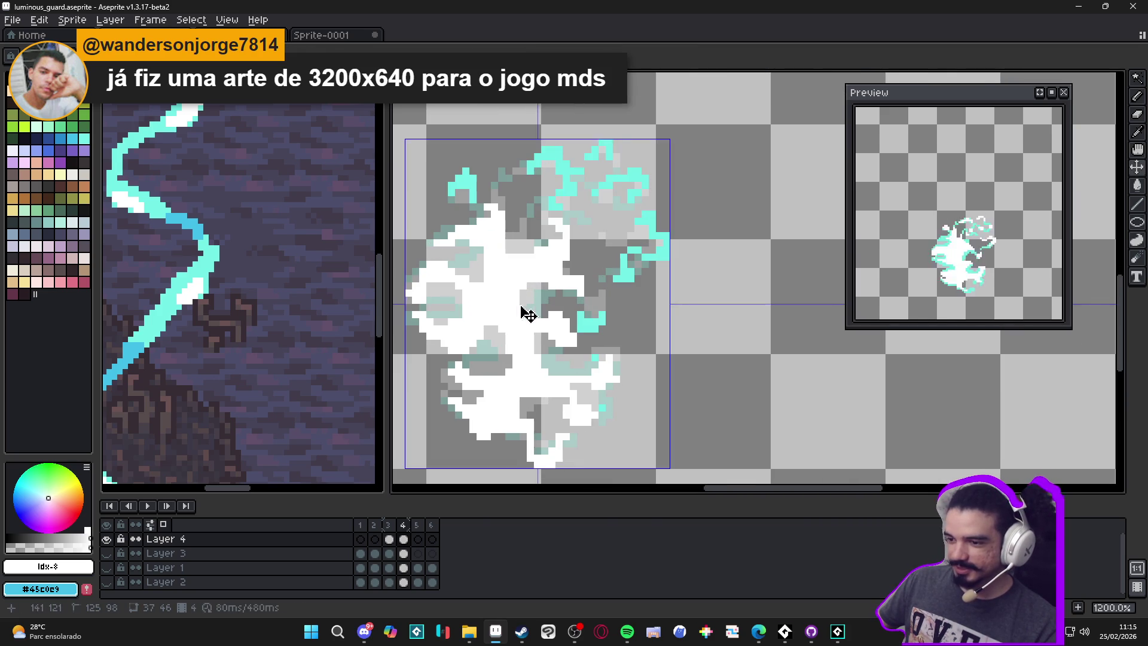
Step: Deselect and eyedrop cyan #73efe8 back from the artwork with the Pencil
key("w")
left_click(495, 302)
key("ctrl+d")
key("b")
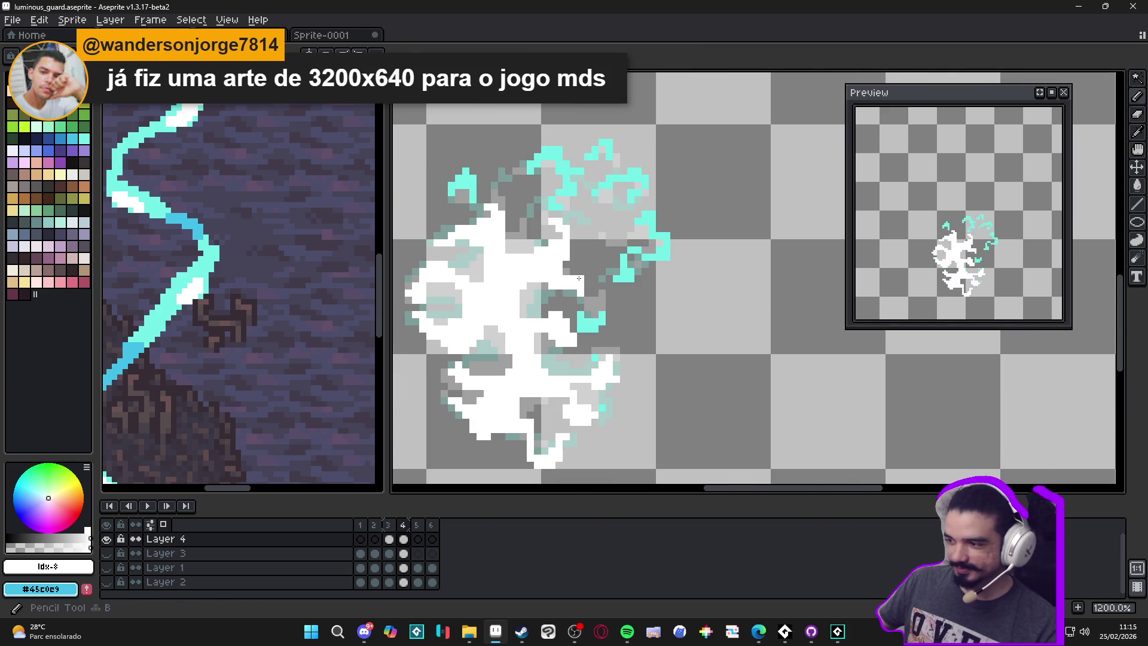
left_click(615, 263, "alt")
Step: Step through frames 2 and 3, ending on frame 4's burst
scroll(615, 263, "down", 2)
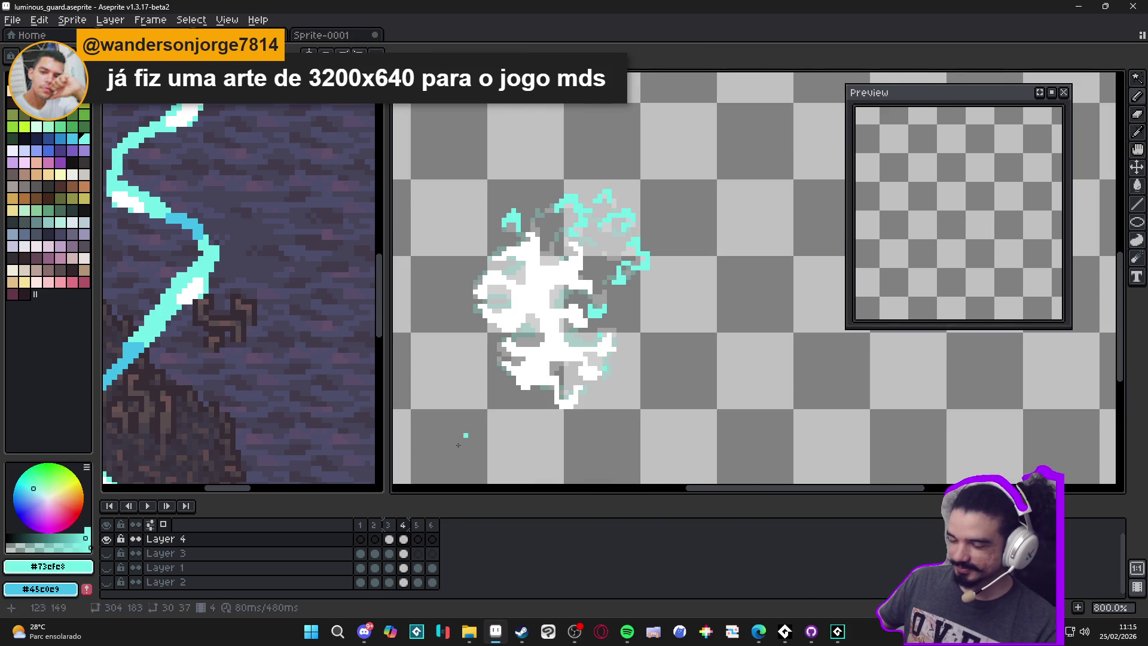
left_click(388, 536)
left_click(380, 533)
left_click(389, 538)
left_click(404, 538)
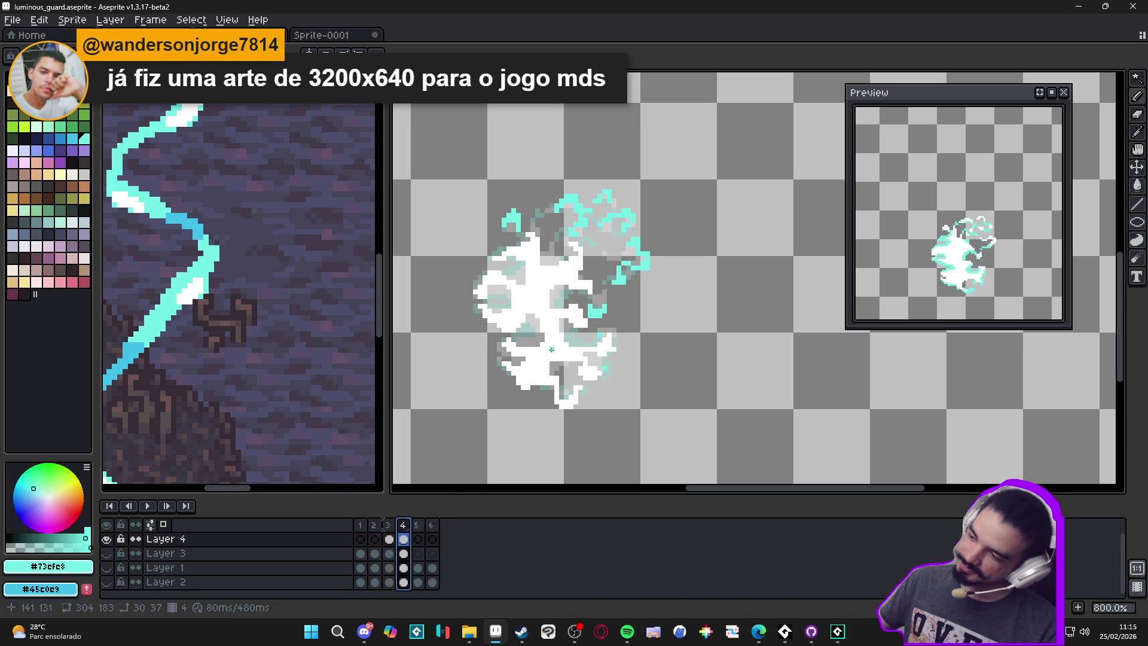
Step: Flip through frames 1–3, make Layer 3 visible, and show then hide the background
scroll(565, 355, "down", 1)
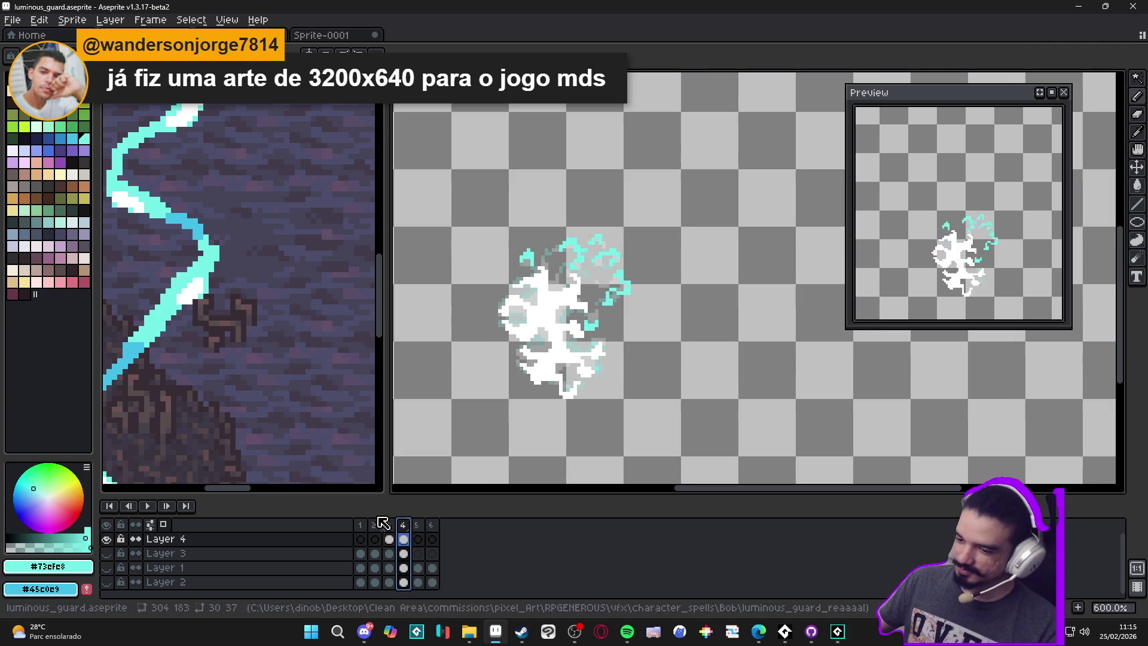
left_click(374, 535)
left_click(389, 538)
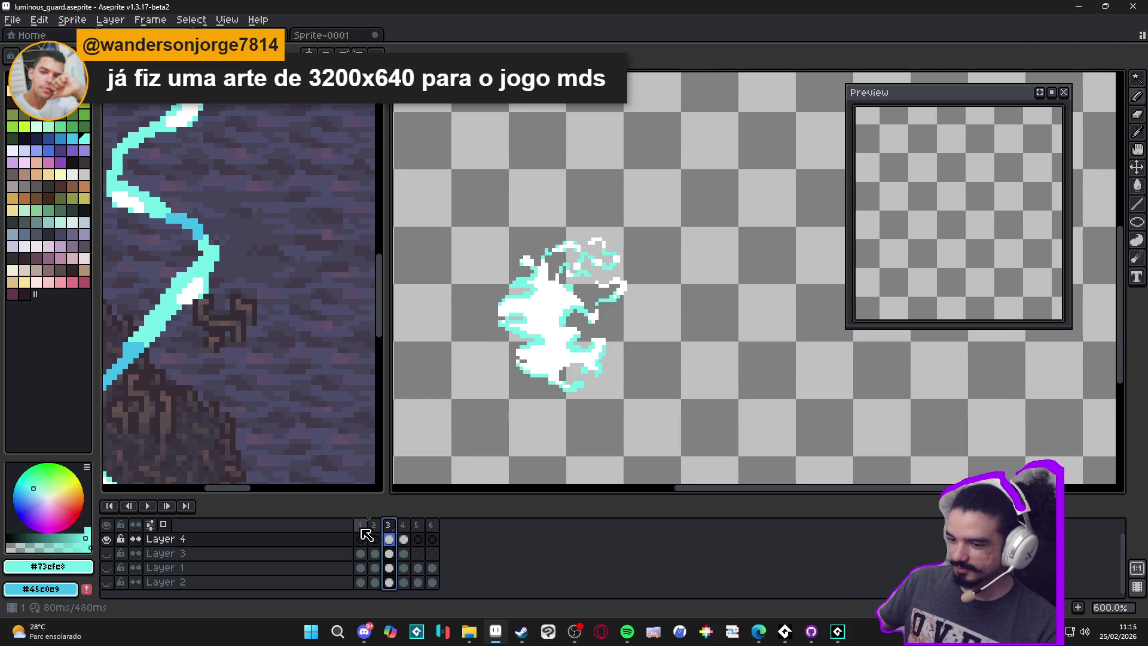
left_click(360, 539)
left_click(106, 553)
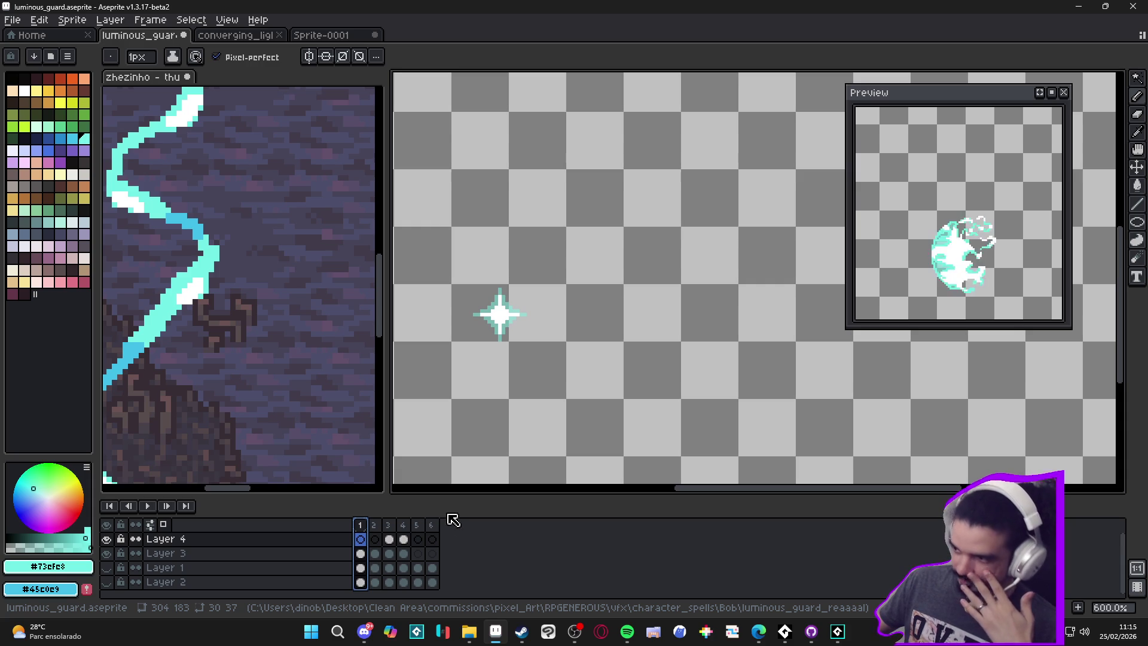
left_click(108, 583)
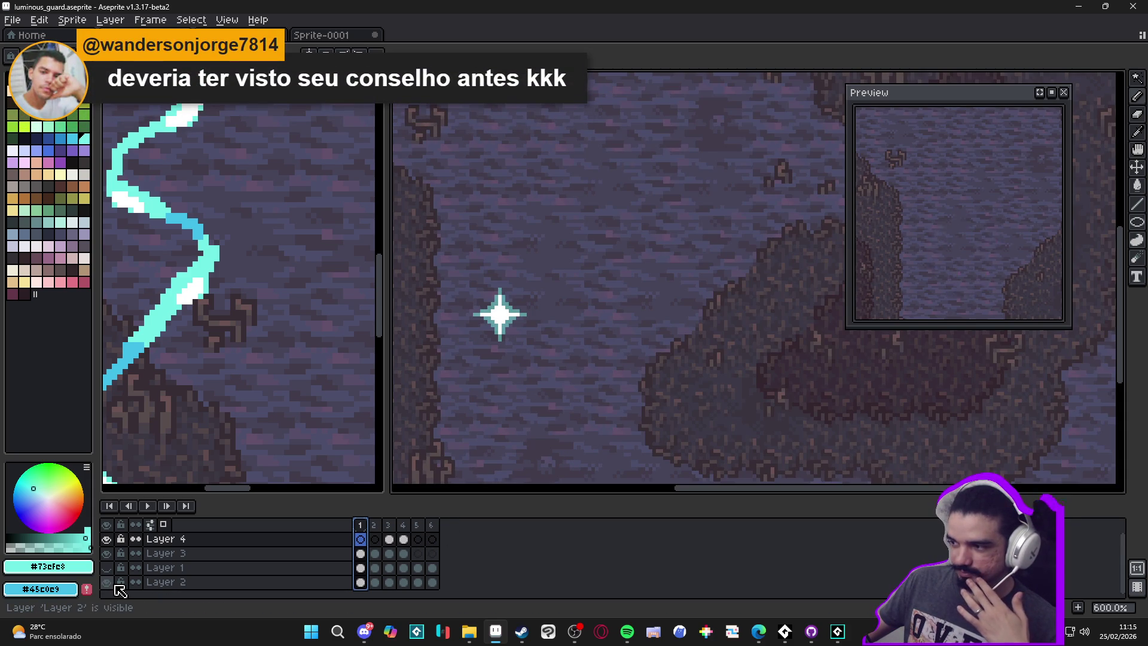
left_click(117, 588)
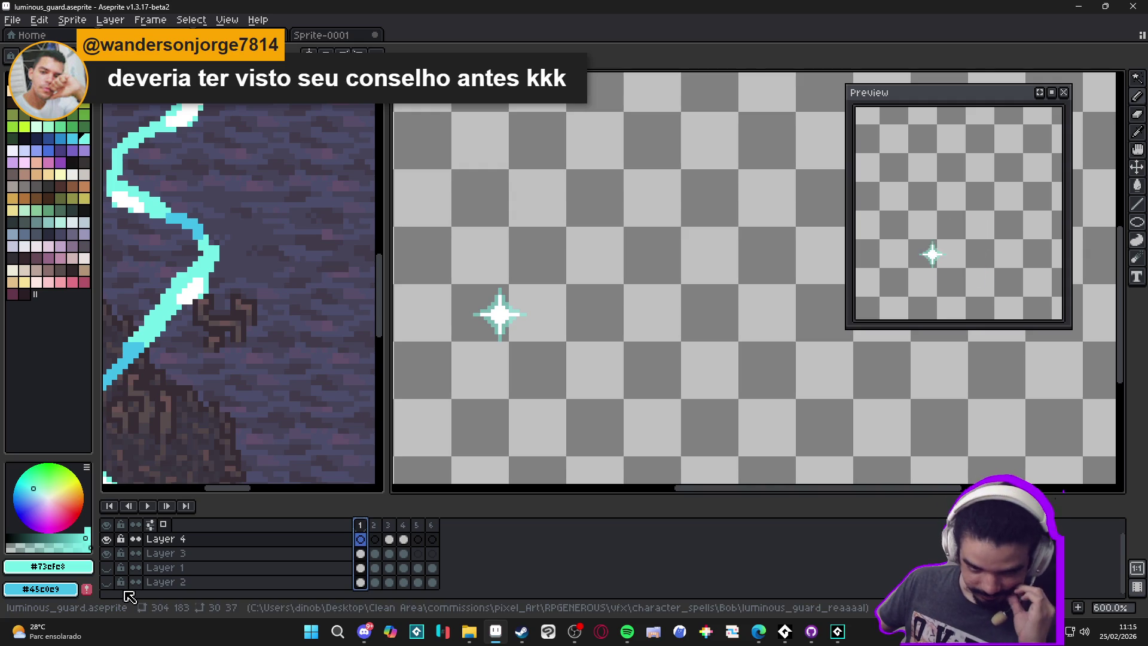
Step: Step through frames 2–5, return to frame 4, and select the whole burst cel
left_click(374, 525)
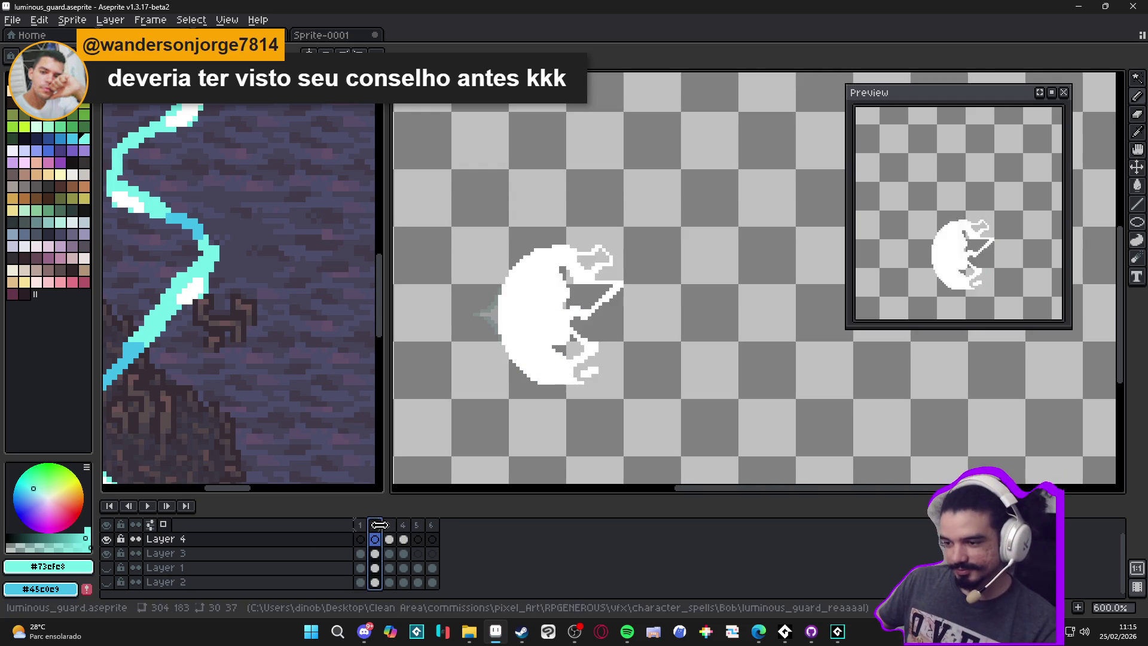
left_click(390, 528)
left_click(404, 532)
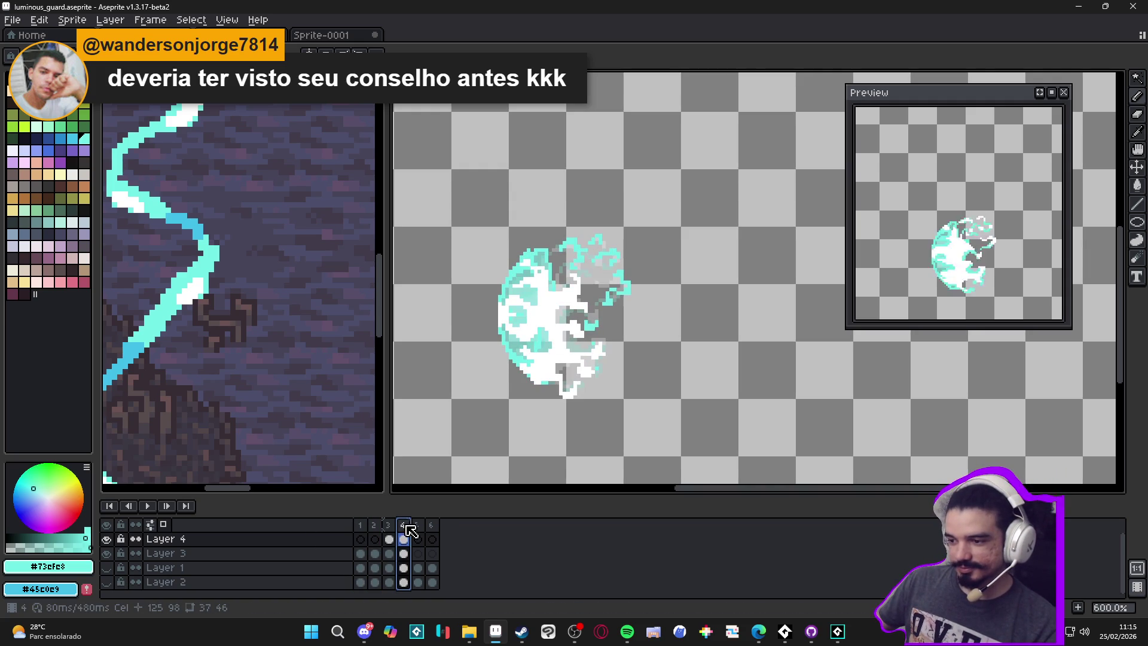
left_click(419, 538)
left_click(403, 535)
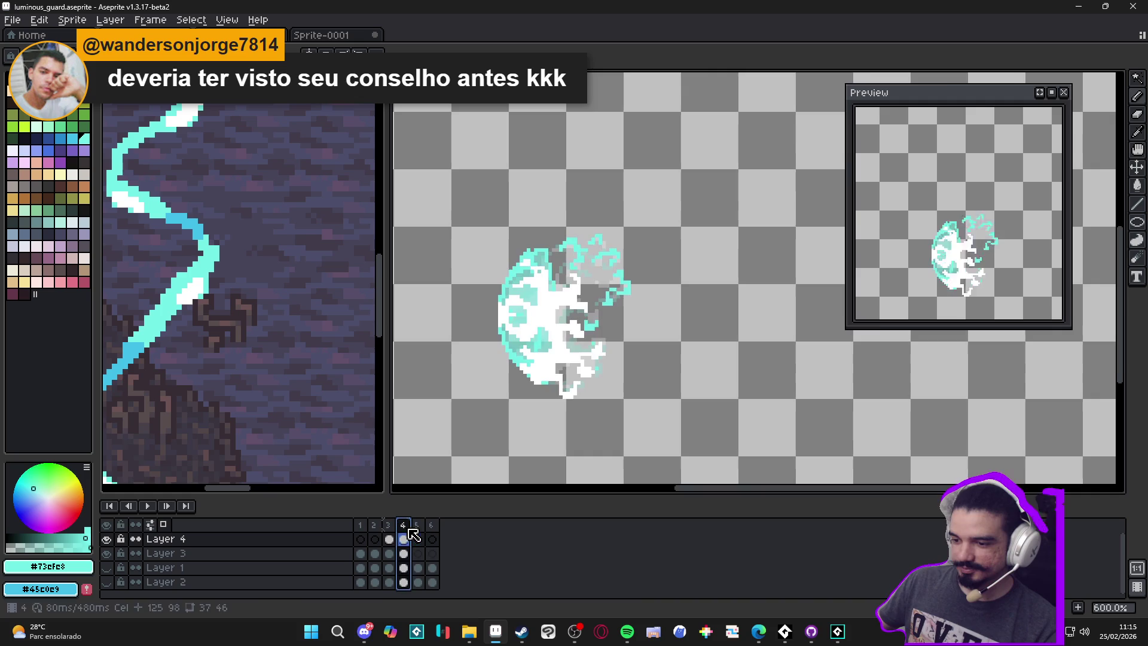
scroll(564, 393, "up", 1)
left_click(546, 366, "ctrl")
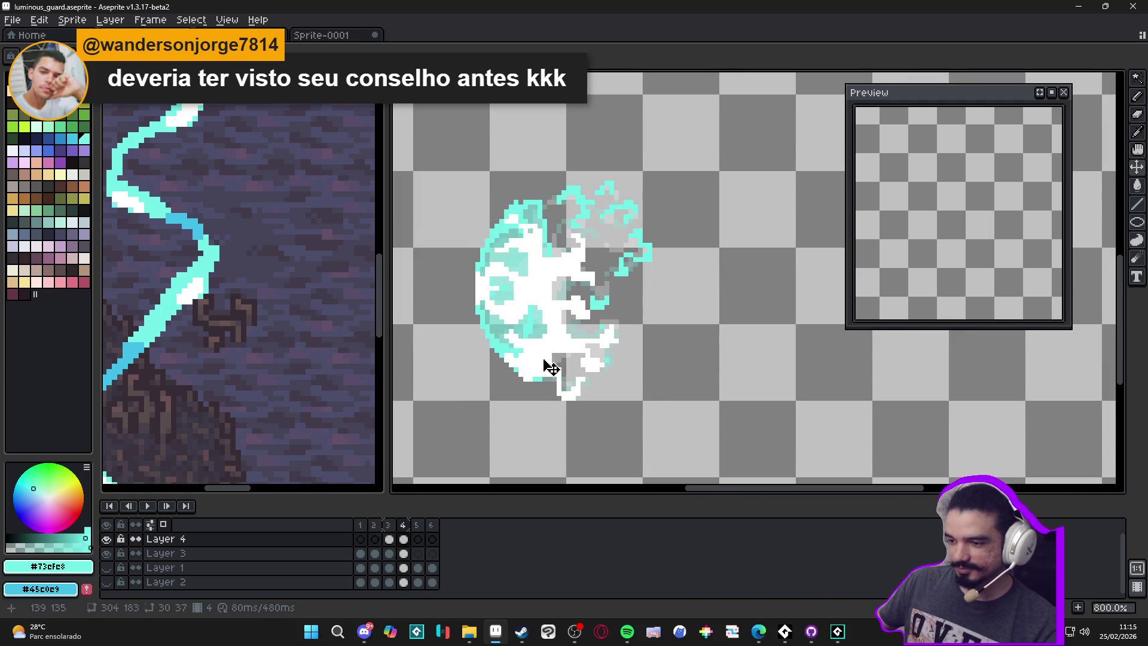
left_click(546, 367)
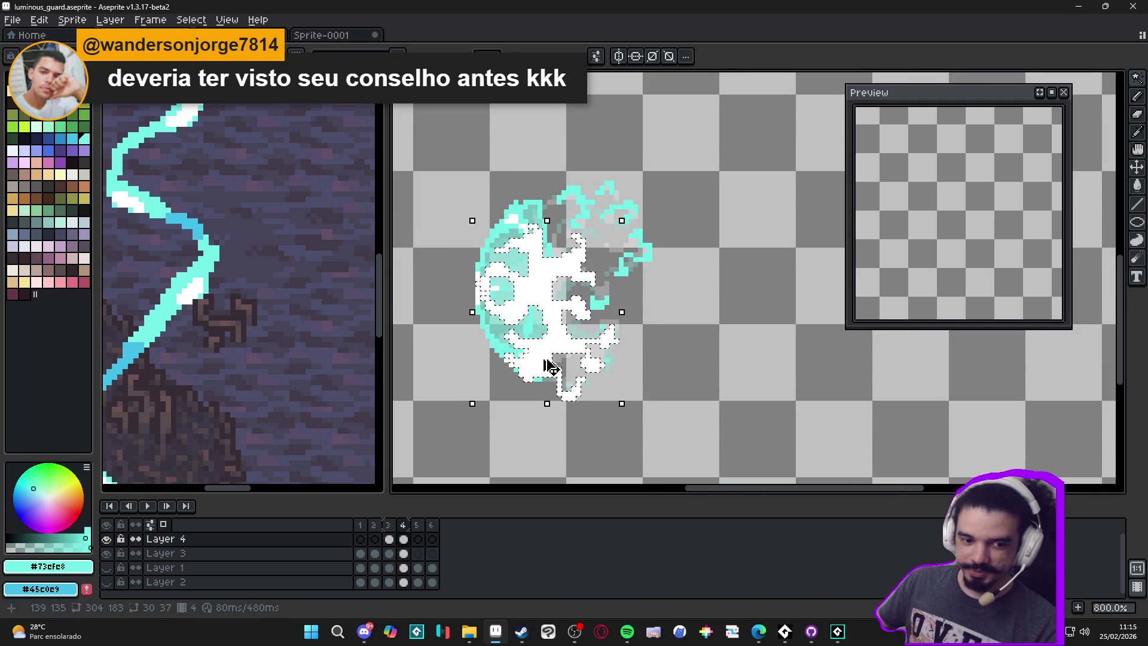
Step: Create a new transparent 3200×640 sprite
left_click(12, 20)
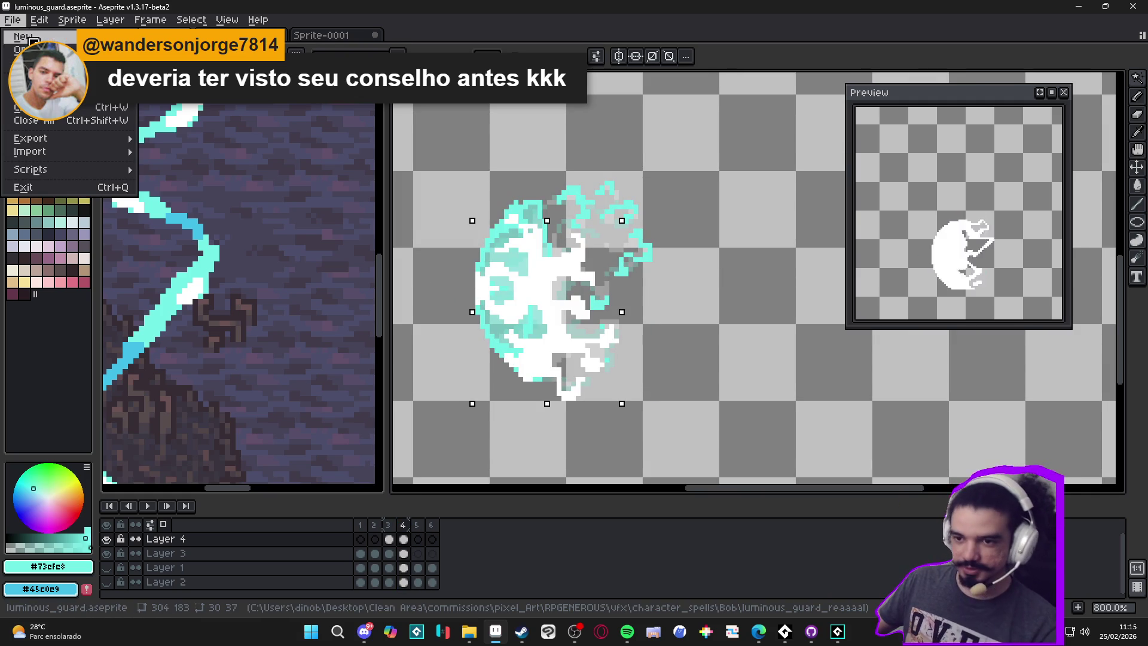
left_click(24, 33)
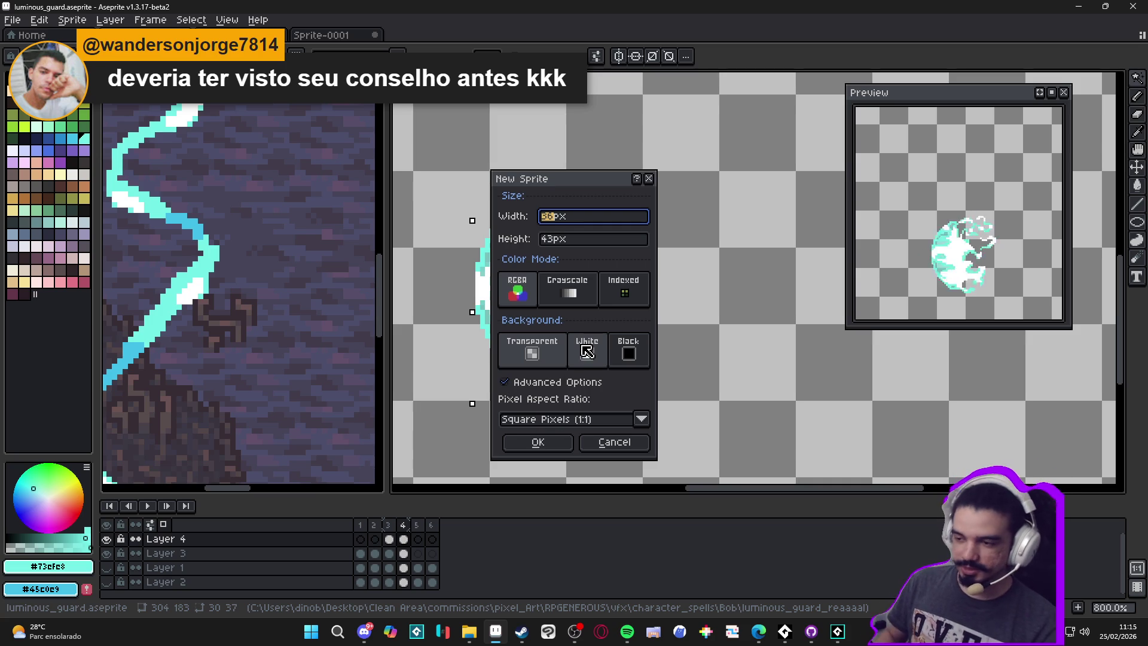
key("Tab")
type("6")
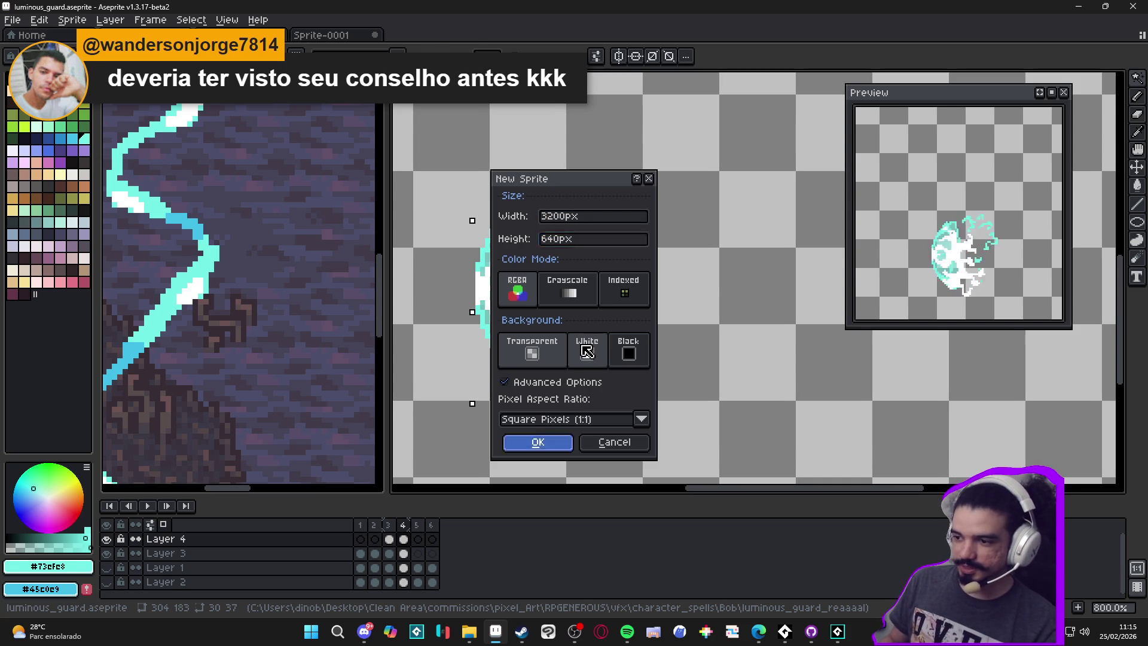
key("Return")
Step: Fit the wide canvas in view and cut the canvas width to 827 px
scroll(593, 331, "down", 2)
left_click_drag(604, 295, 707, 415)
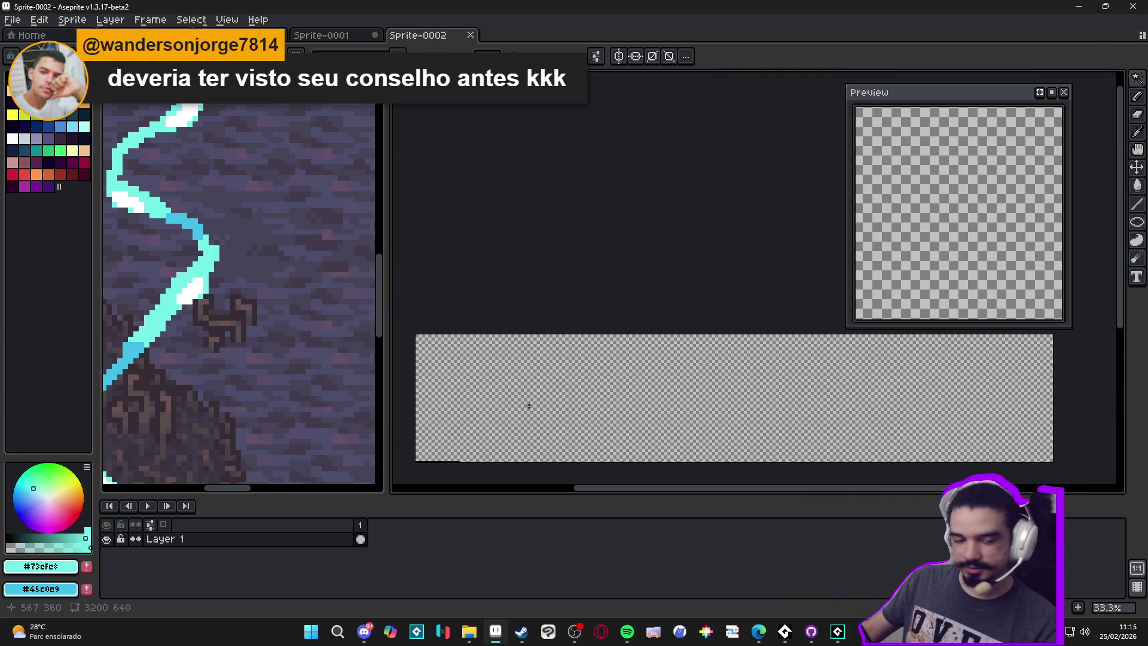
mouse_move(639, 395)
left_mouse_down()
mouse_move(666, 397)
mouse_move(634, 397)
left_mouse_up()
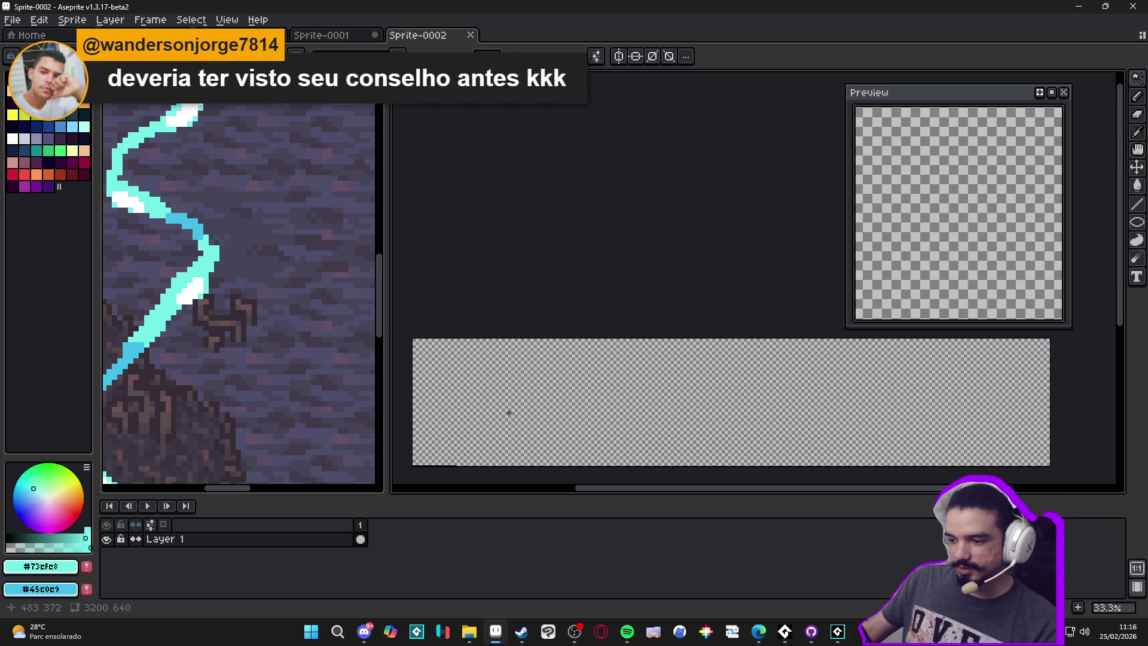
scroll(508, 413, "up", 1)
mouse_move(426, 461)
left_mouse_down()
mouse_move(550, 392)
mouse_move(437, 263)
mouse_move(668, 439)
left_mouse_up()
scroll(668, 439, "up", 1)
scroll(595, 321, "down", 2)
mouse_move(594, 321)
left_mouse_down()
mouse_move(574, 320)
mouse_move(616, 376)
left_mouse_up()
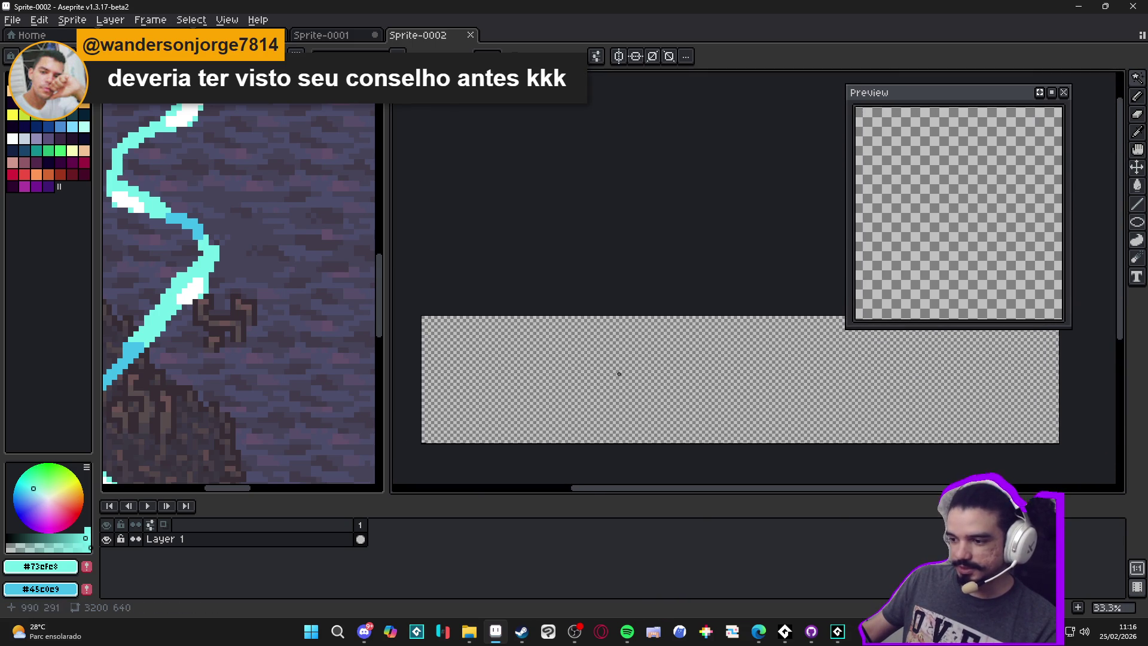
key("ctrl+alt+c")
mouse_move(1058, 402)
left_mouse_down()
mouse_move(569, 393)
mouse_move(588, 392)
left_mouse_up()
left_click(1041, 351)
Step: Scale the sprite down to 206×159 via Sprite Size
scroll(757, 367, "up", 1)
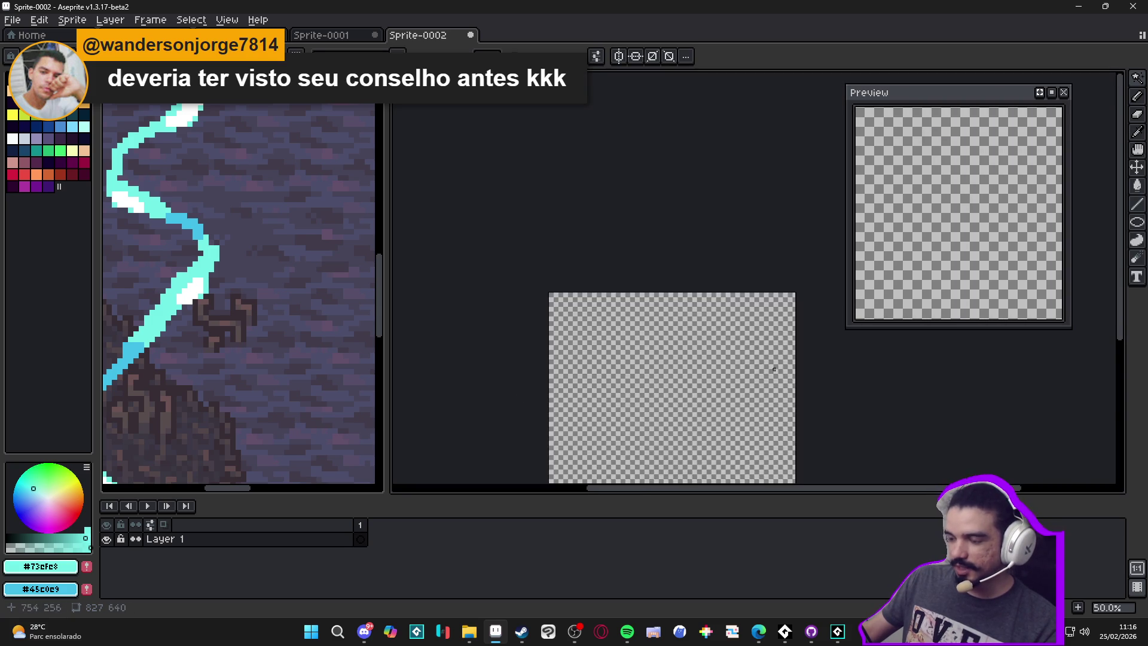
left_click_drag(758, 367, 662, 251)
left_click(71, 20)
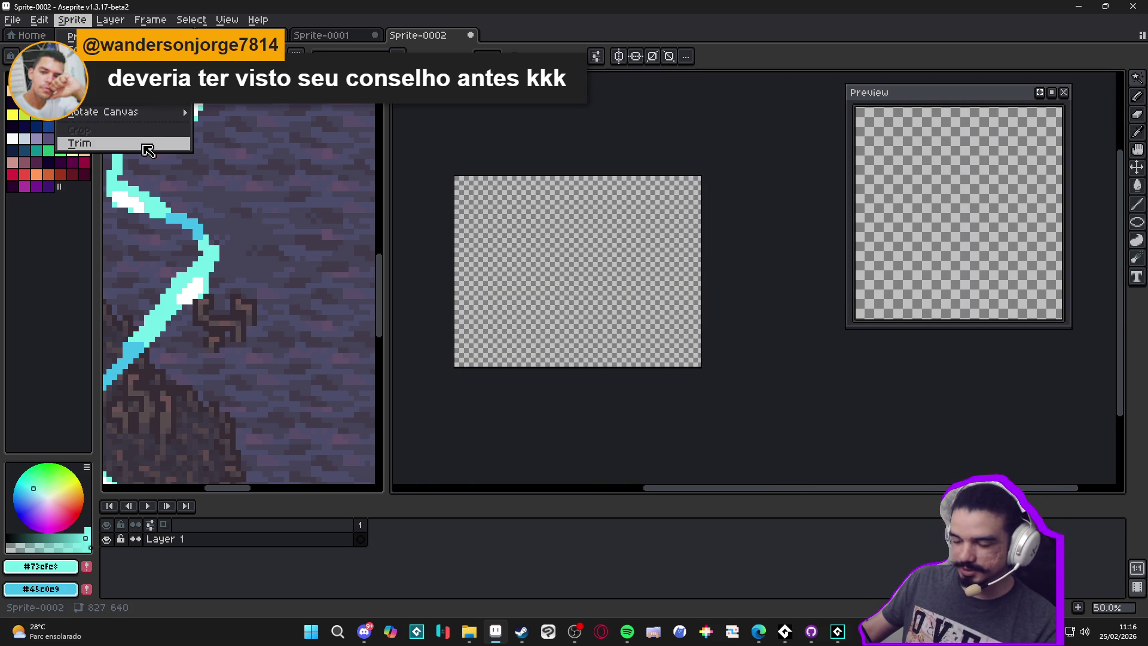
left_click(96, 84)
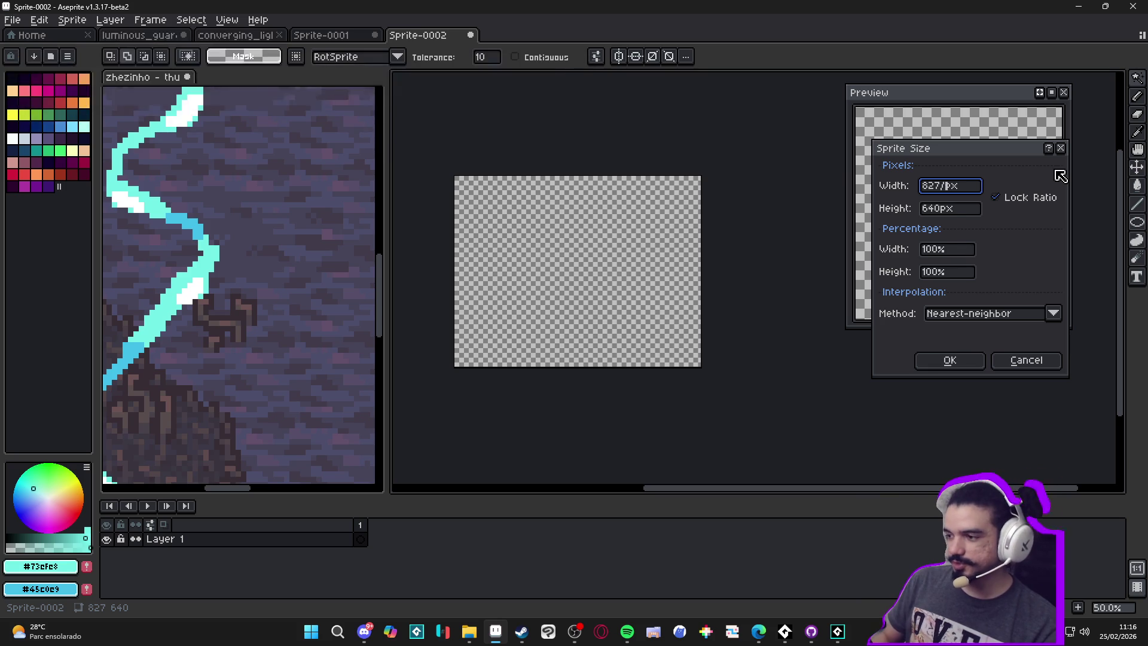
type("206")
key("Return")
scroll(681, 353, "up", 4)
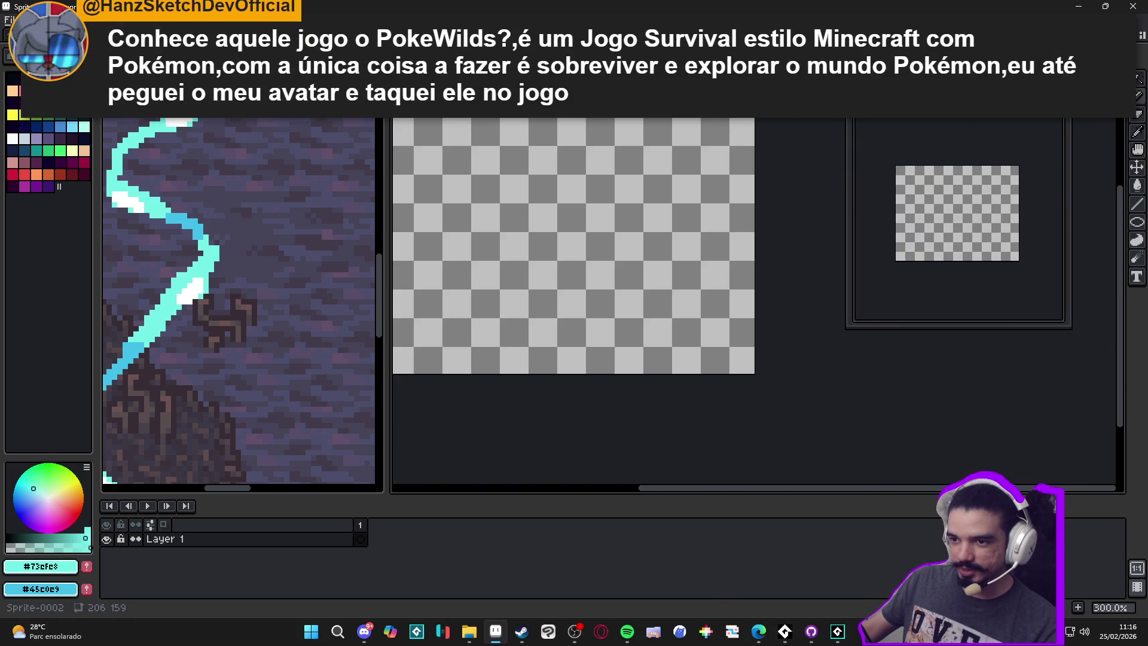
Step: Turn on Tiled in X Axis mode so the canvas tiles horizontally
left_click(222, 19)
mouse_move(298, 125)
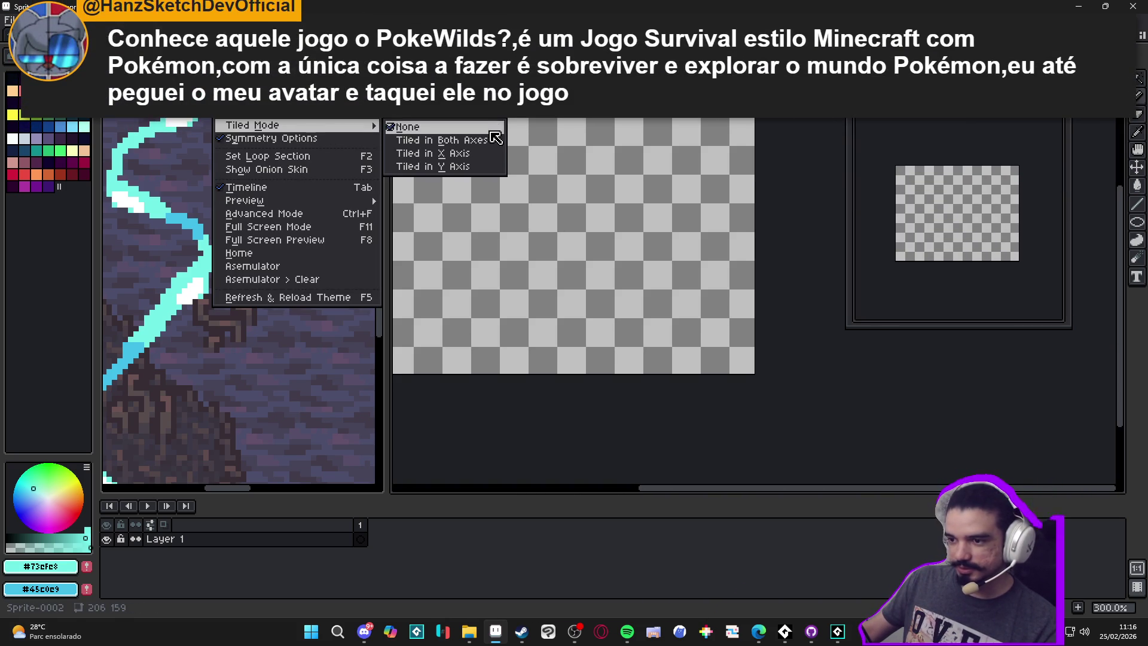
left_click(482, 161)
scroll(418, 159, "down", 1)
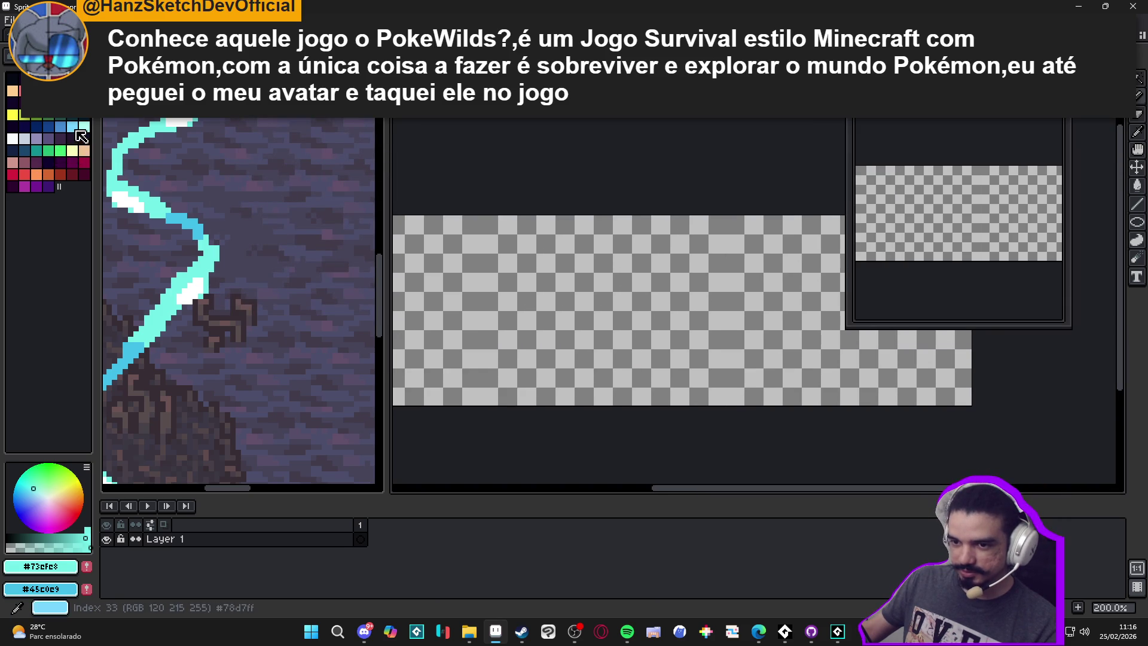
Step: Fill the sky light blue, draw and fill green rolling hills with a peak, and sketch a white cloud
left_click(72, 127)
key("f")
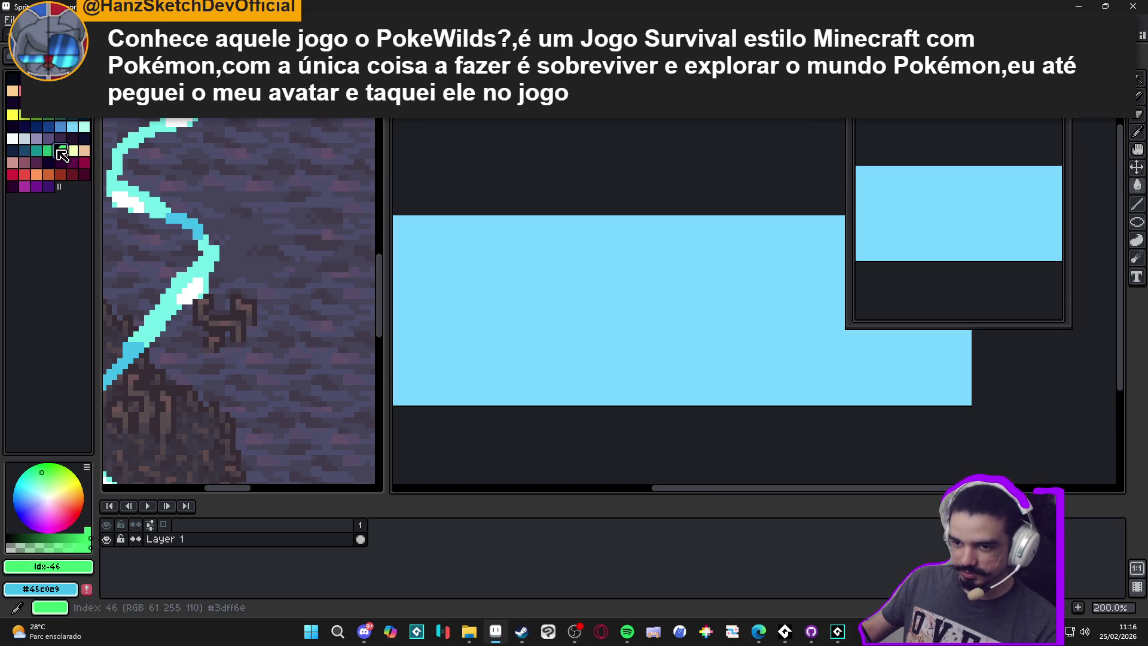
left_click(49, 150)
left_click(546, 330)
mouse_move(523, 360)
left_mouse_down()
mouse_move(605, 291)
mouse_move(718, 362)
mouse_move(771, 354)
left_mouse_up()
key("g")
left_click(656, 362)
key("b")
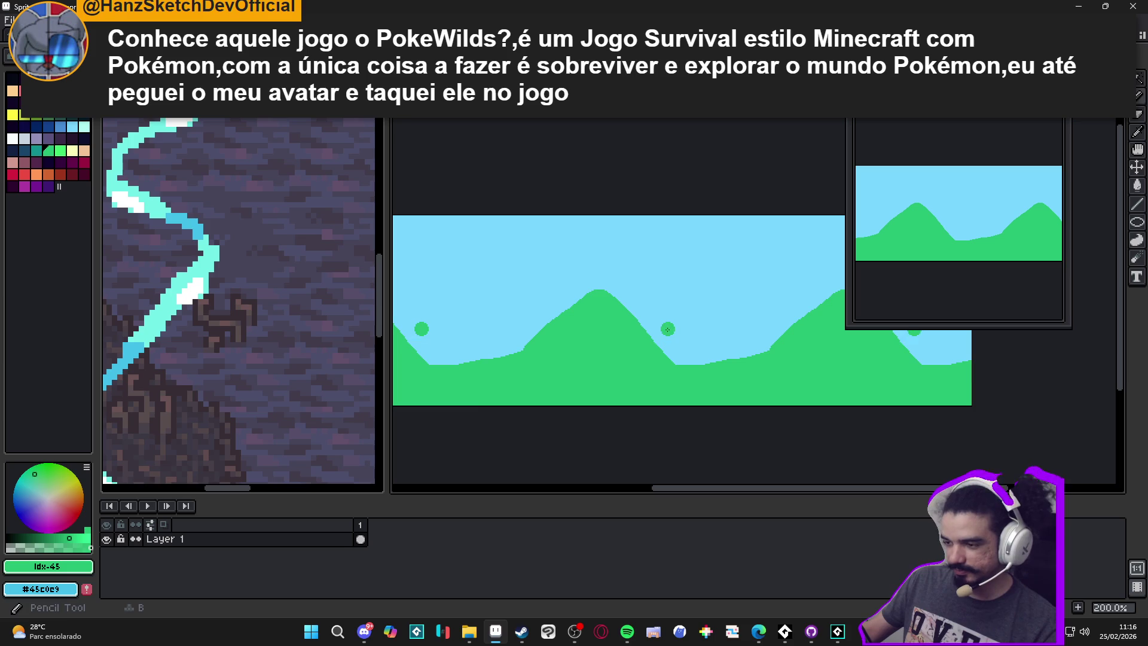
mouse_move(656, 334)
left_mouse_down()
mouse_move(728, 320)
mouse_move(751, 354)
mouse_move(679, 323)
left_mouse_up()
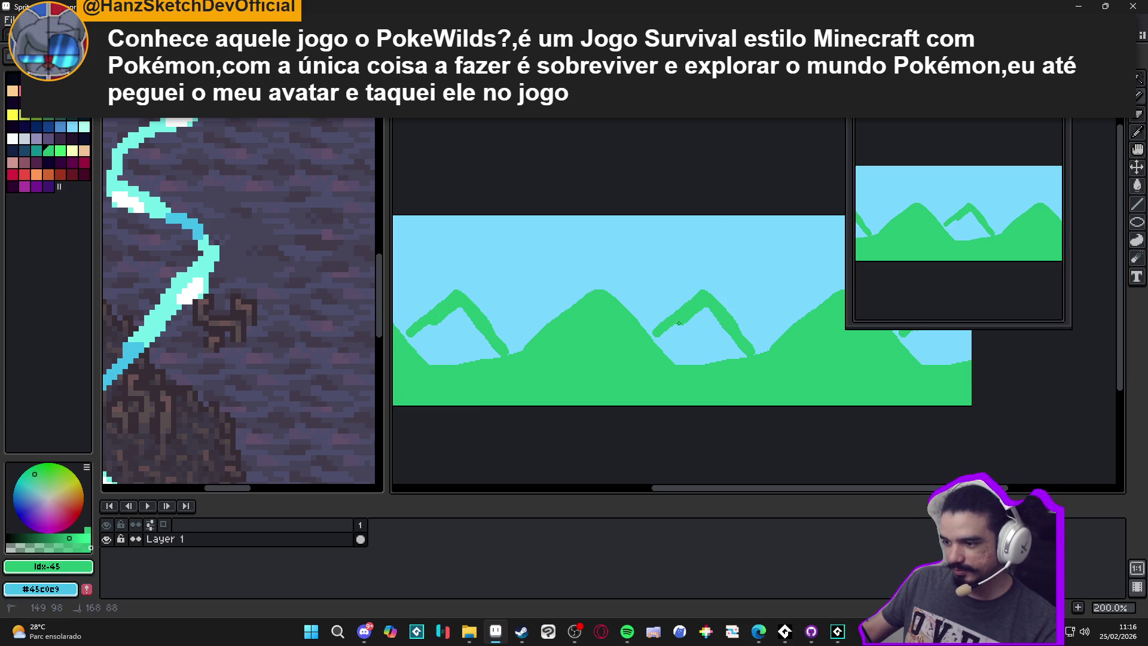
left_click(13, 138)
mouse_move(529, 257)
left_mouse_down()
mouse_move(547, 250)
mouse_move(592, 266)
mouse_move(500, 276)
mouse_move(518, 257)
left_mouse_up()
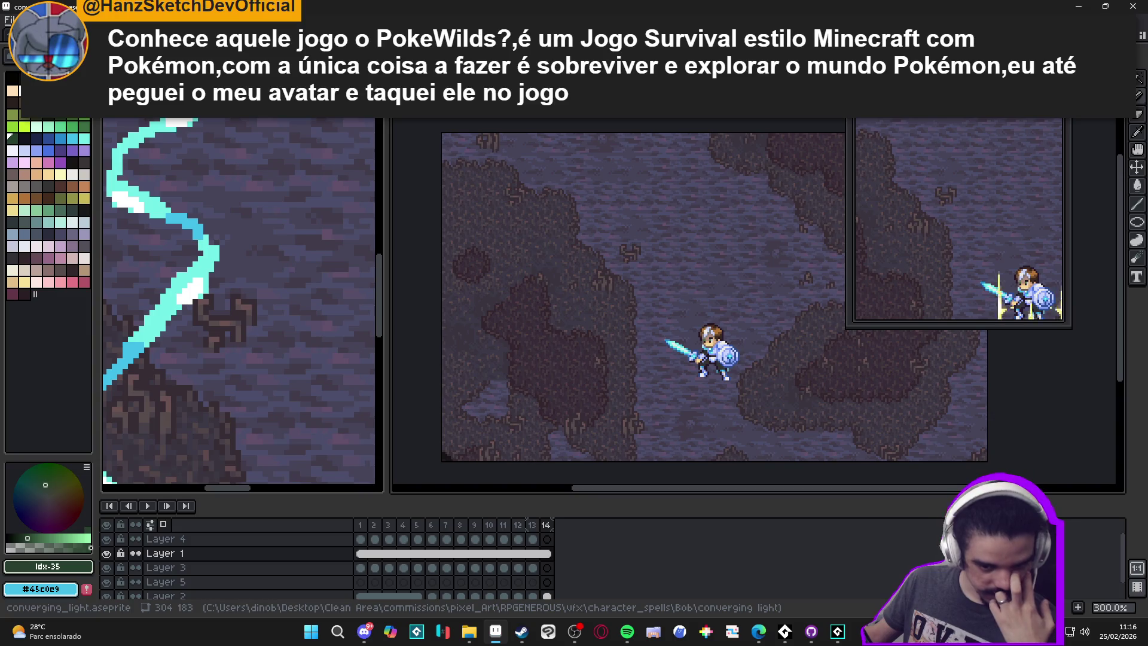
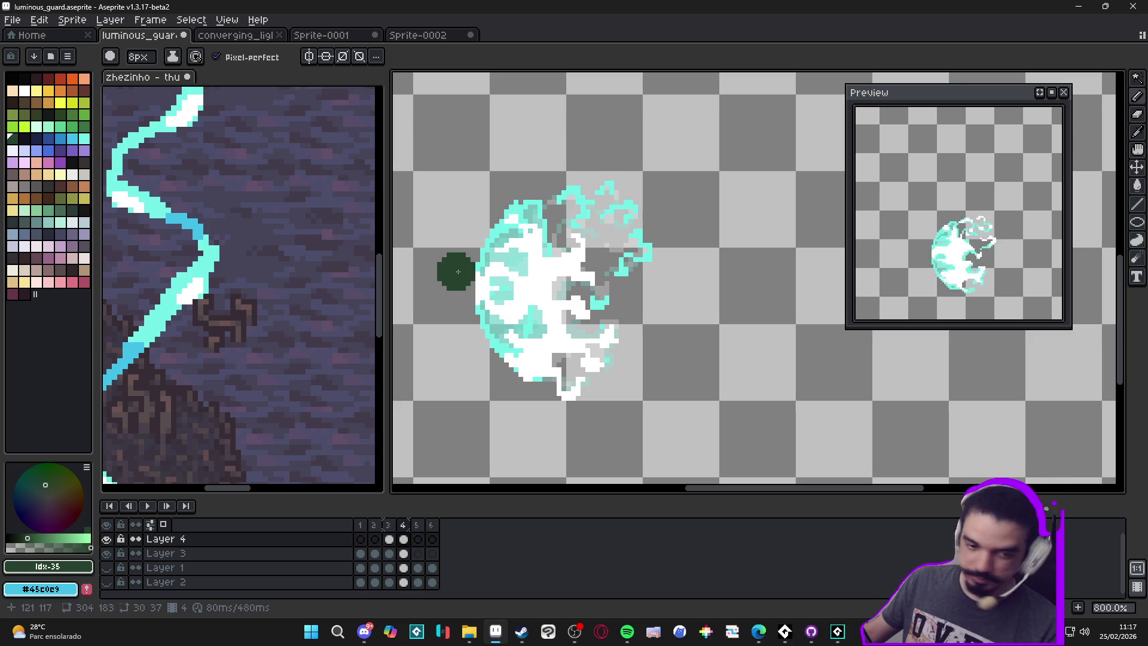
Step: Compare against frame 3, then move frame 4's energy burst two pixels right
left_click(388, 539)
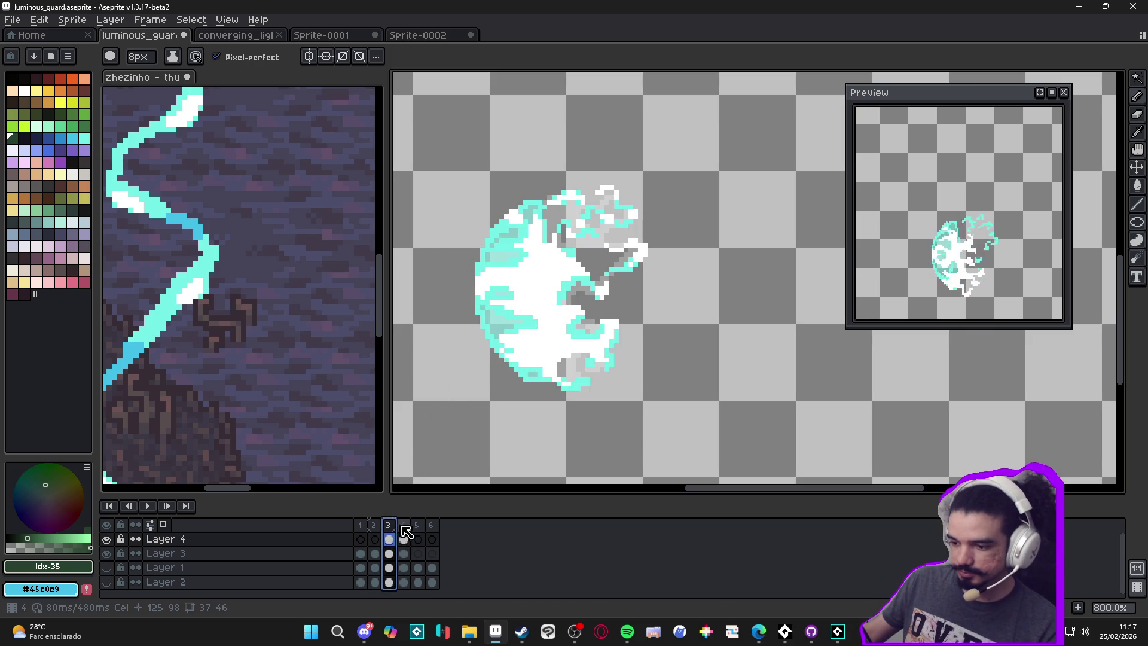
left_click(405, 531)
key("v")
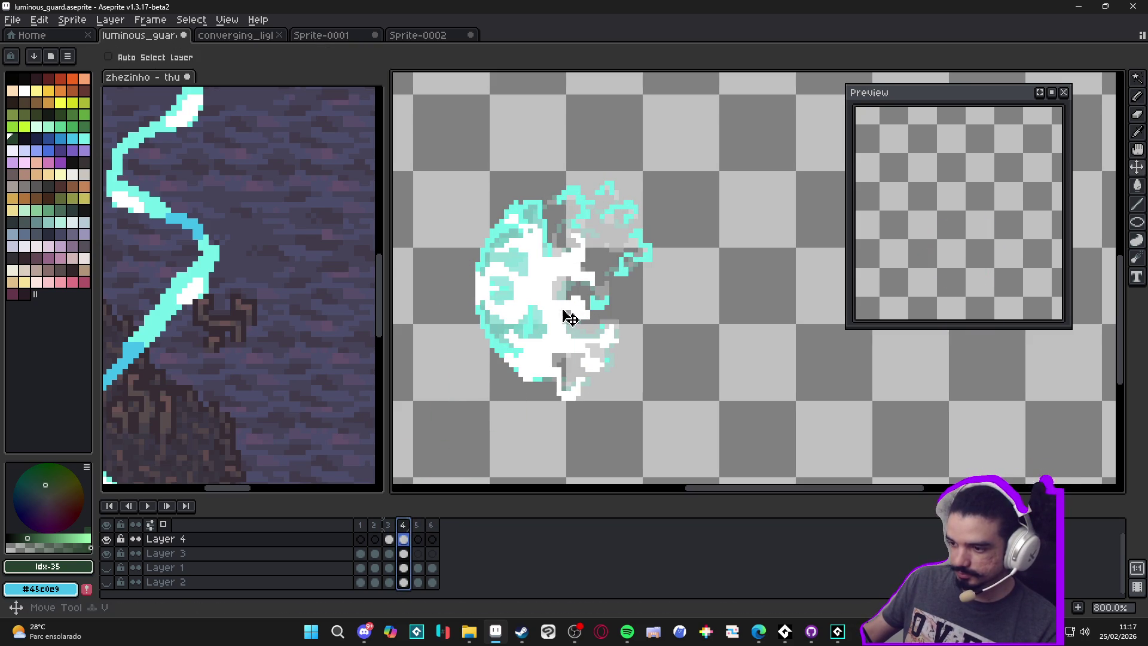
left_click_drag(559, 320, 574, 316)
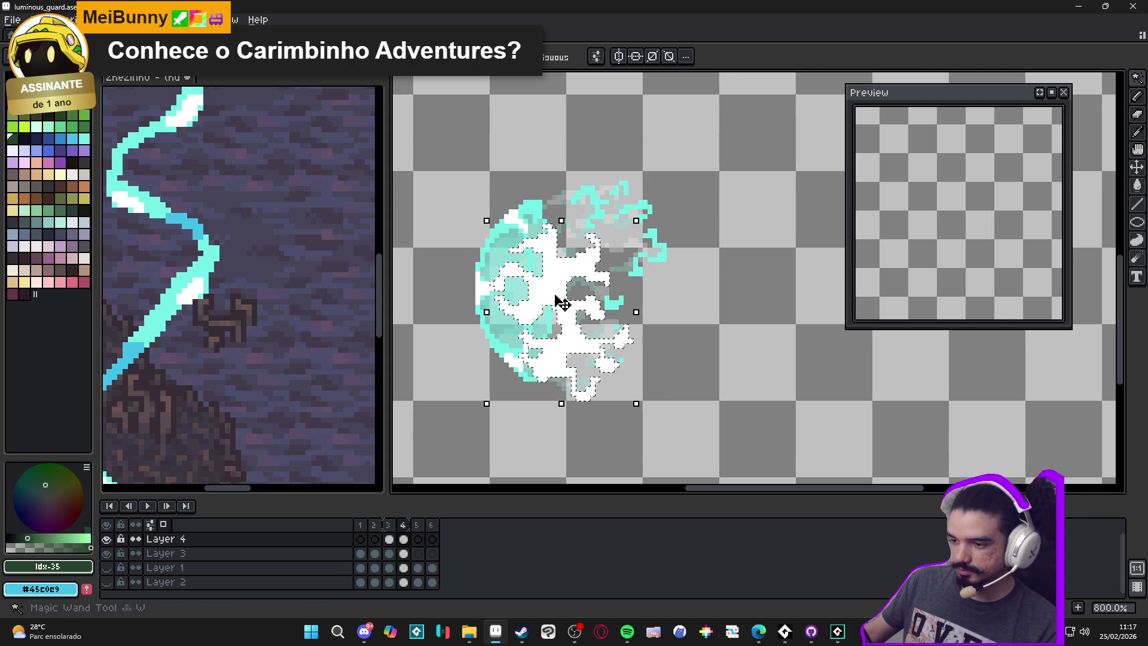
key("b")
scroll(543, 221, "up", 2)
Step: Sample the burst's cyan and paint extra cyan pixels on the right-hand tendrils
left_click(509, 304, "alt")
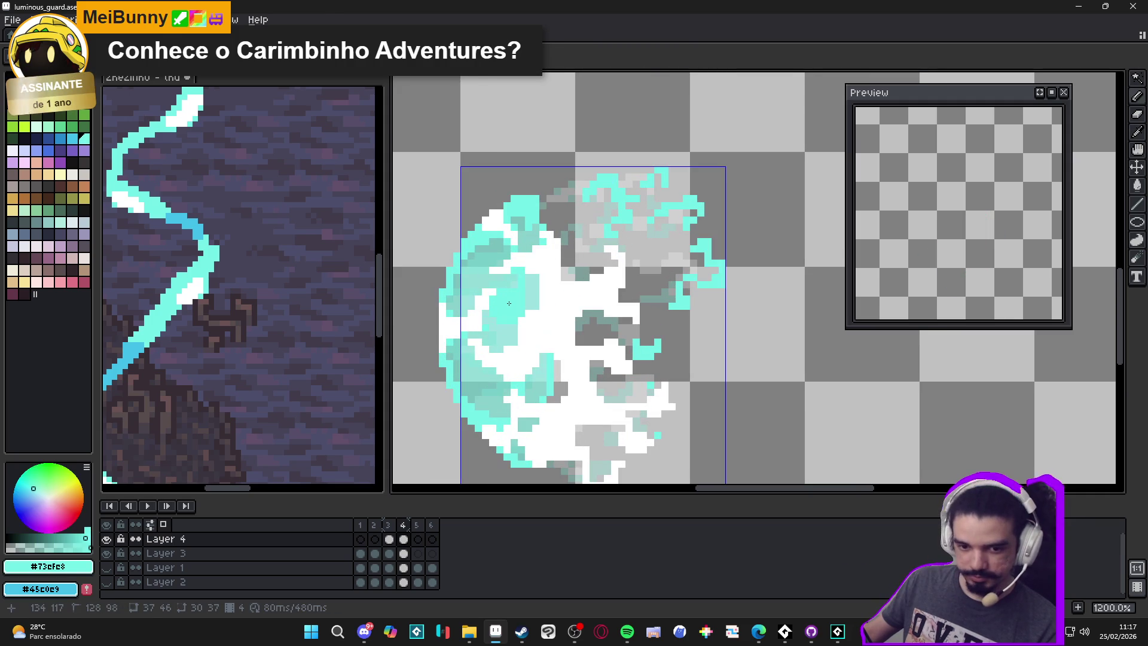
scroll(508, 304, "up", 1)
scroll(509, 305, "down", 1)
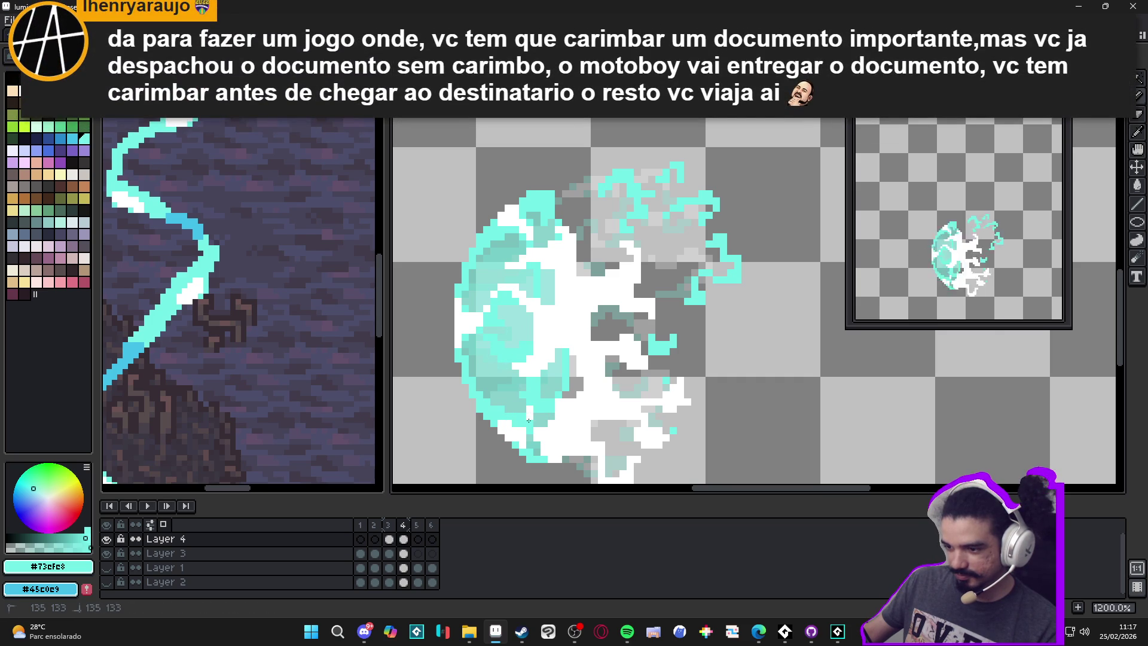
mouse_move(602, 468)
left_mouse_down()
mouse_move(593, 442)
mouse_move(592, 455)
mouse_move(624, 391)
mouse_move(647, 378)
mouse_move(581, 319)
mouse_move(602, 278)
left_mouse_up()
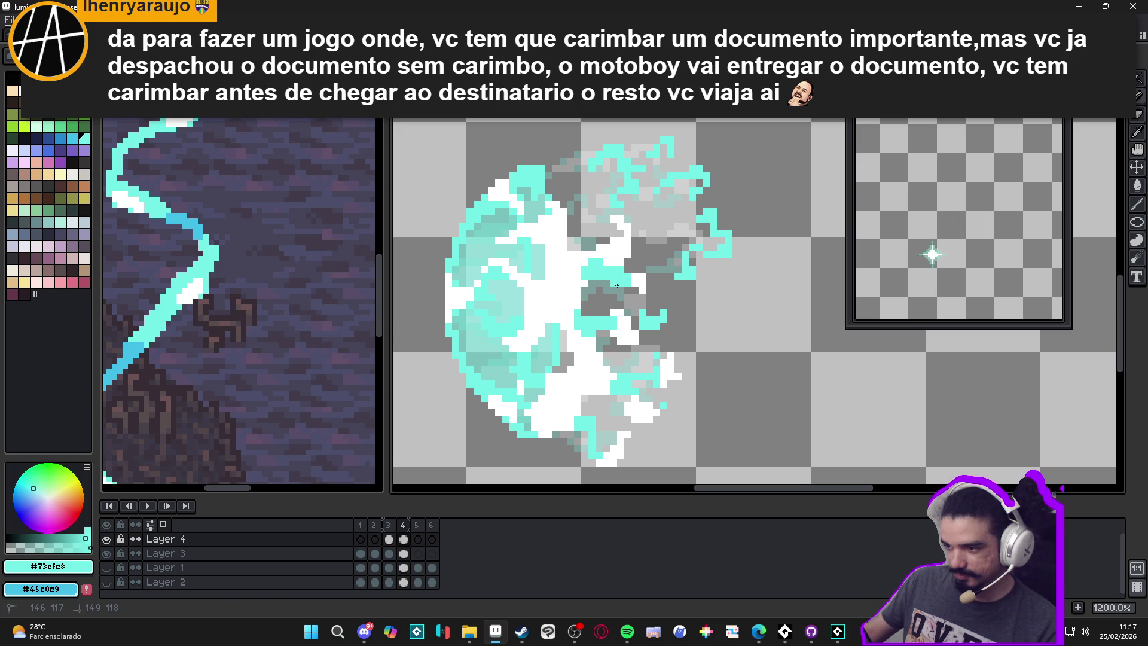
mouse_move(592, 239)
left_mouse_down()
mouse_move(562, 248)
mouse_move(571, 255)
left_mouse_up()
left_click(553, 254)
left_click(512, 245)
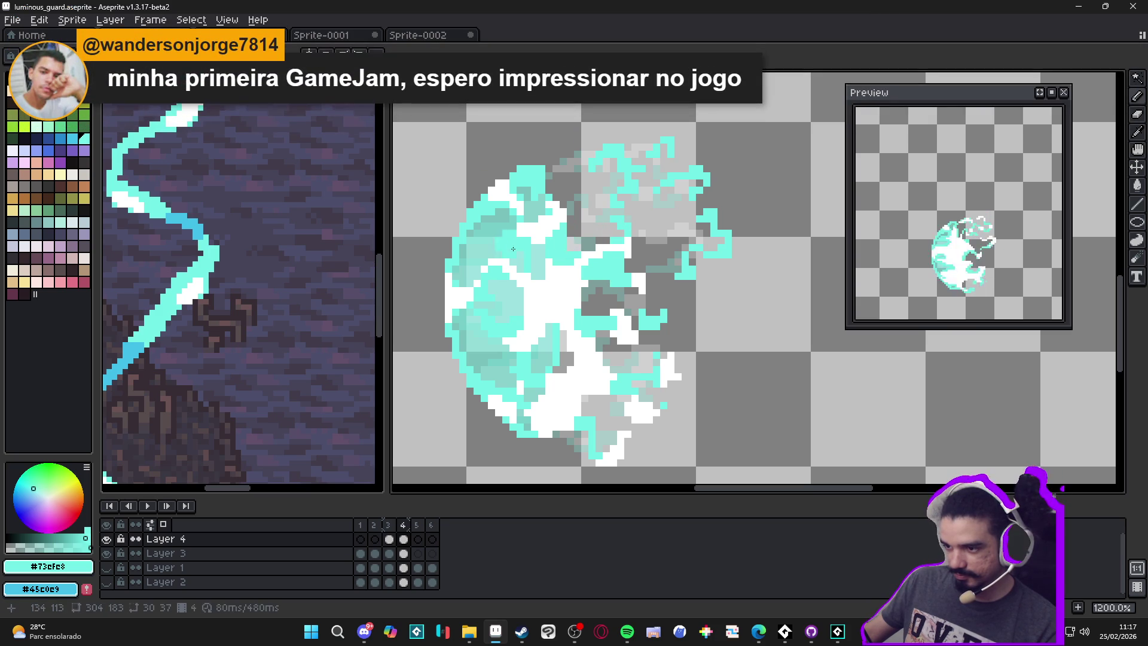
left_click(513, 237)
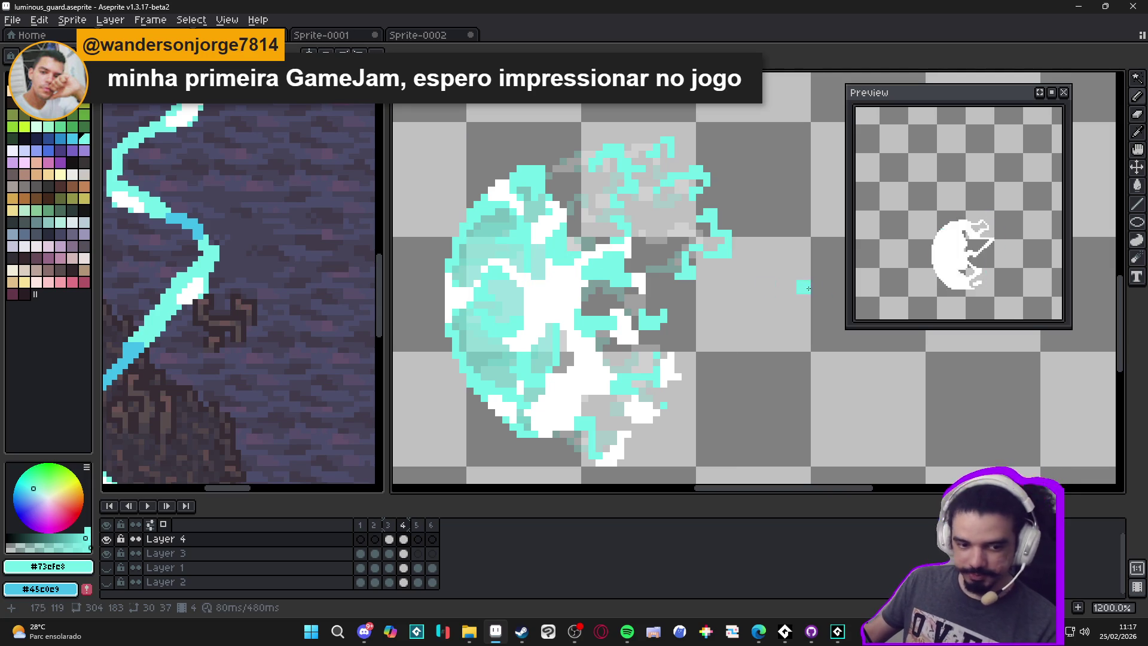
Step: Enlarge the animation Preview window, centre the animation, and move it aside
left_click_drag(847, 329, 762, 392)
scroll(944, 305, "up", 1)
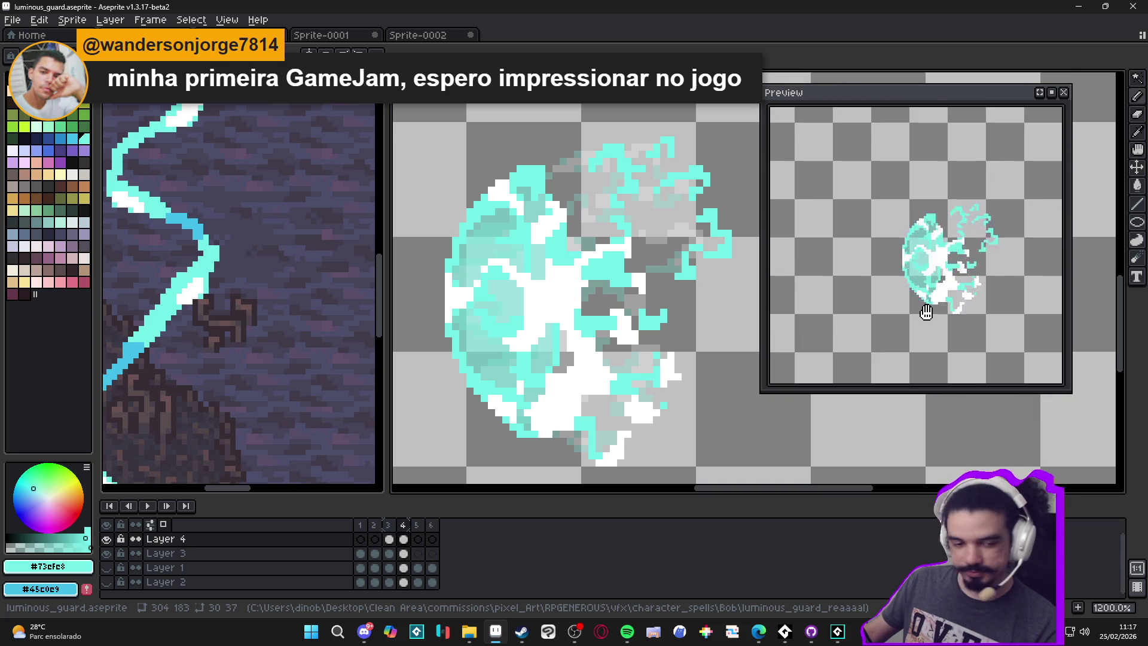
left_click_drag(909, 330, 831, 324)
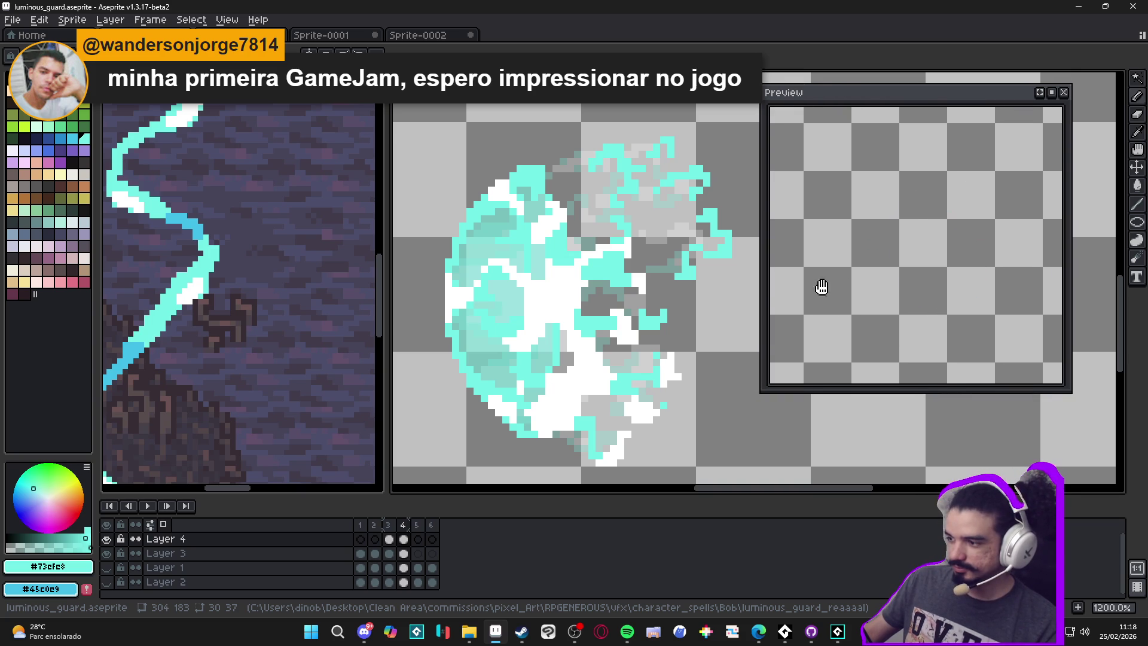
left_click_drag(864, 102, 926, 99)
left_click_drag(626, 243, 618, 239)
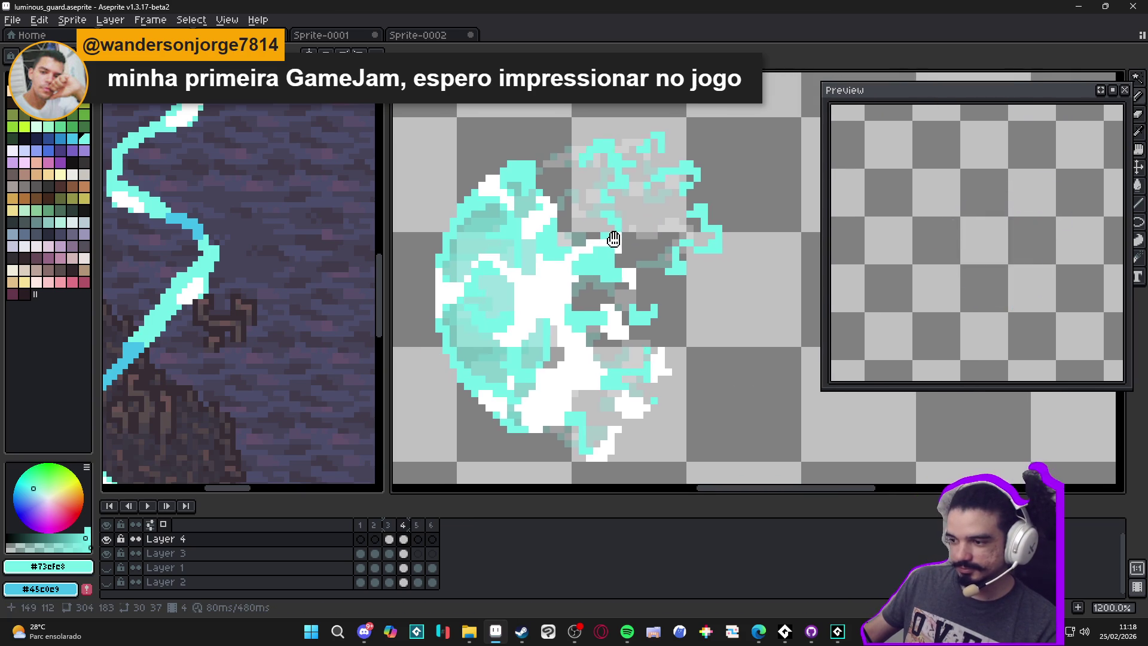
Step: Sample white from the burst's core while zooming around the canvas
left_click(571, 290, "alt")
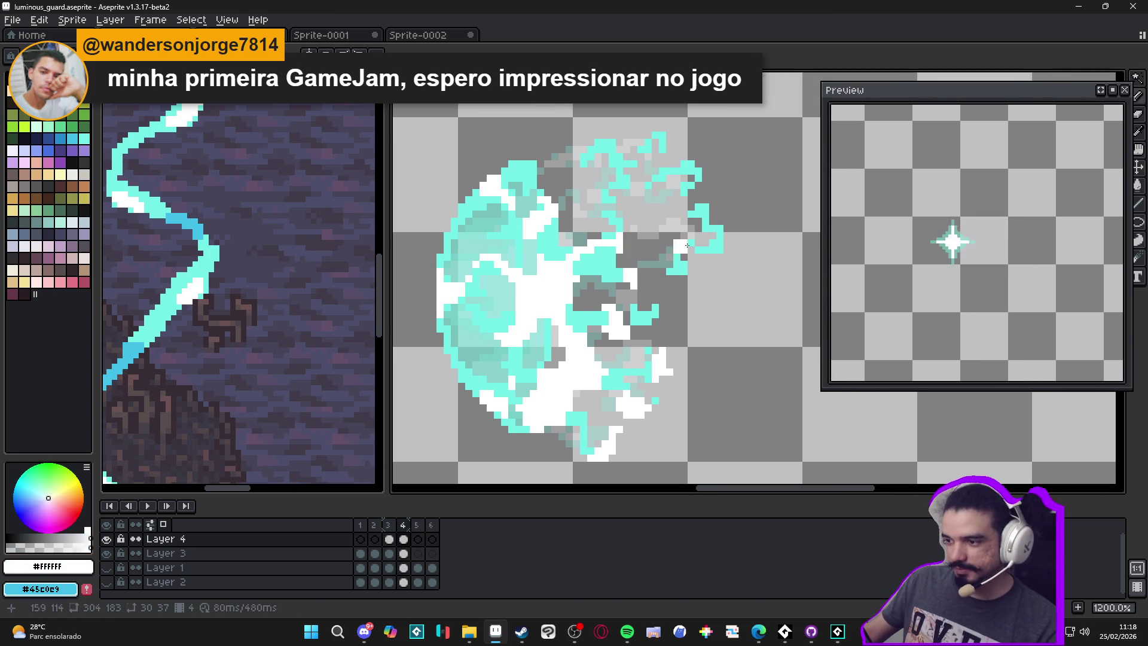
scroll(731, 201, "up", 3)
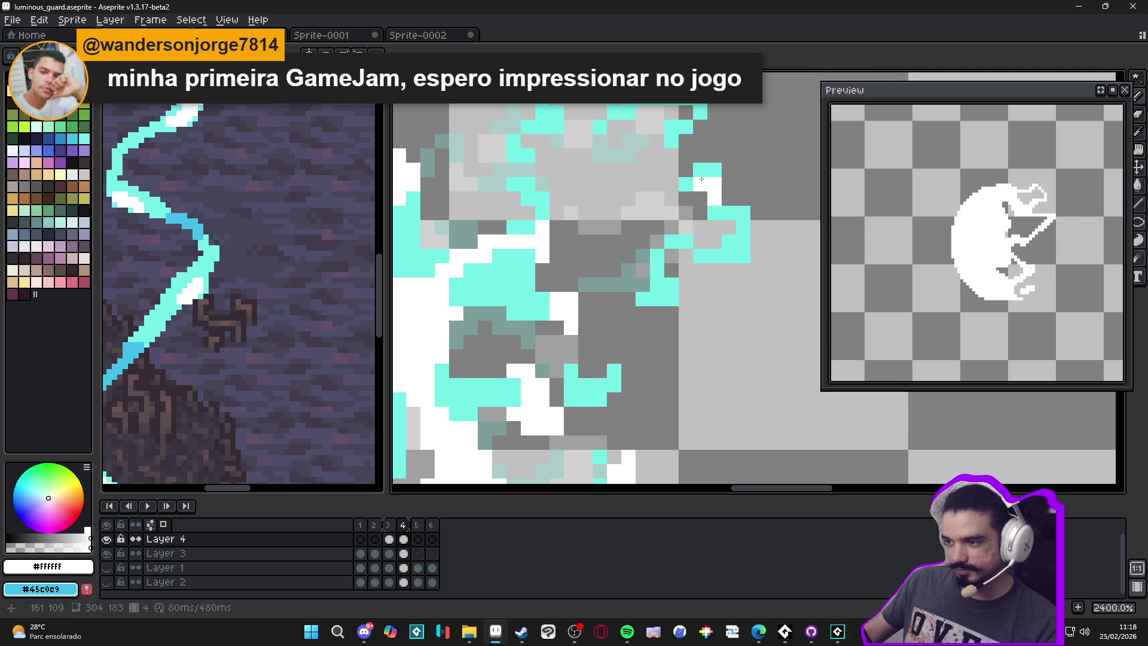
scroll(687, 230, "down", 3)
scroll(714, 202, "up", 3)
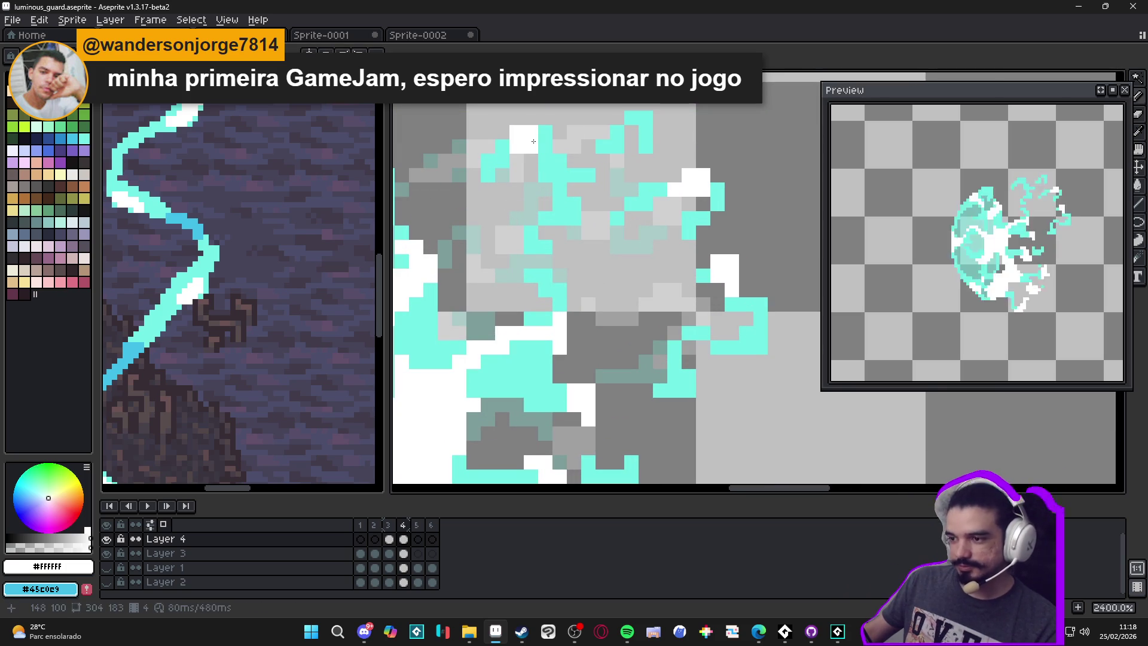
scroll(544, 207, "down", 3)
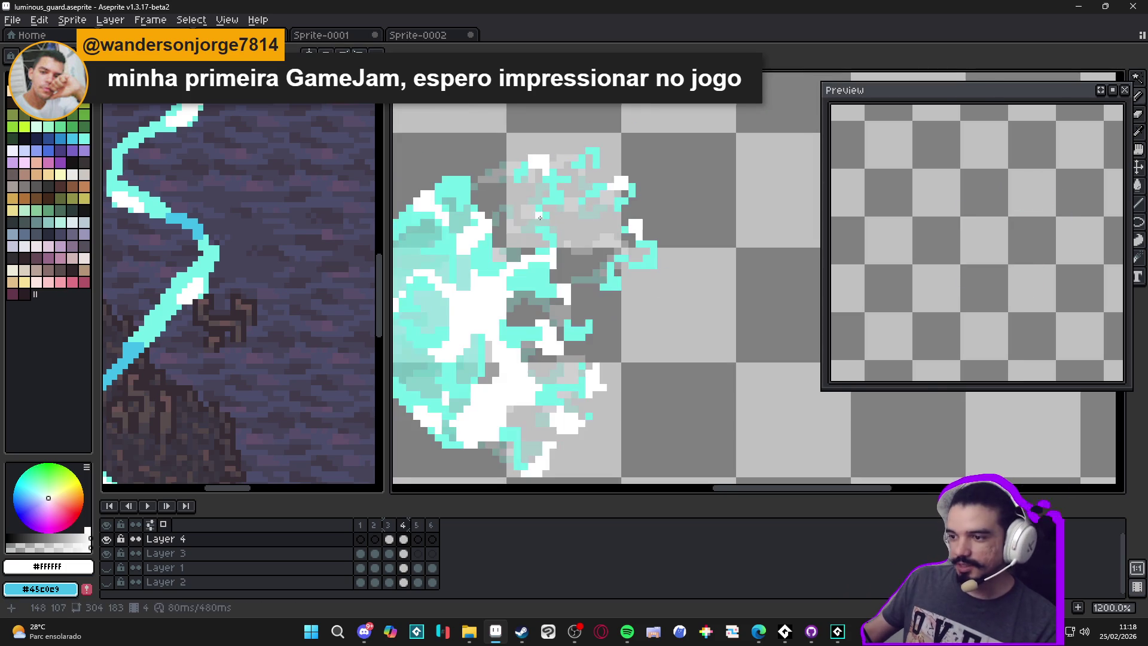
scroll(546, 248, "down", 2)
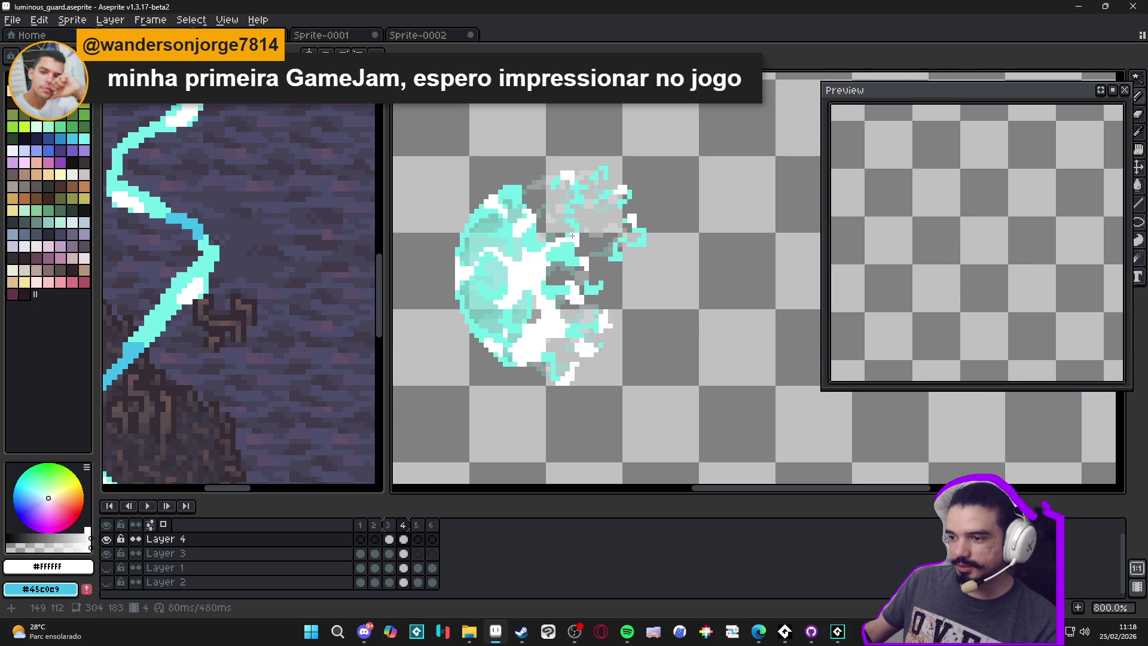
scroll(515, 189, "up", 3)
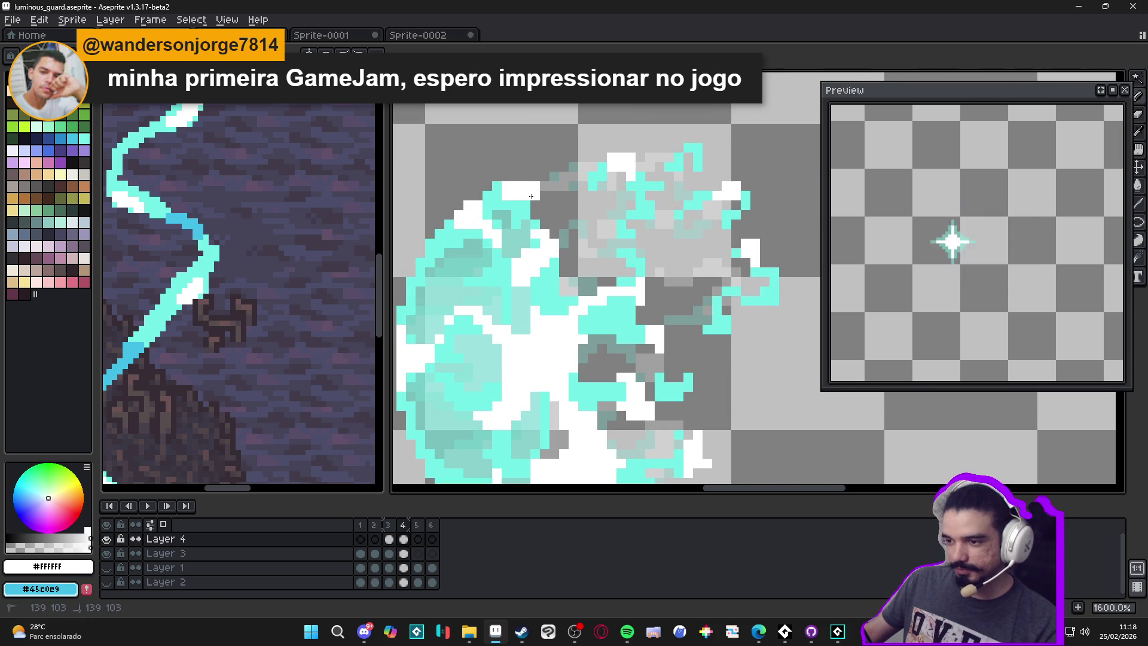
scroll(524, 199, "down", 2)
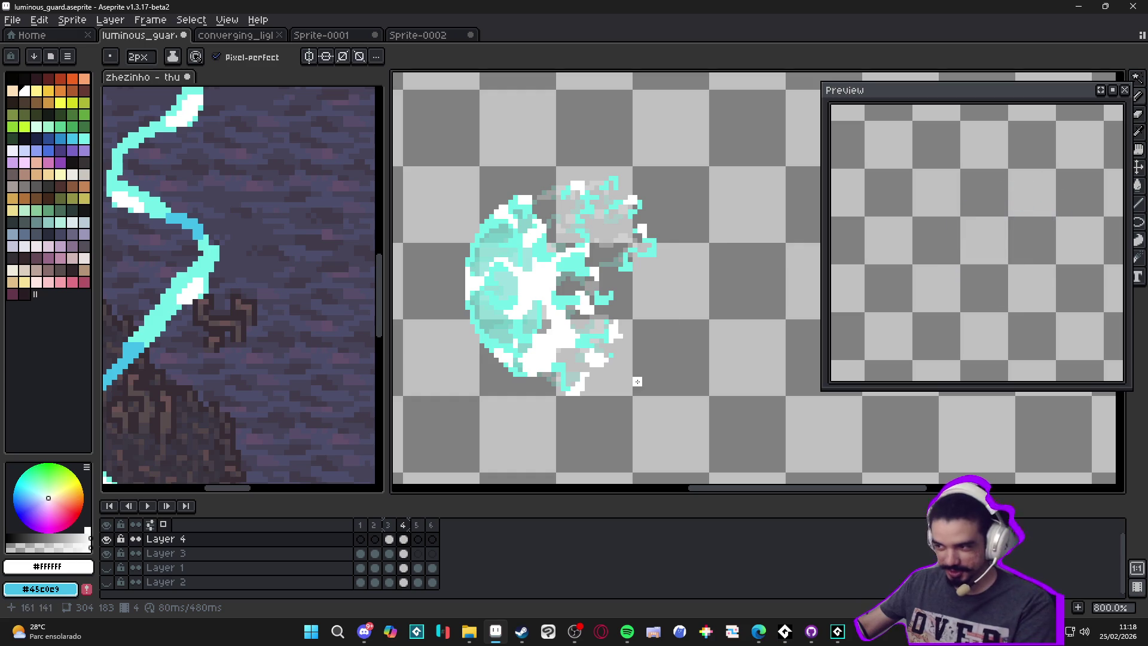
Step: Sample the burst's cyan, zoom out, and display frame 3 on the canvas
scroll(573, 357, "up", 5)
key("v")
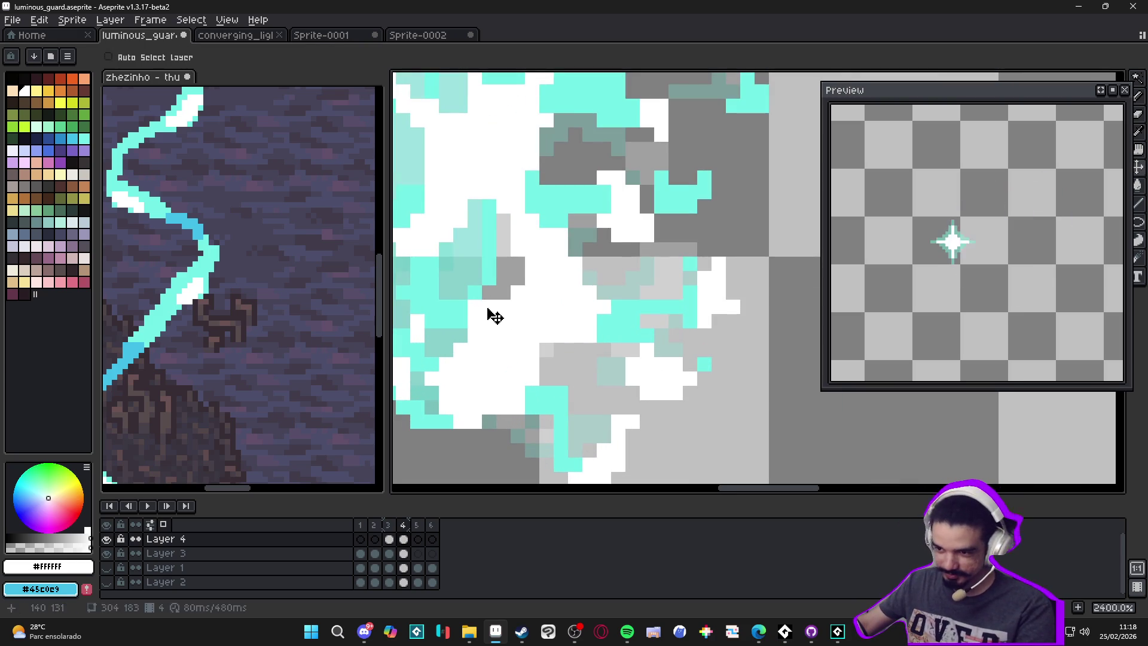
key("b")
left_click(478, 314, "alt")
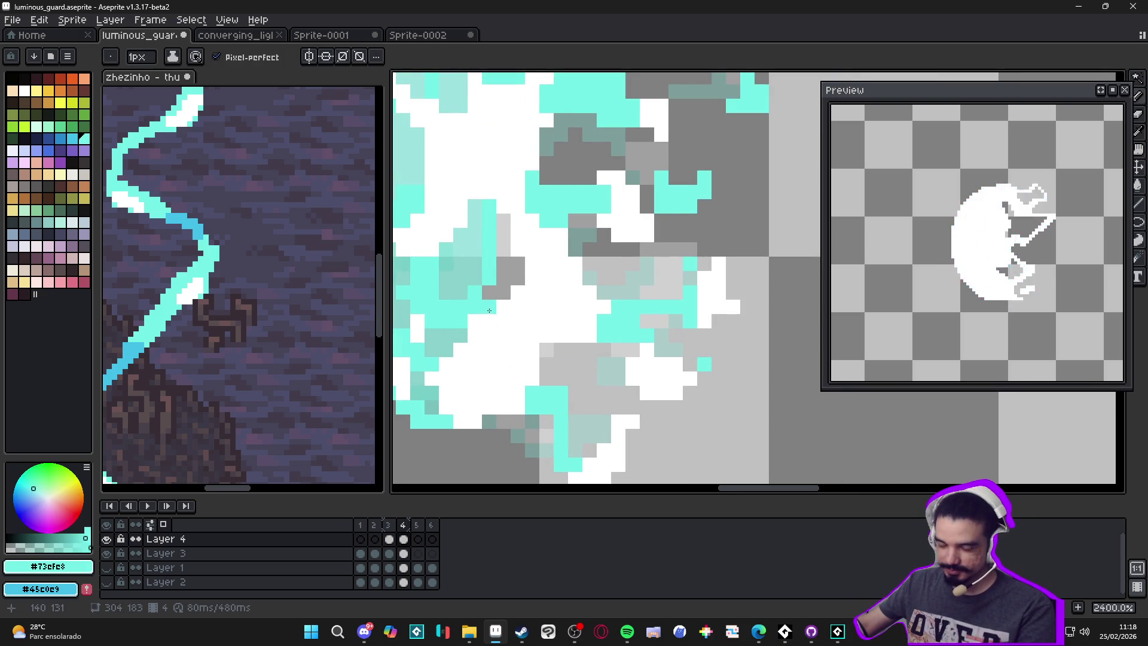
left_click_drag(482, 318, 587, 357)
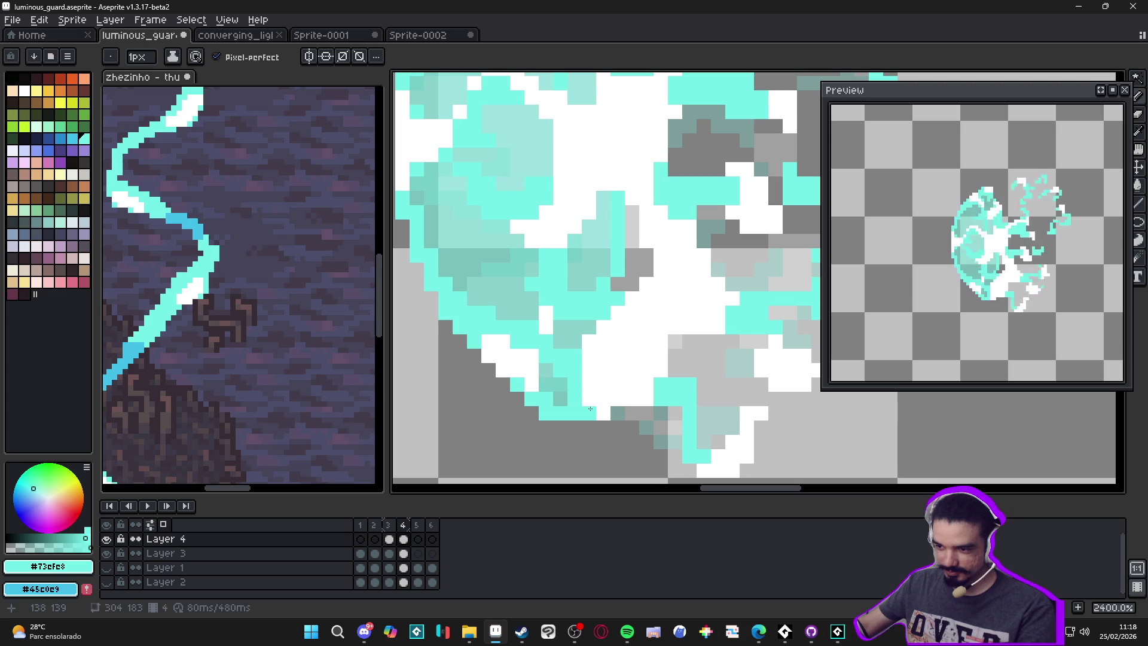
scroll(625, 398, "down", 2)
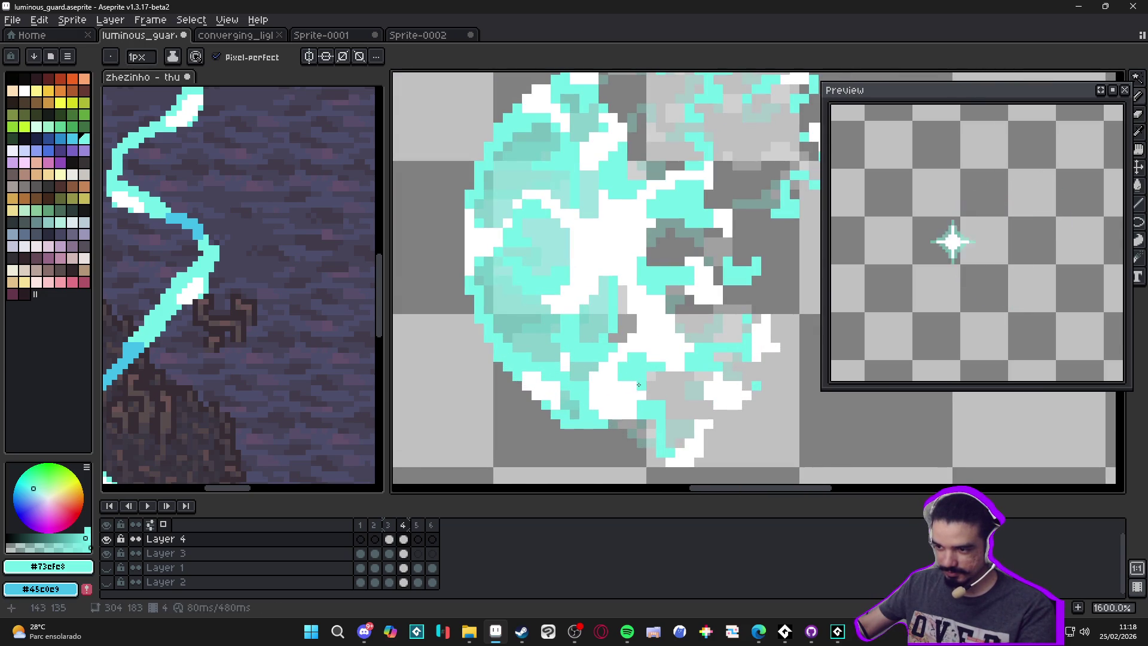
scroll(645, 401, "down", 4)
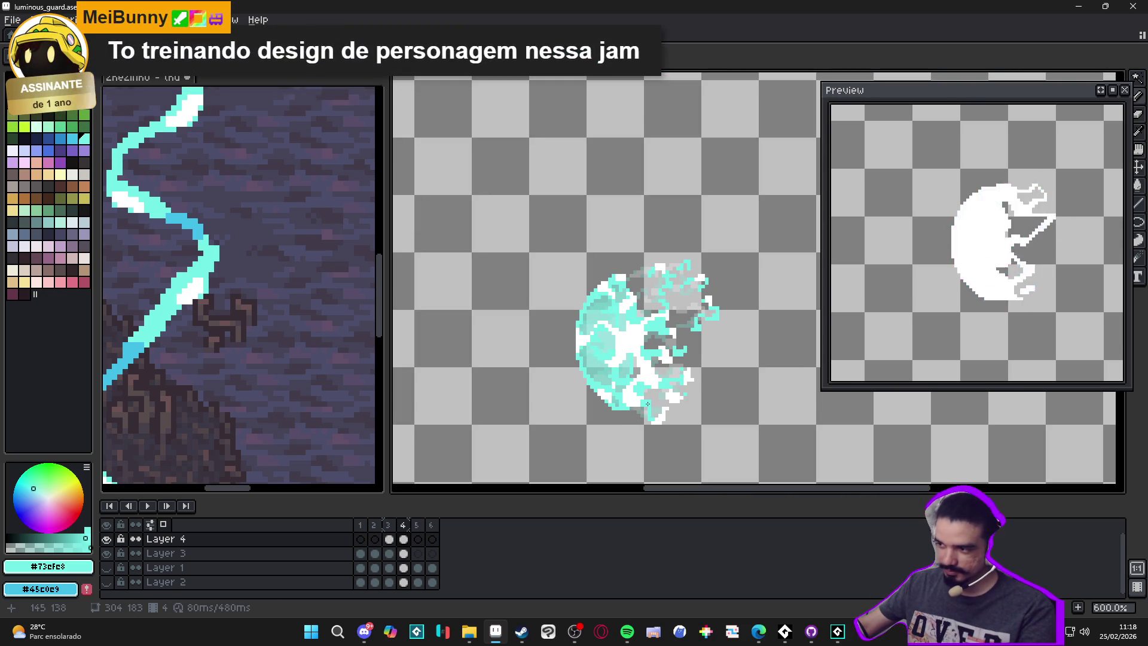
left_click(389, 526)
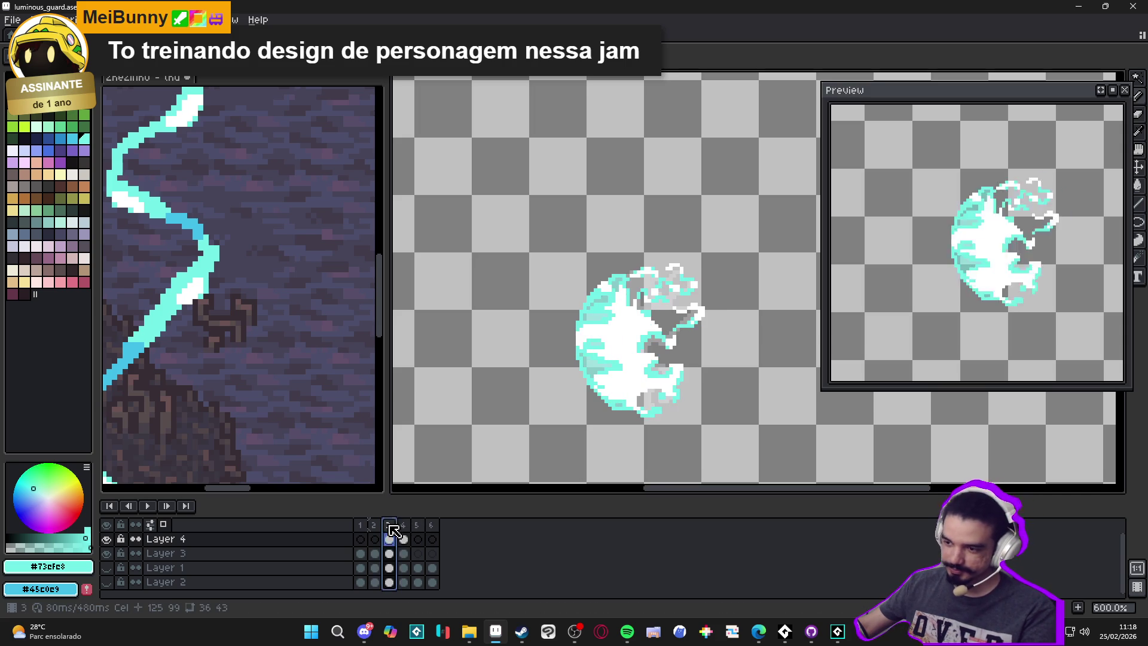
Step: Save on frame 4, step to frame 5, and check Layer 3 before returning to Layer 4
left_click(403, 526)
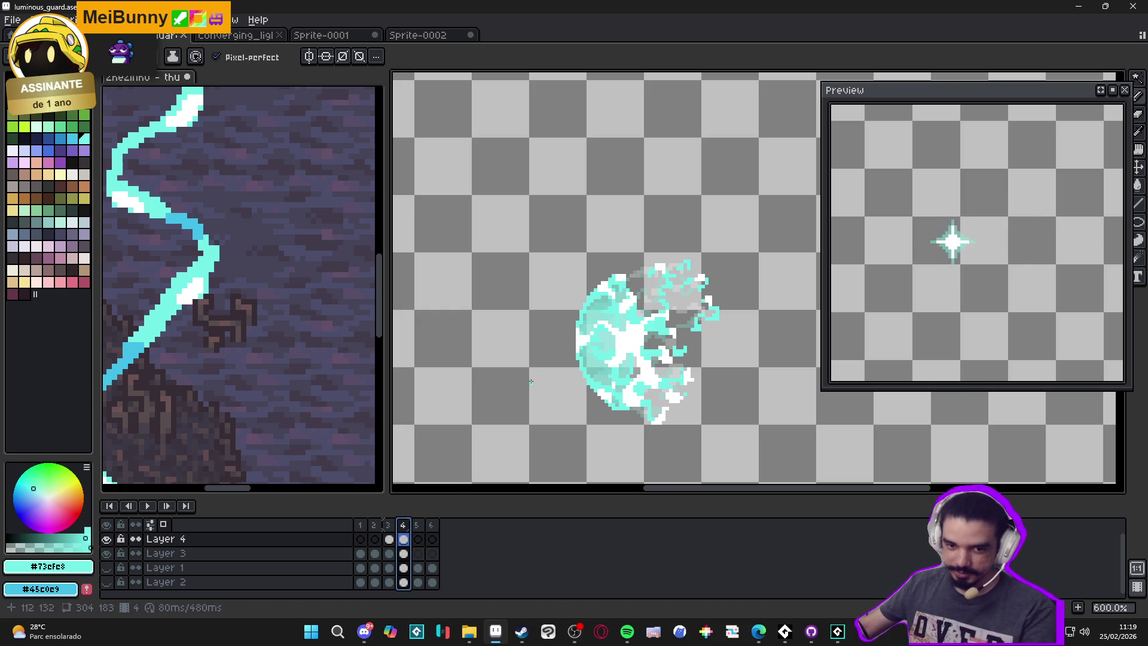
key("ctrl+s")
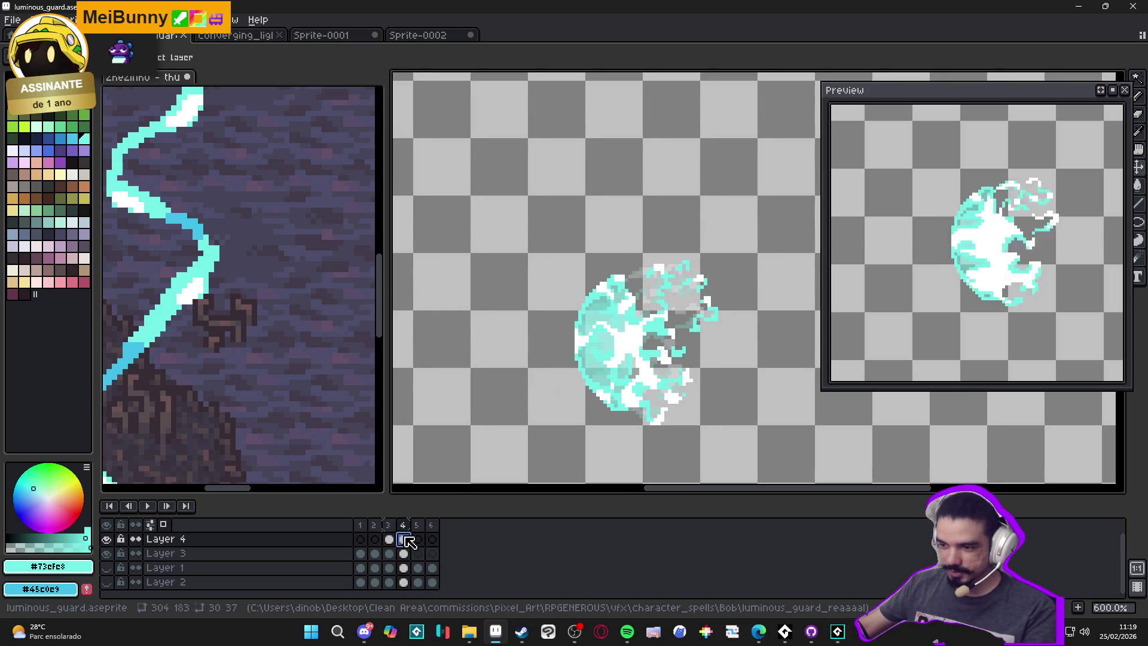
key("Right")
key("Left")
key("Right")
key("ctrl+d")
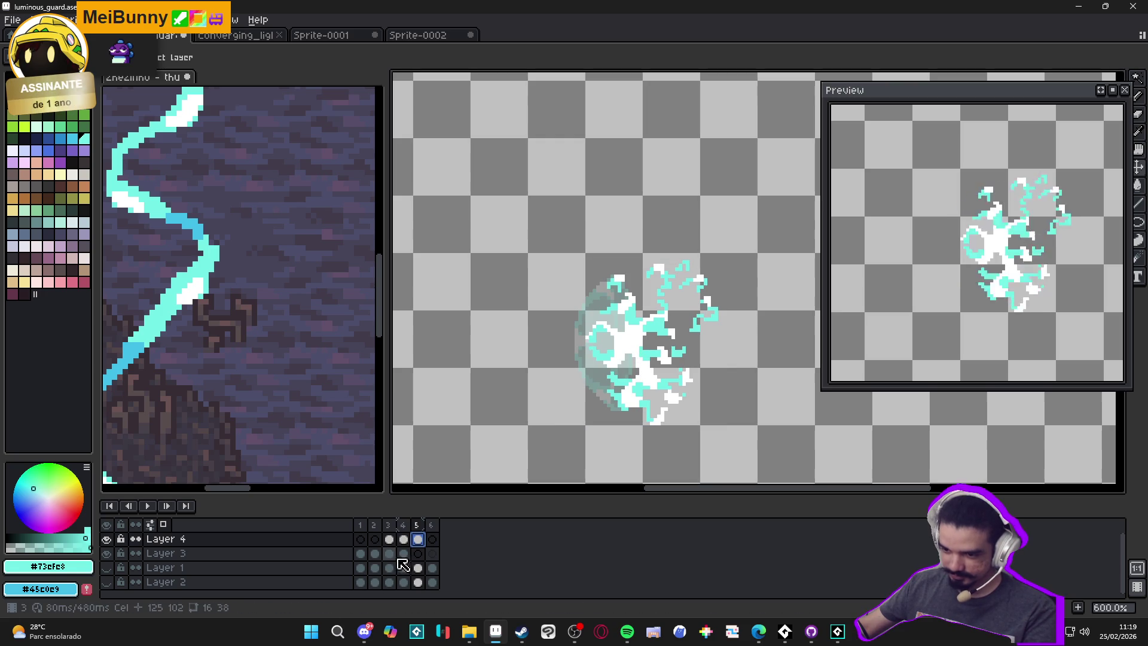
left_click(404, 554)
left_click(419, 554)
left_click(418, 541)
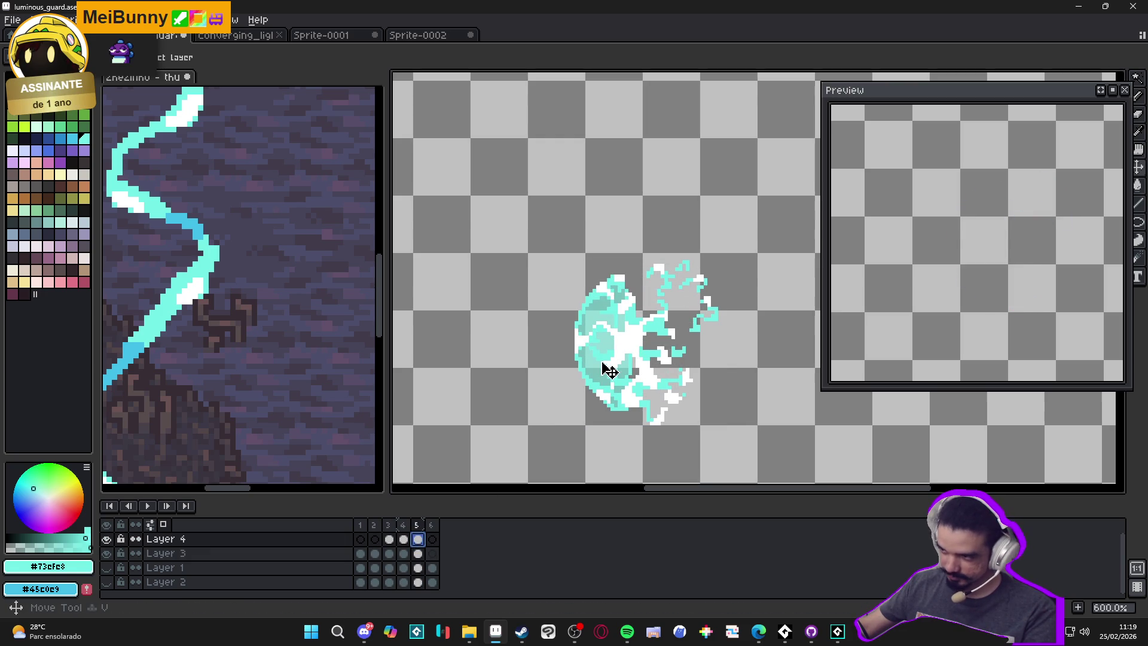
Step: Nudge frame 5's burst one pixel right, checking it against frames 2–4
key("v")
left_click_drag(632, 346, 636, 347)
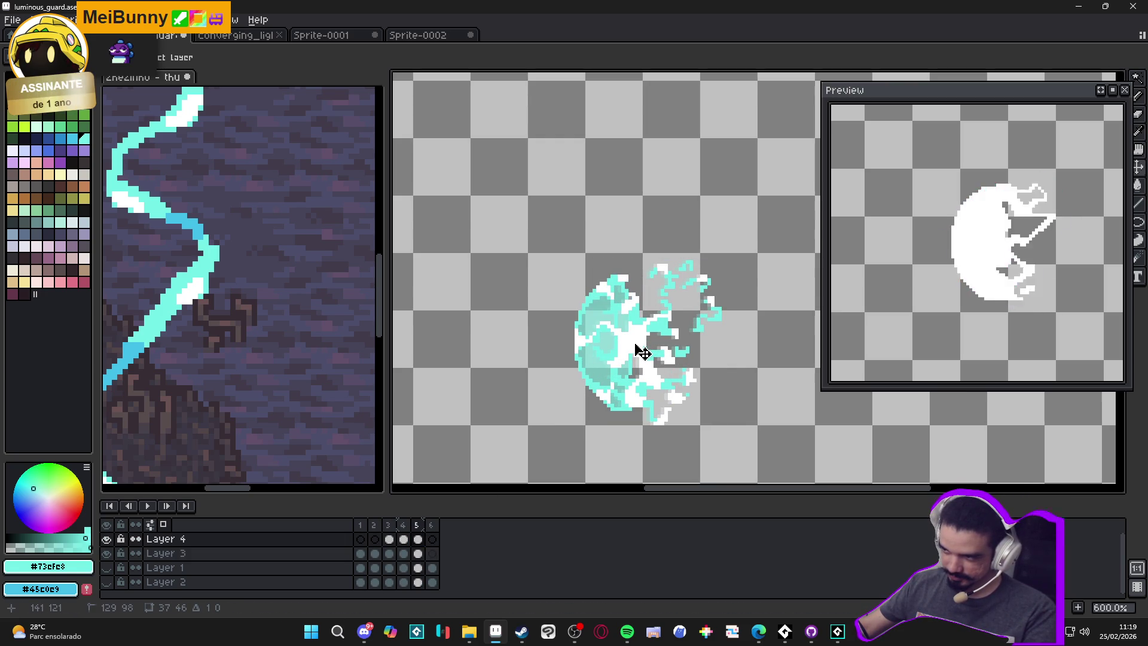
left_click(379, 525)
left_click(392, 526)
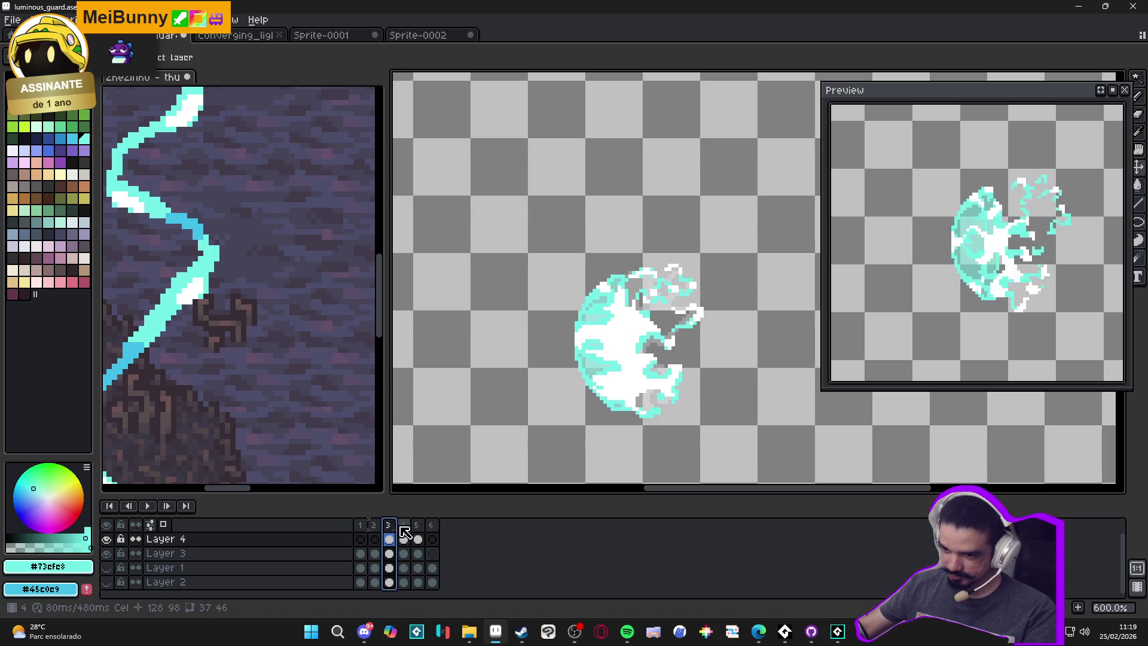
left_click(403, 526)
left_click(417, 525)
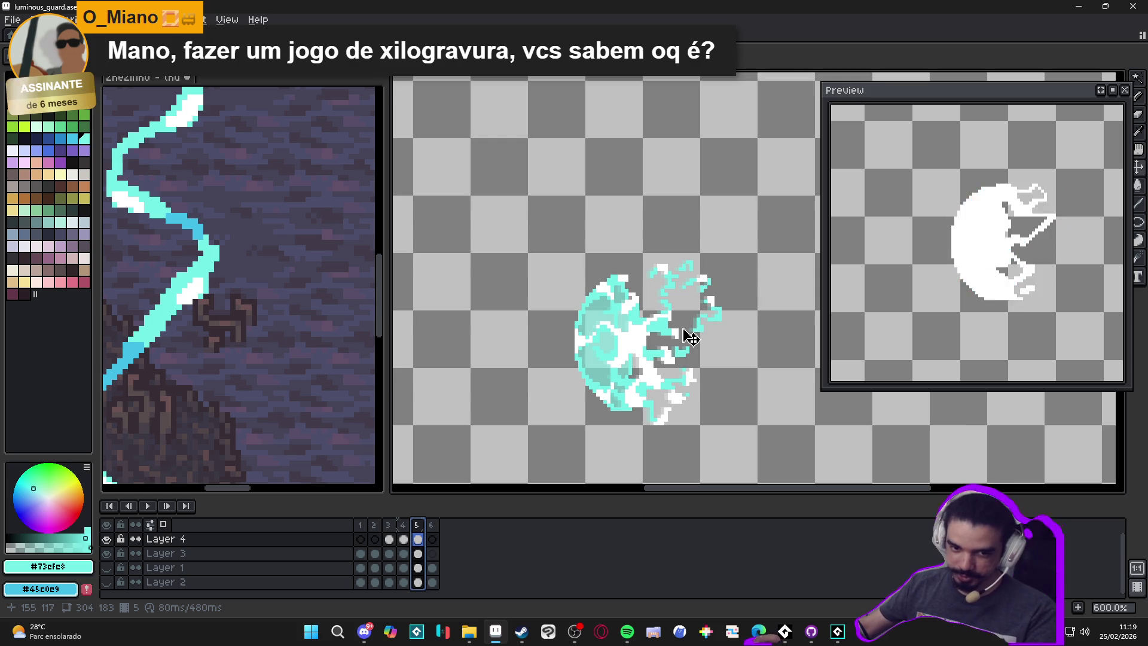
scroll(691, 337, "up", 1)
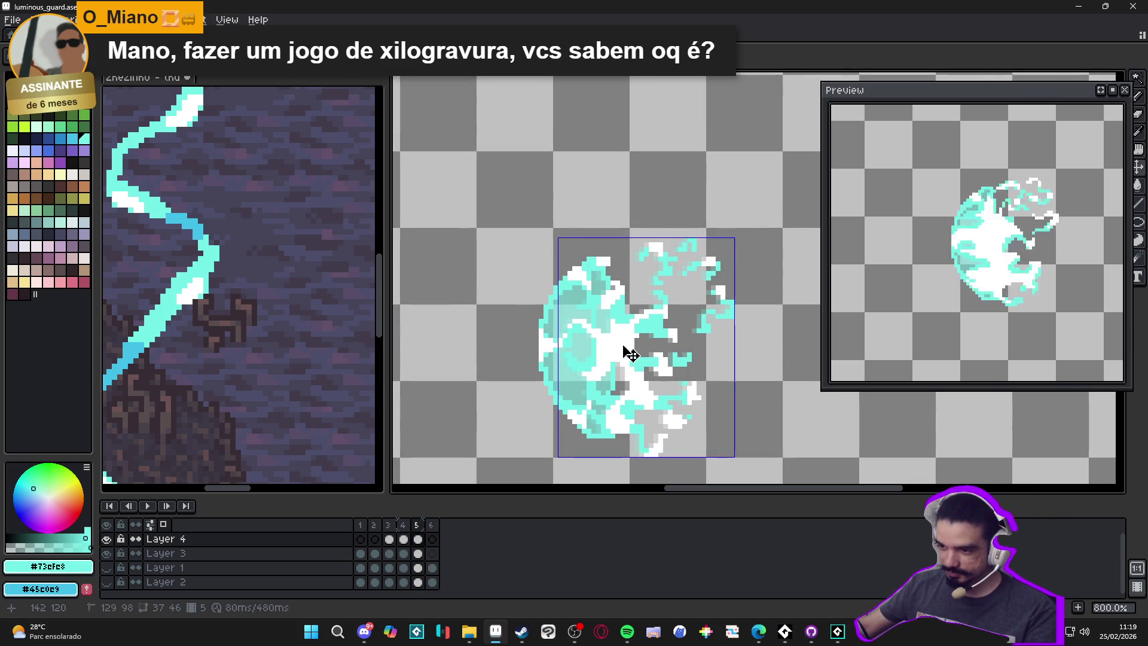
left_click_drag(624, 350, 627, 352)
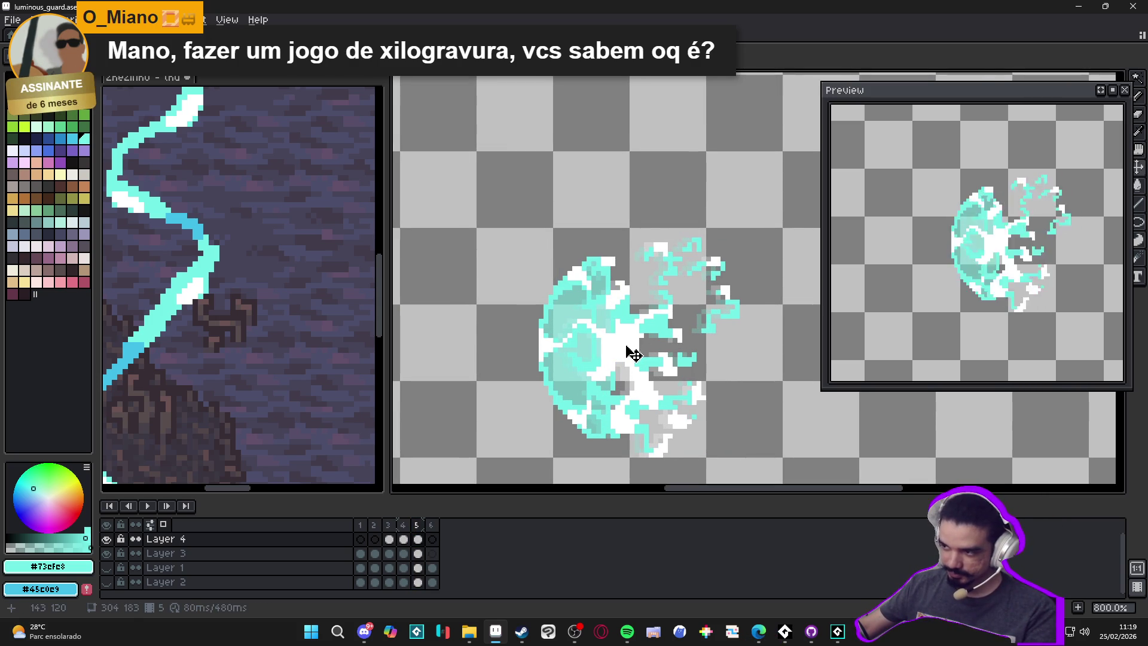
Step: Compare frames 2 and 3, then shift frame 4's burst two pixels right
left_click(389, 531)
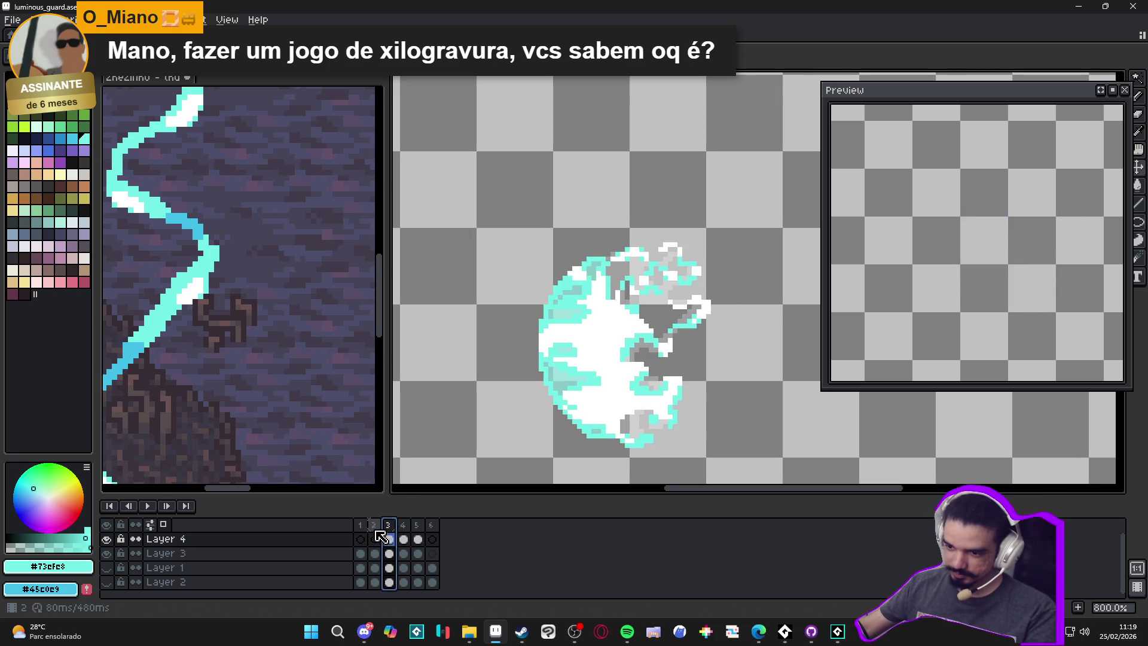
left_click(375, 531)
left_click(388, 531)
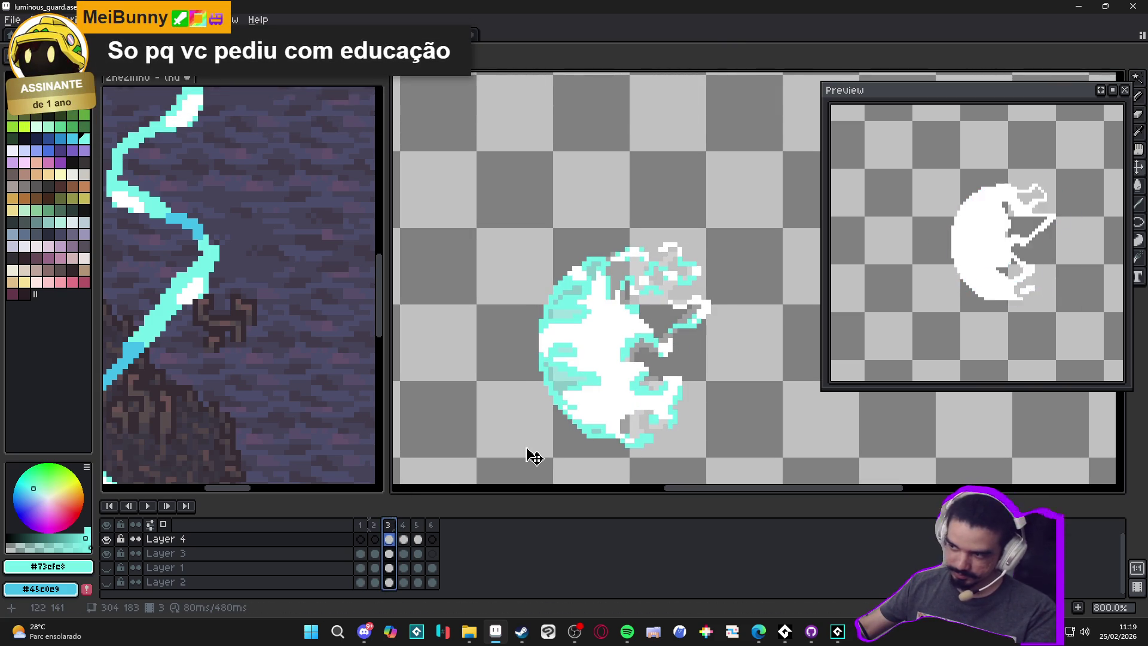
key("Right")
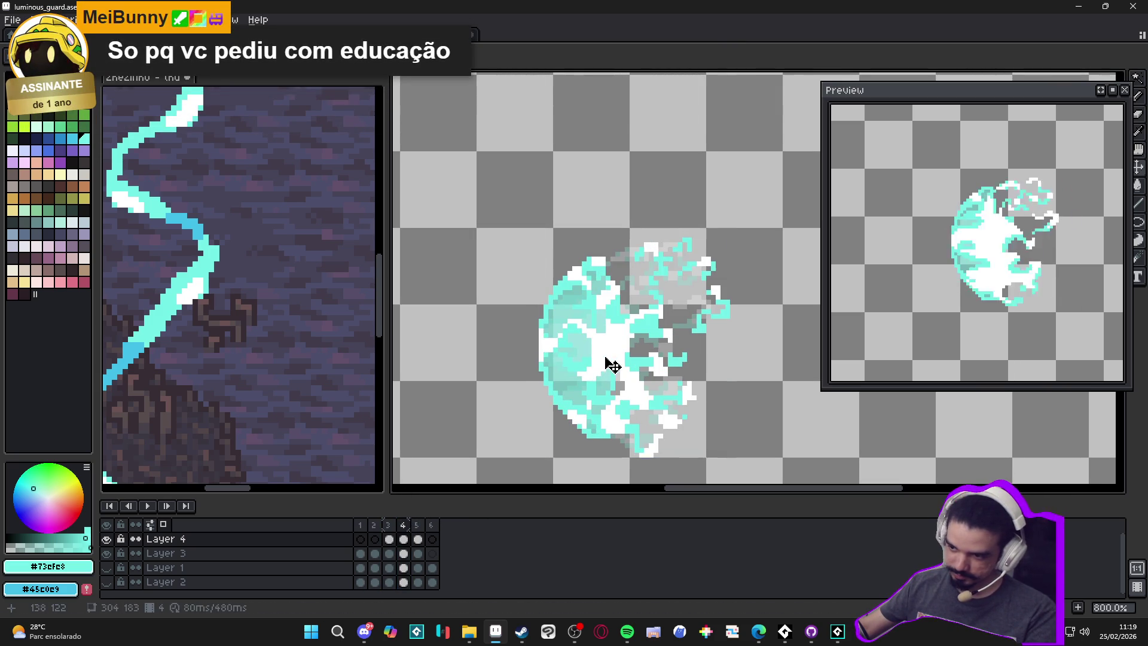
left_click_drag(608, 361, 620, 364)
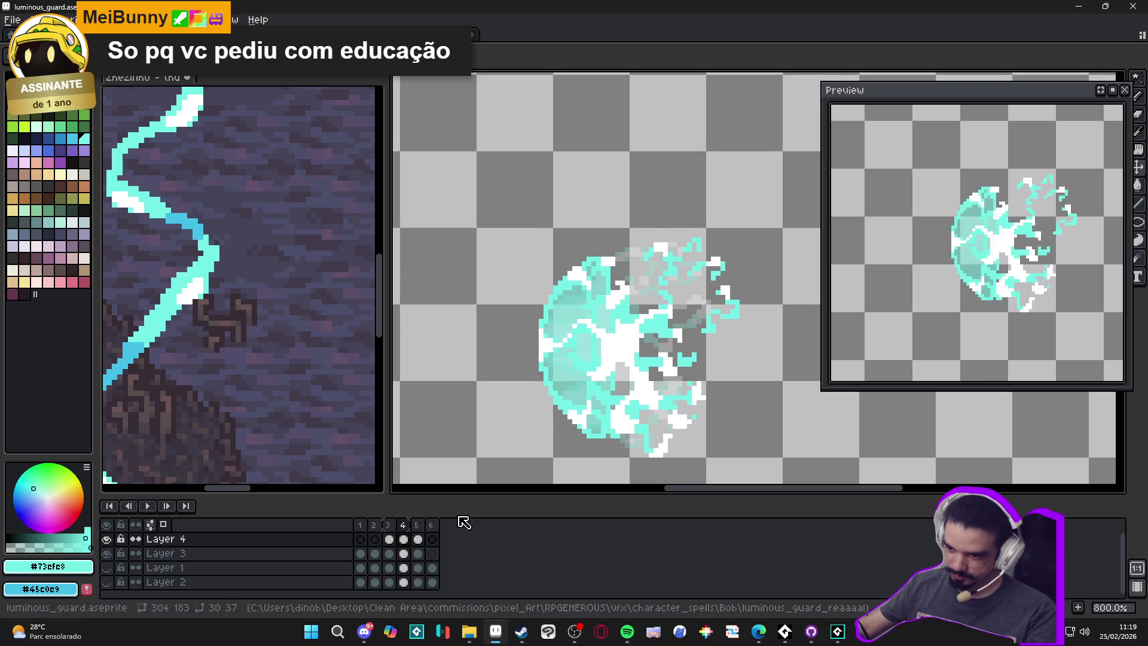
Step: Nudge frame 5's burst right, then undo to settle it one pixel left, matching frame 4
left_click(417, 524)
left_click_drag(643, 350, 648, 351)
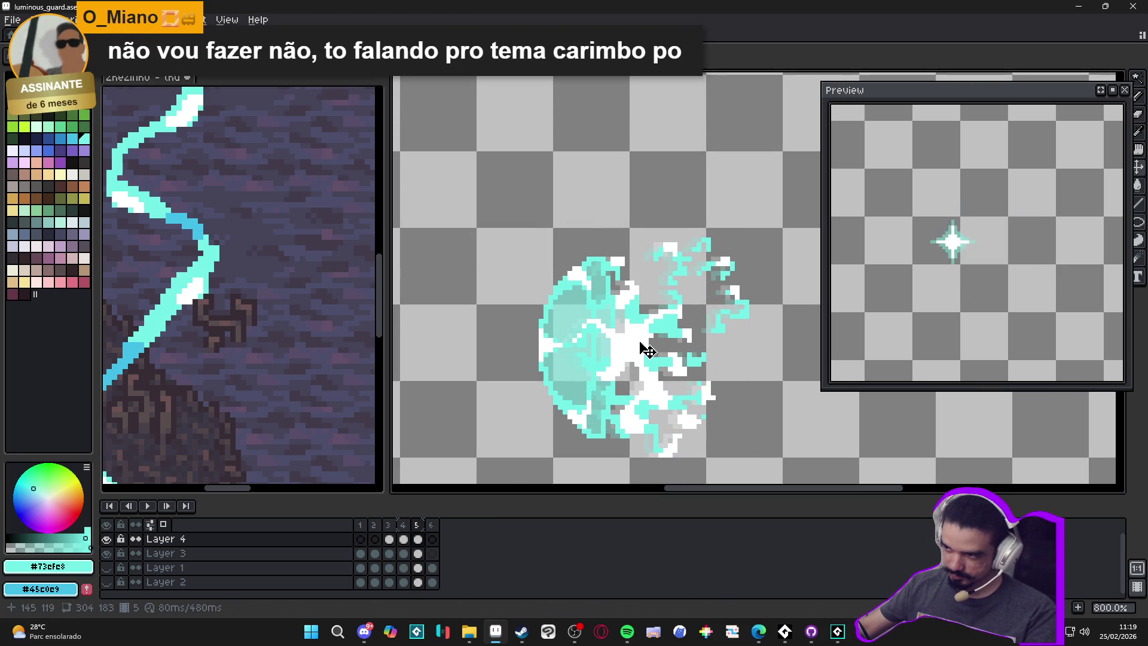
scroll(990, 293, "down", 1)
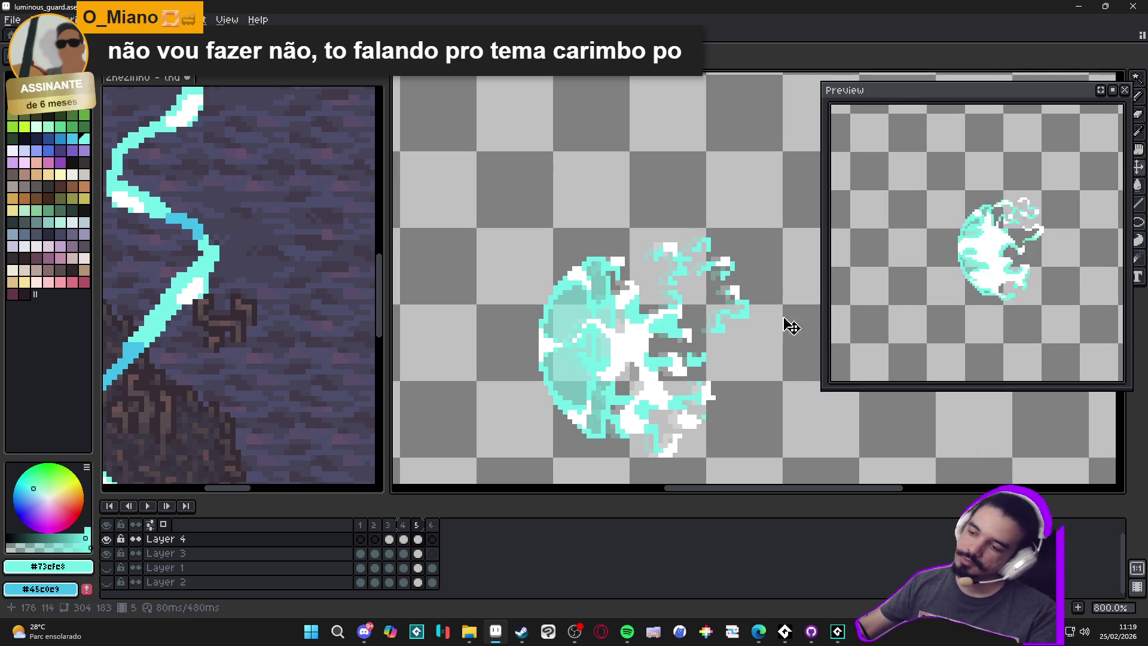
scroll(543, 343, "up", 5)
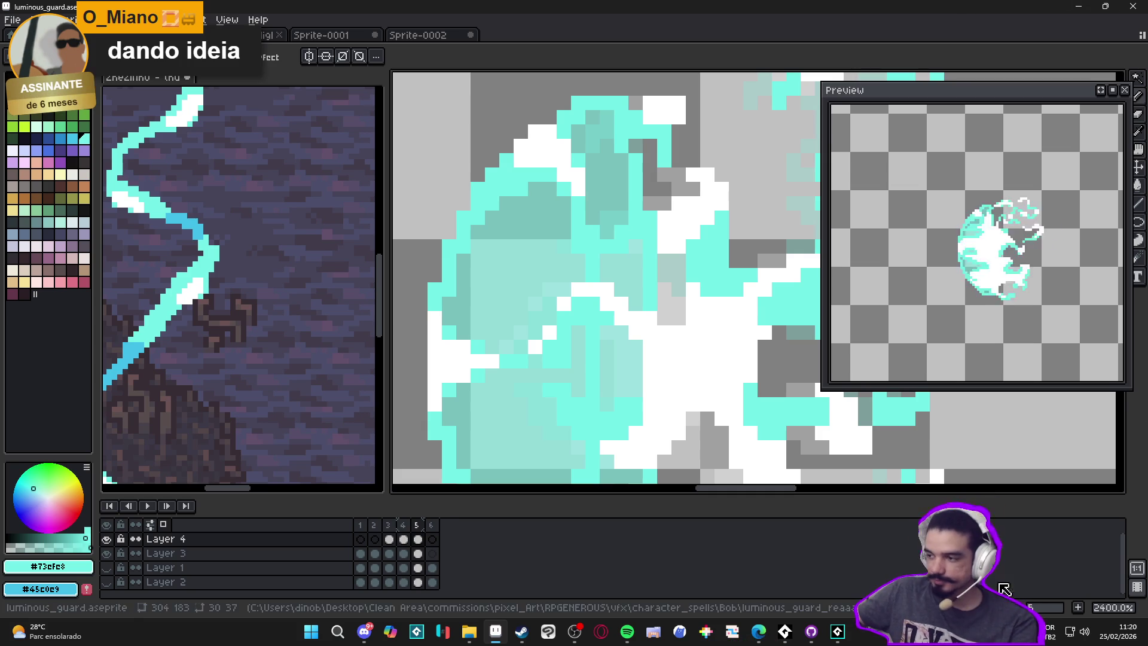
key("ctrl+z")
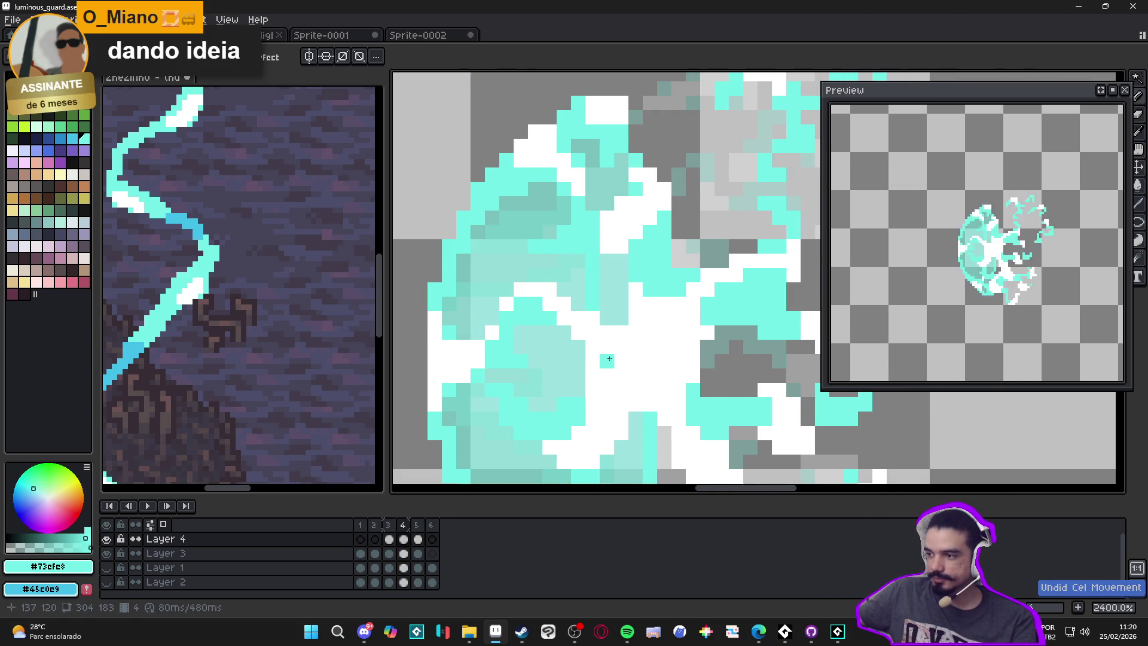
key("Right")
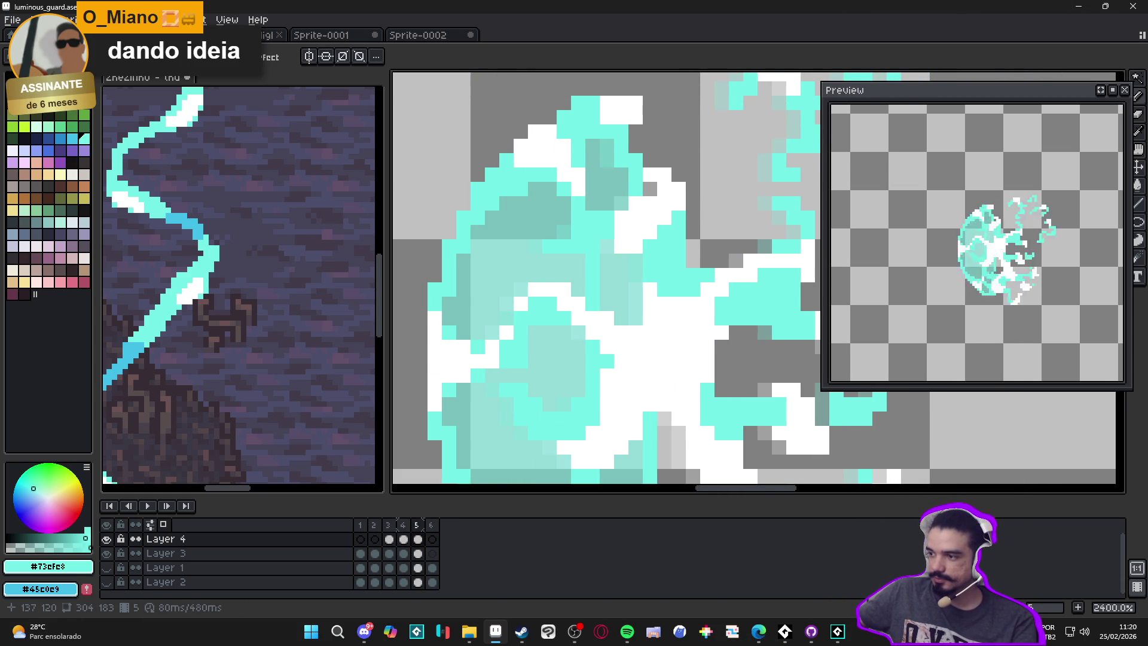
key("ctrl+z")
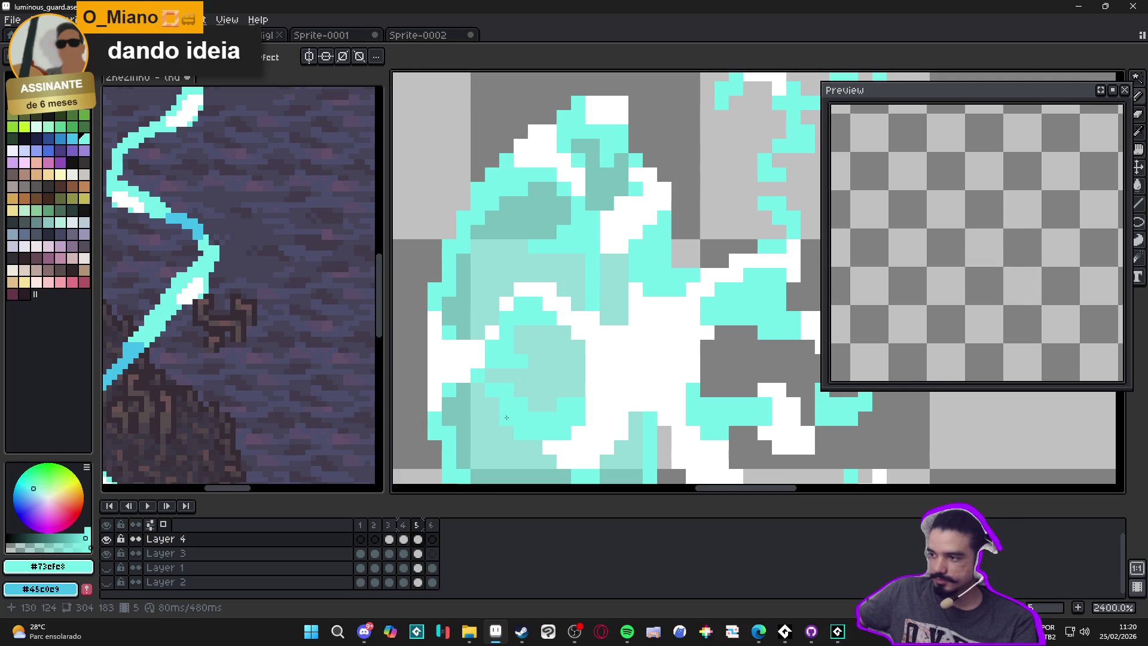
left_click(403, 539)
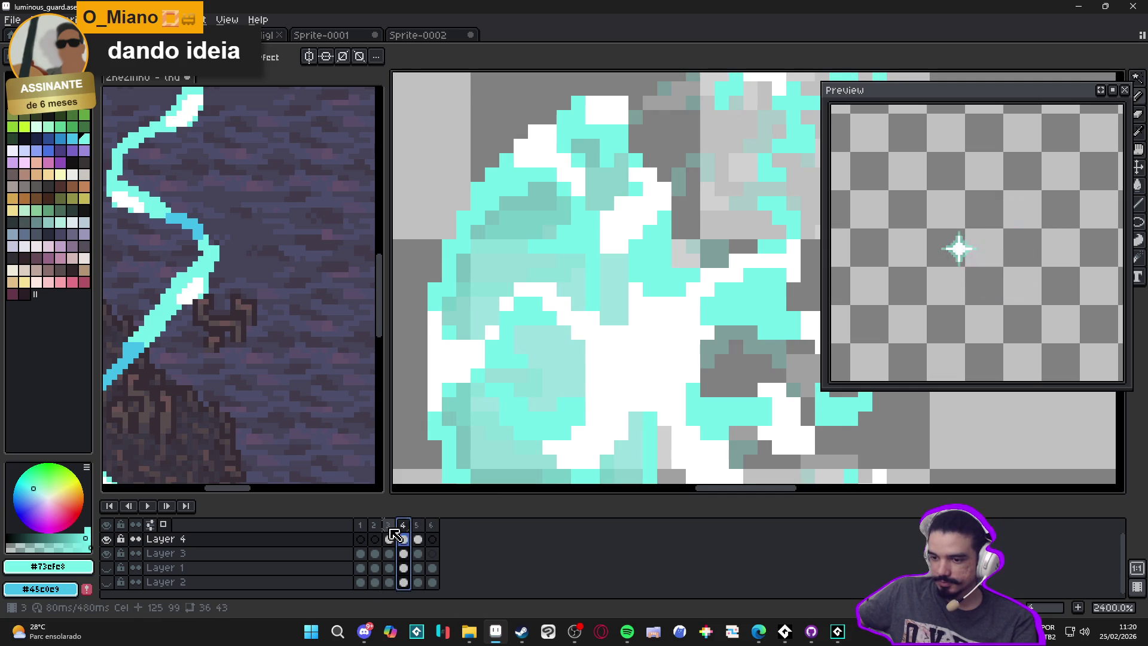
left_click(416, 525)
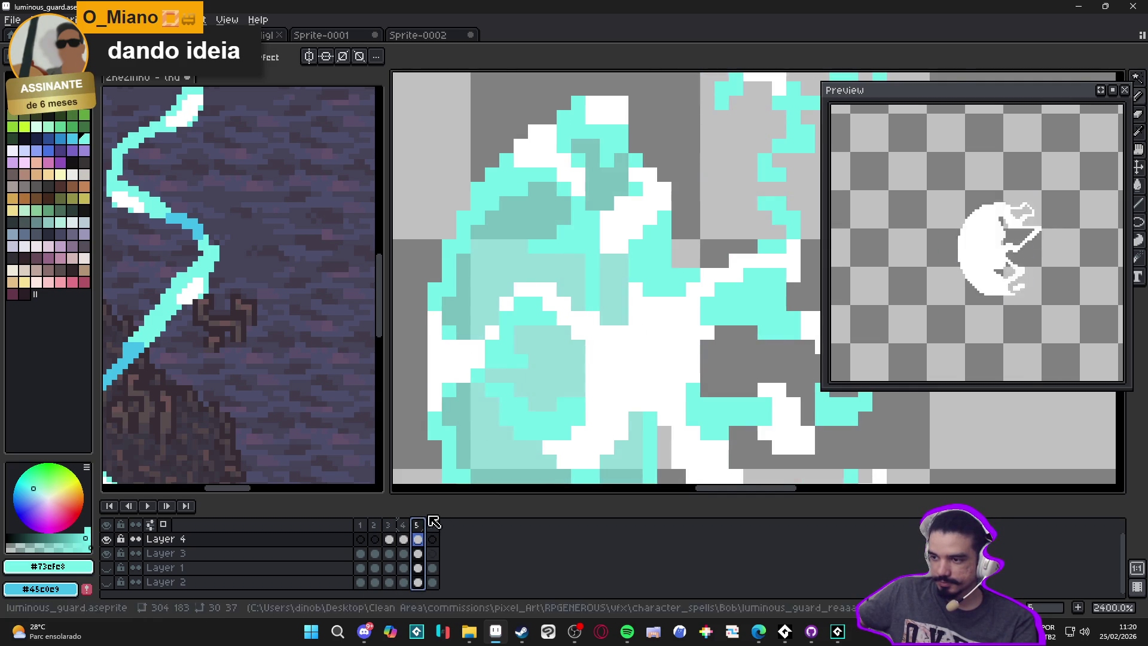
scroll(582, 383, "down", 3)
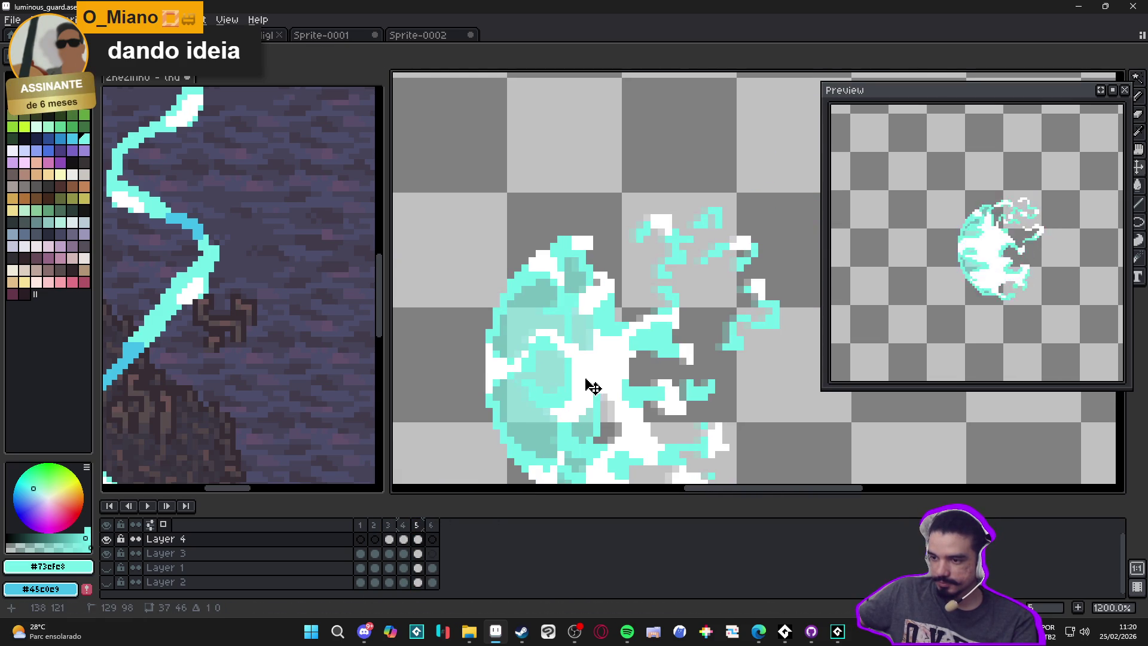
Step: Sample cyan and paint cyan pixels along frame 5's right tendril, filling gaps
key("b")
scroll(721, 259, "up", 3)
left_click(751, 234, "alt")
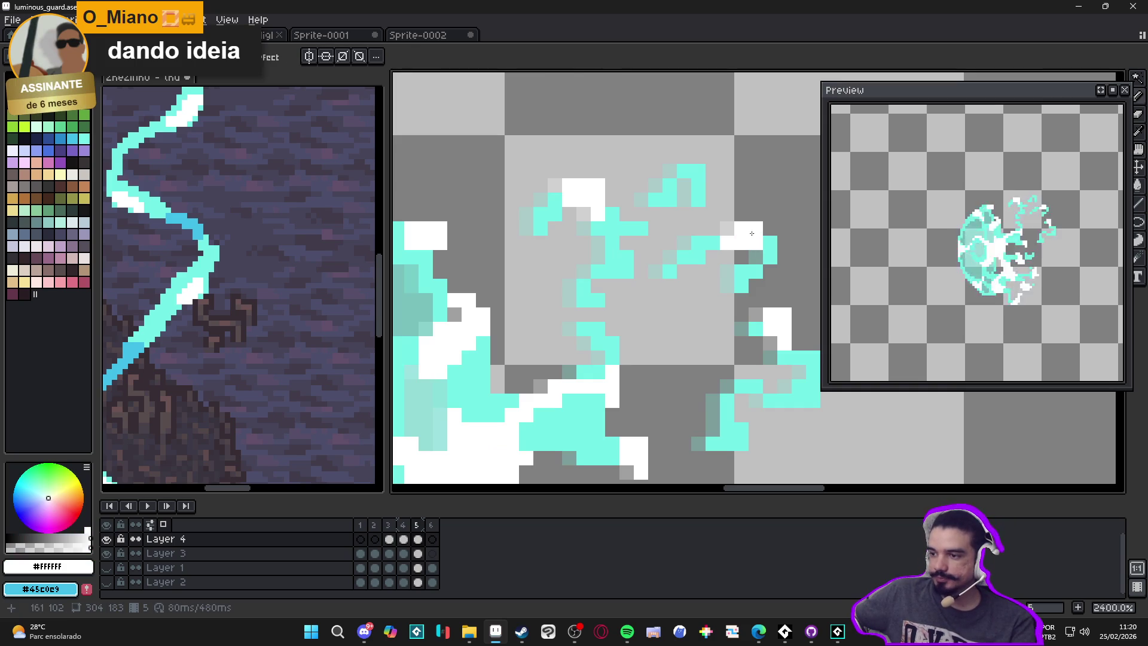
left_click(749, 235, "alt")
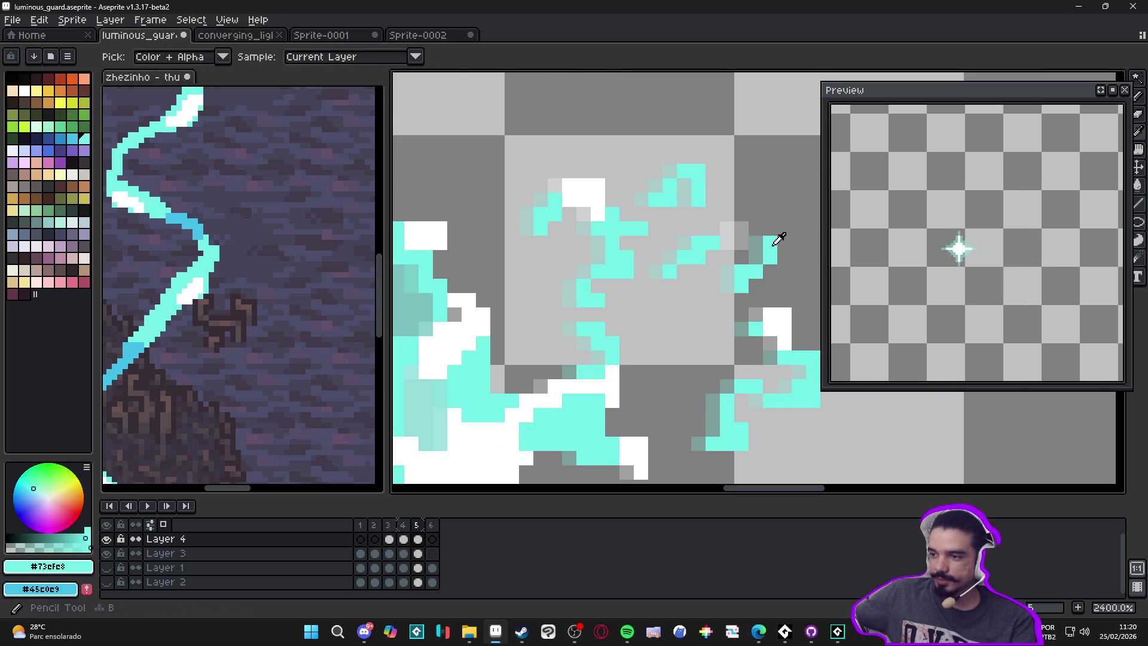
mouse_move(734, 217)
left_mouse_down()
mouse_move(724, 253)
mouse_move(662, 277)
left_mouse_up()
key("b")
mouse_move(741, 281)
left_mouse_down()
mouse_move(761, 256)
mouse_move(767, 265)
left_mouse_up()
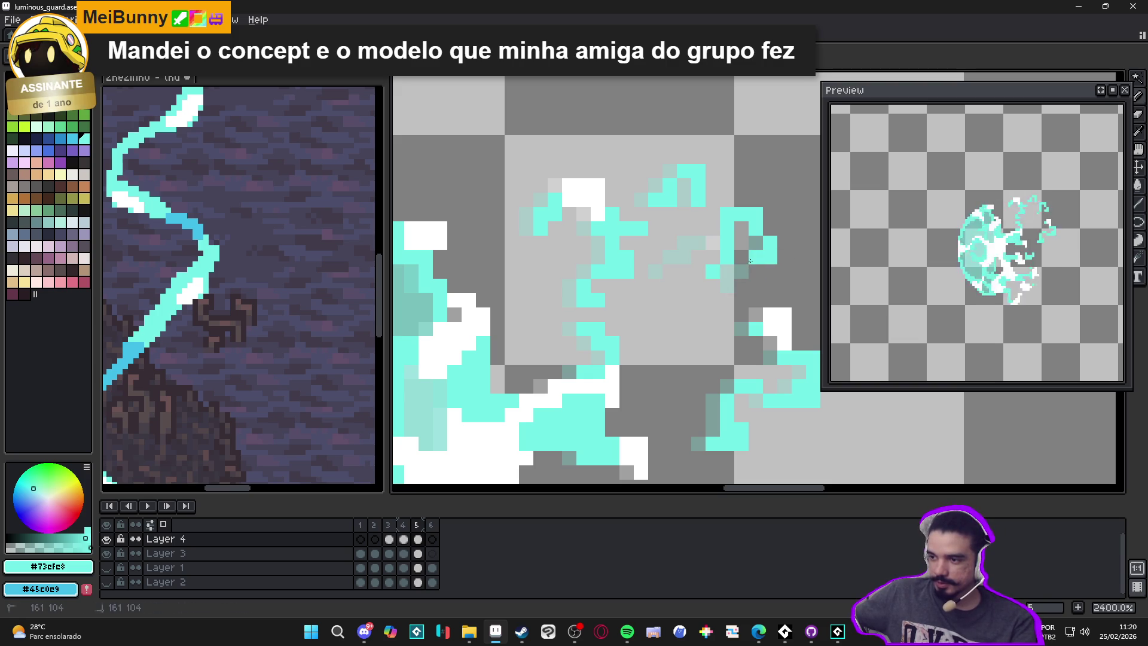
left_click_drag(798, 316, 719, 311)
left_click(736, 305)
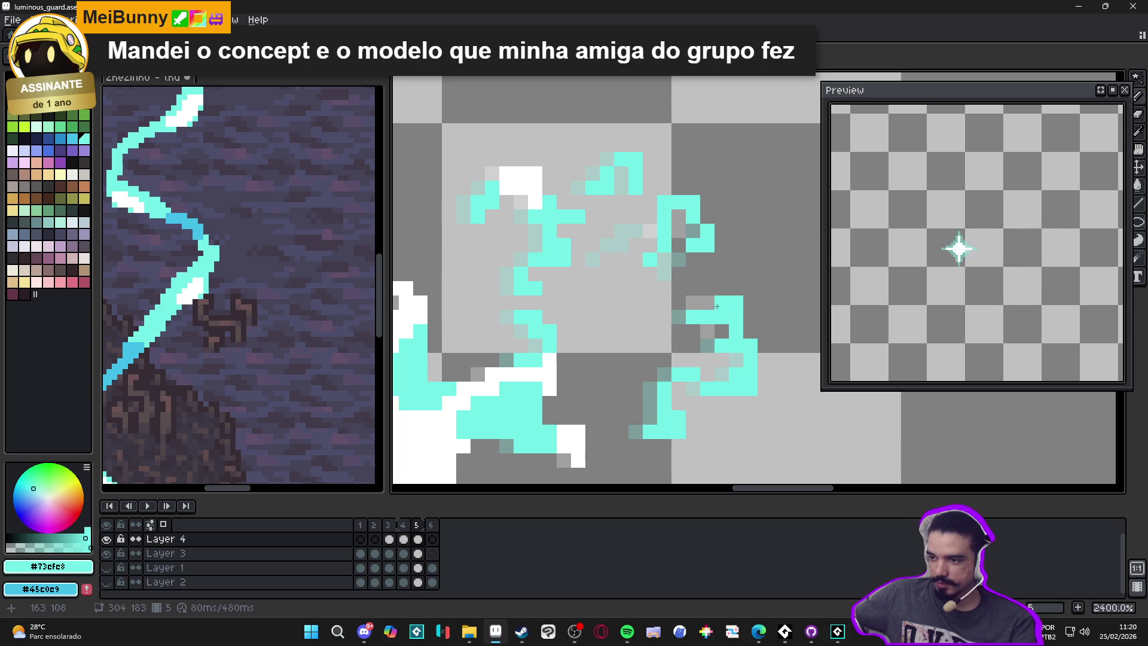
left_click(693, 303)
Step: Erase the lower and bracket-shaped cyan tendril segments and redraw a cyan bracket pixel
key("e")
left_click(715, 310)
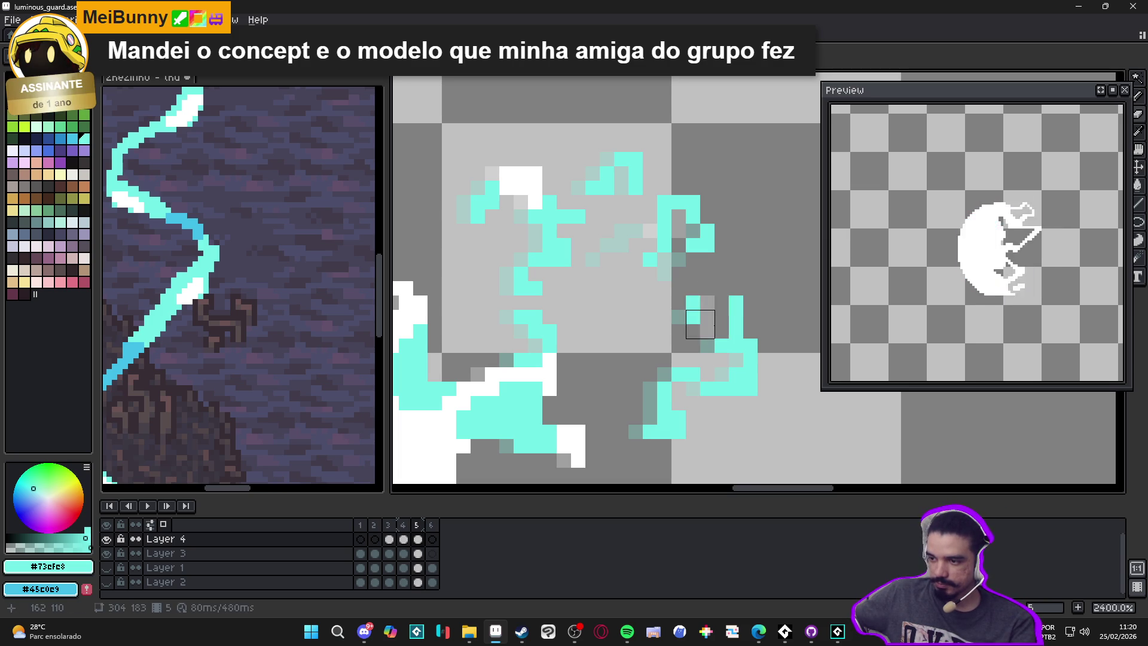
key("b")
key("e")
left_click_drag(745, 354, 720, 386)
key("e")
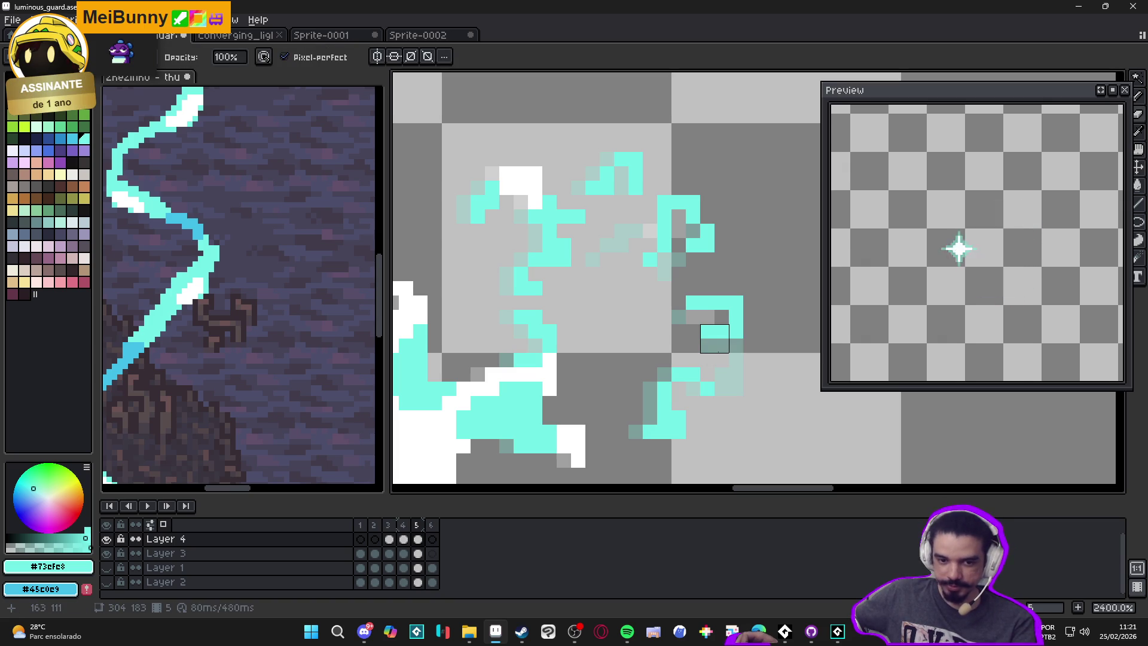
key("b")
key("e")
mouse_move(752, 349)
left_mouse_down()
mouse_move(744, 310)
mouse_move(706, 326)
mouse_move(715, 317)
mouse_move(750, 346)
mouse_move(748, 383)
left_mouse_up()
key("b")
left_click(697, 344)
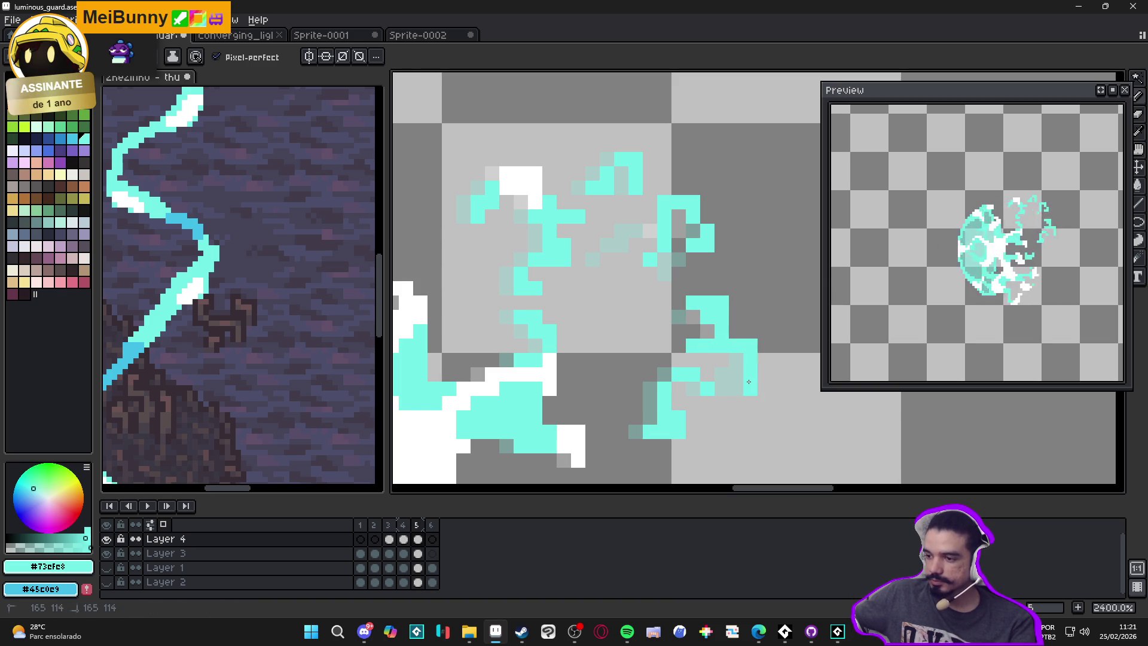
Step: Undo and redo the last erase, then erase a stray pixel and the tendril's lower part
key("v")
key("ctrl+z")
key("ctrl+y")
key("b")
key("e")
left_click(672, 367)
key("b")
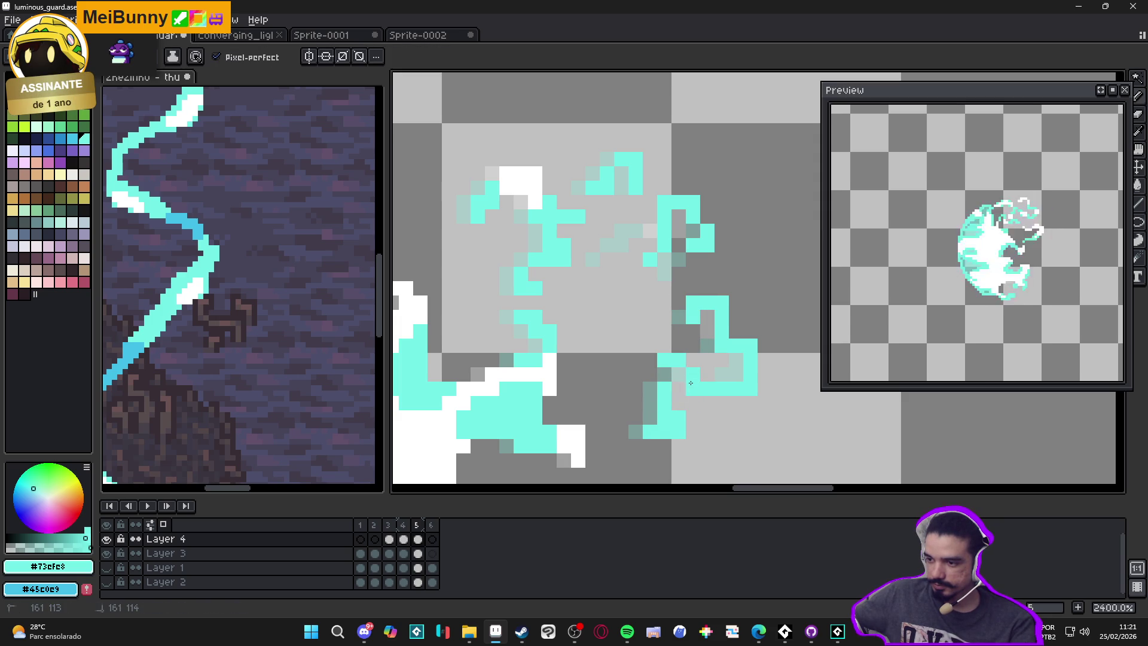
key("e")
left_click_drag(681, 374, 658, 431)
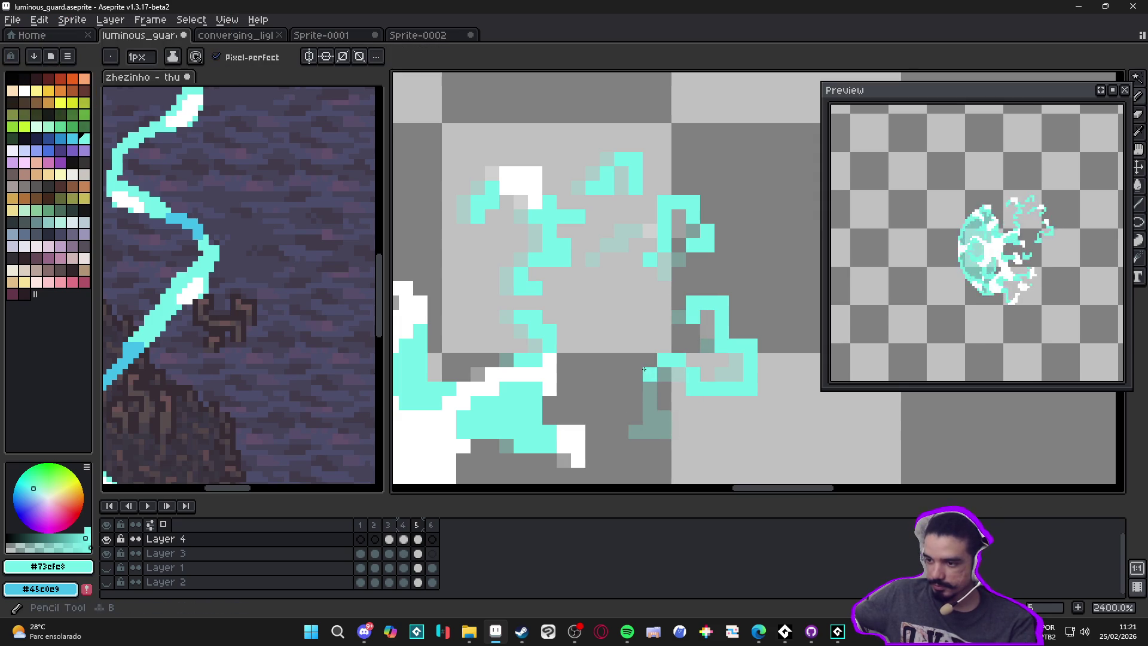
key("b")
Step: Draw a new cyan curl below the tendril, extend it downward, and save the sprite
left_click_drag(650, 360, 636, 389)
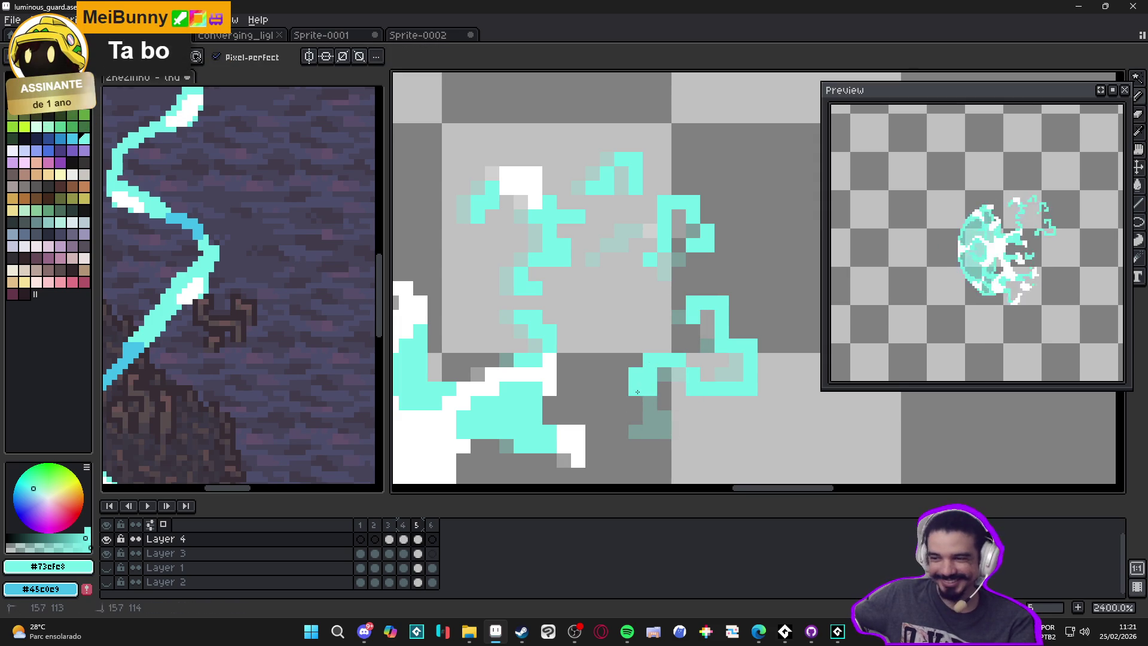
key("e")
left_click(657, 382)
key("b")
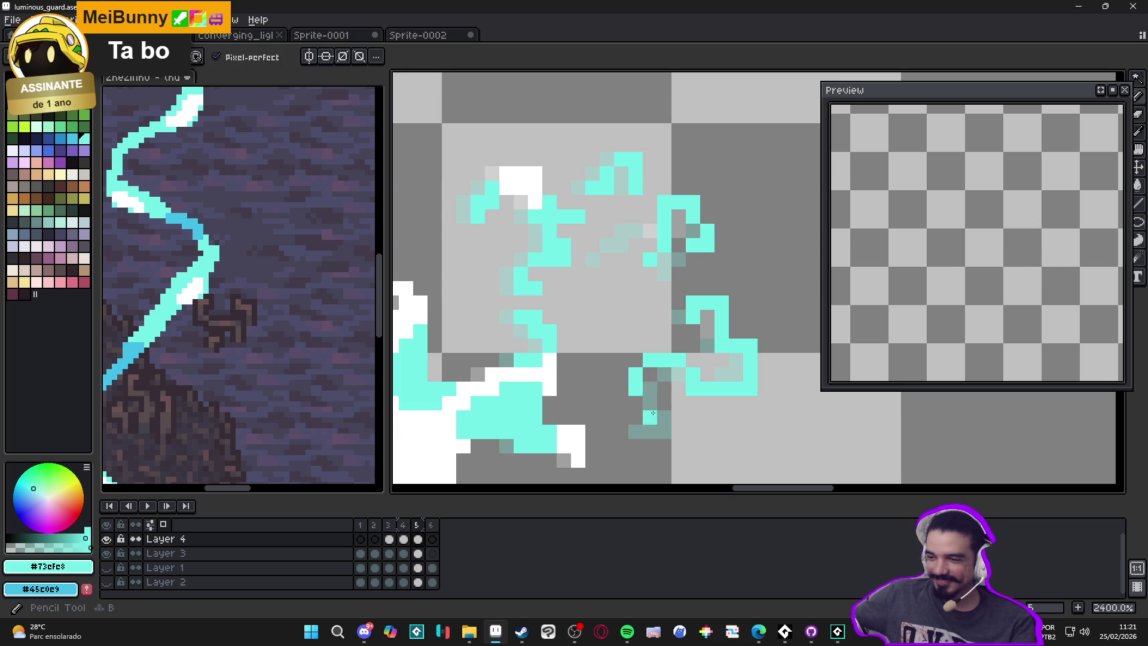
left_click_drag(650, 402, 665, 417)
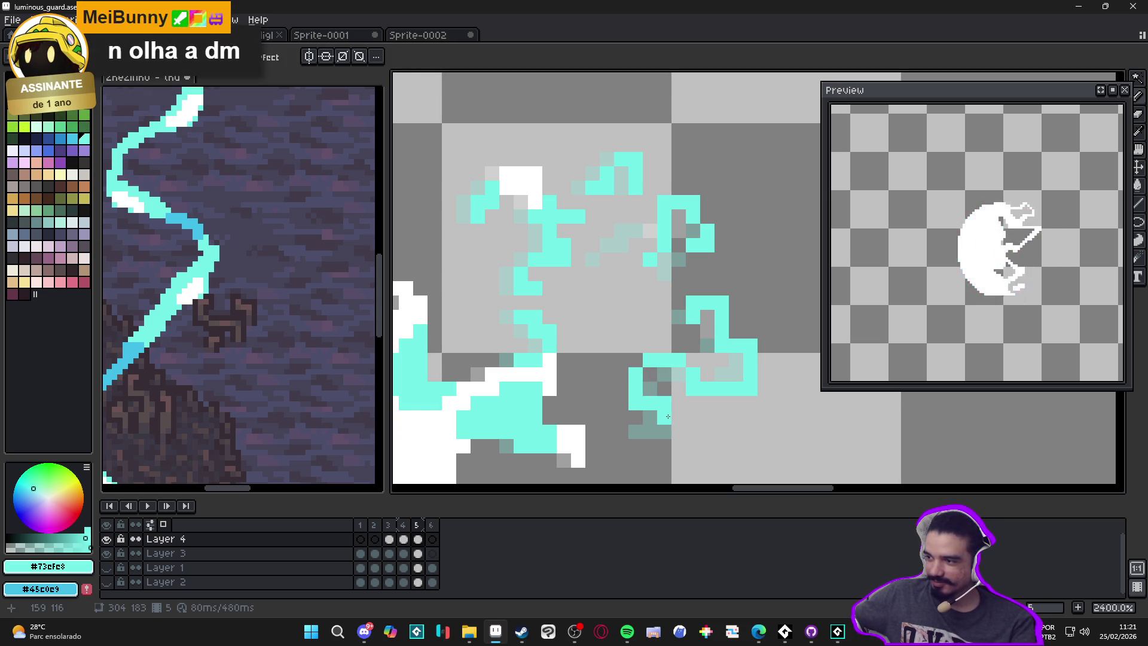
scroll(714, 372, "down", 3)
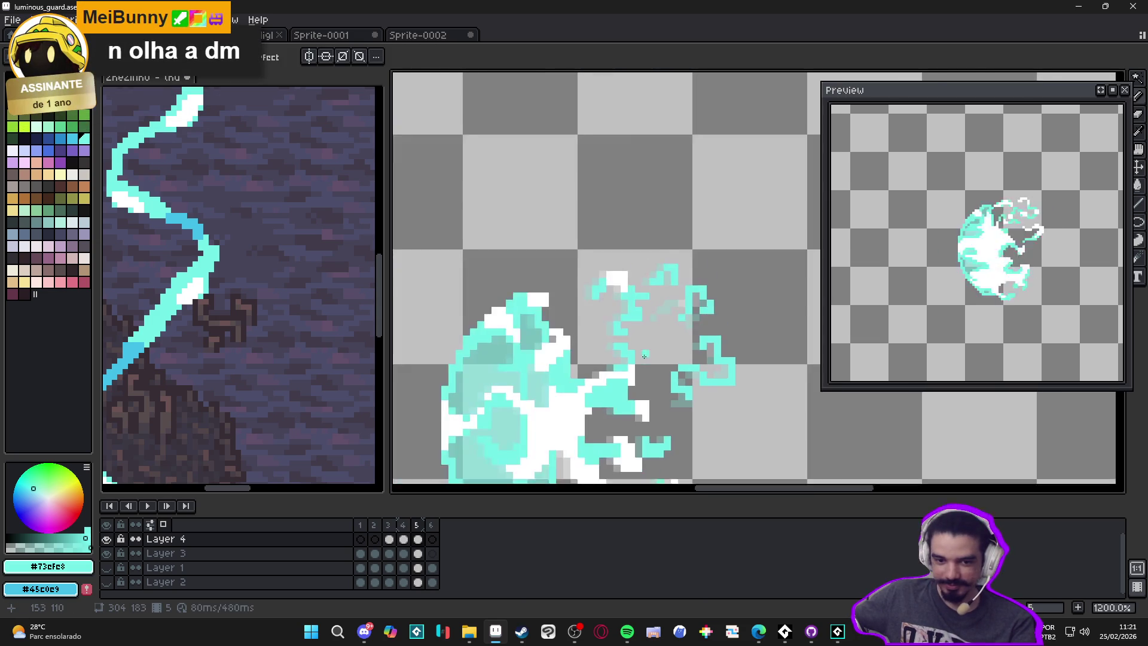
key("ctrl+s")
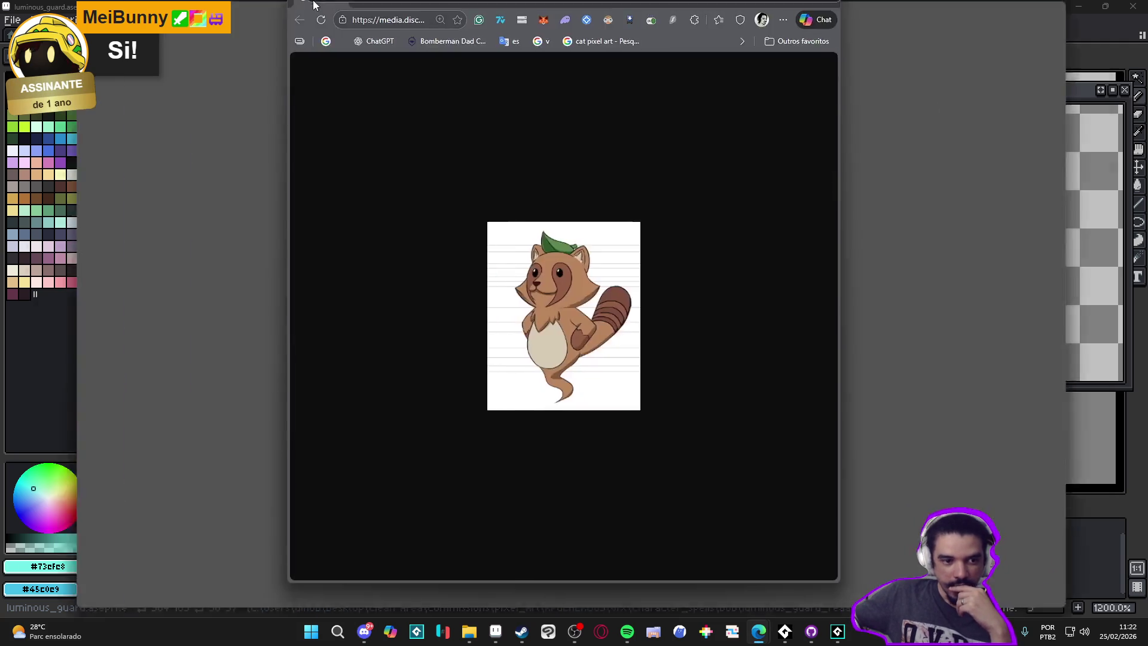
Step: Zoom the raccoon reference image and open the downloaded preview_3.mp4 video
scroll(523, 326, "up", 4, "ctrl")
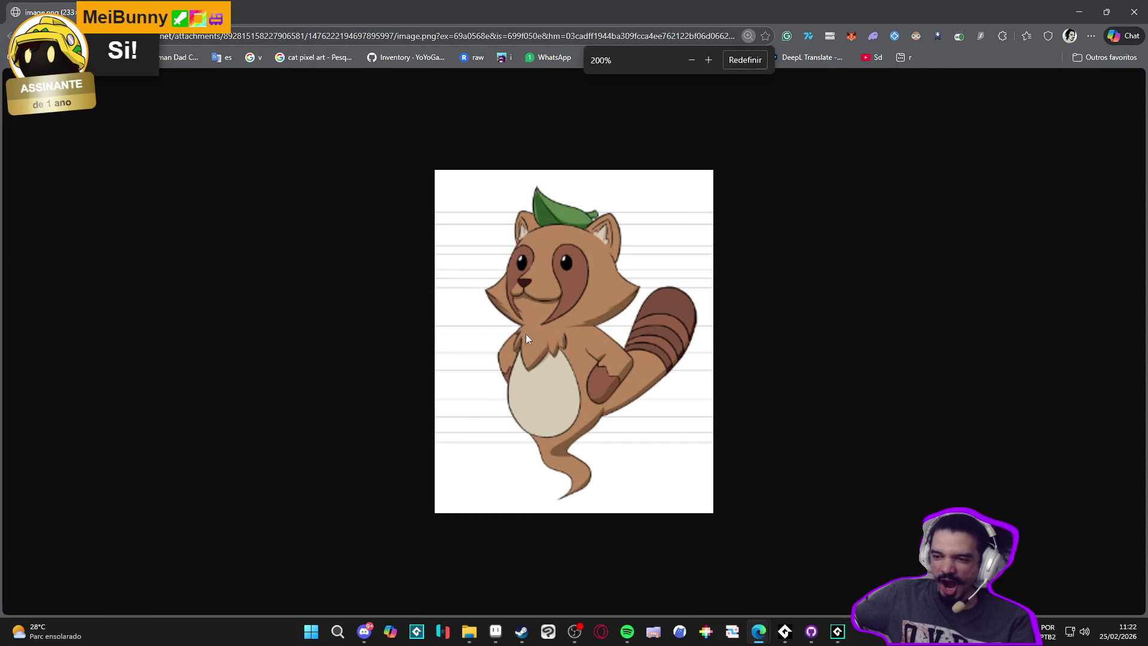
left_click(364, 632)
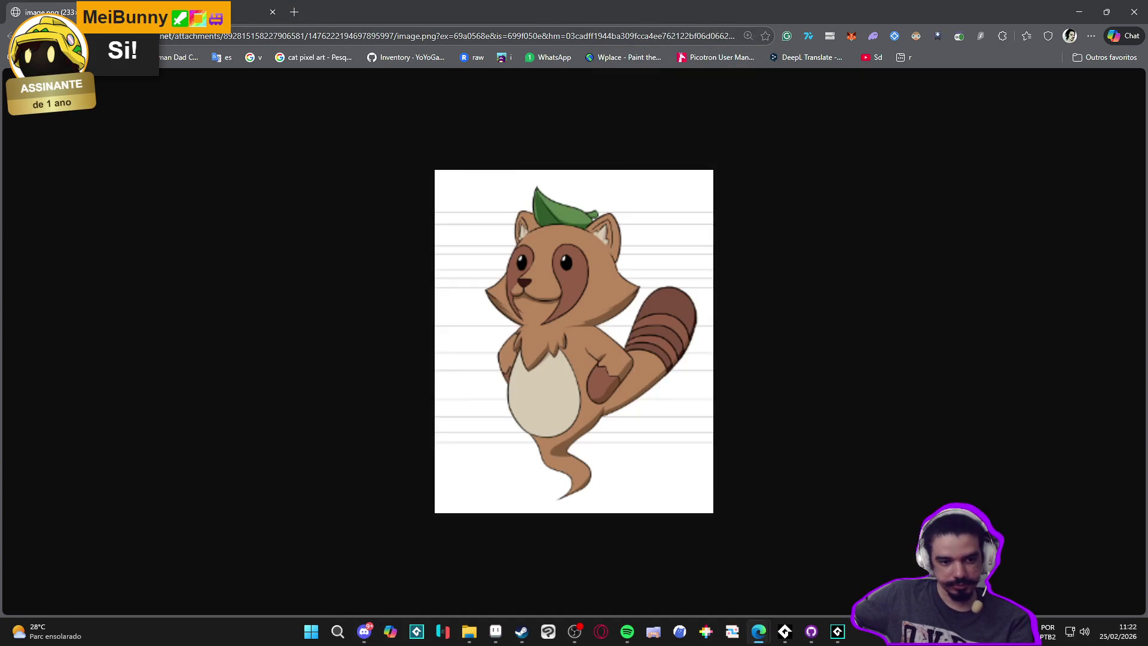
left_click(948, 108)
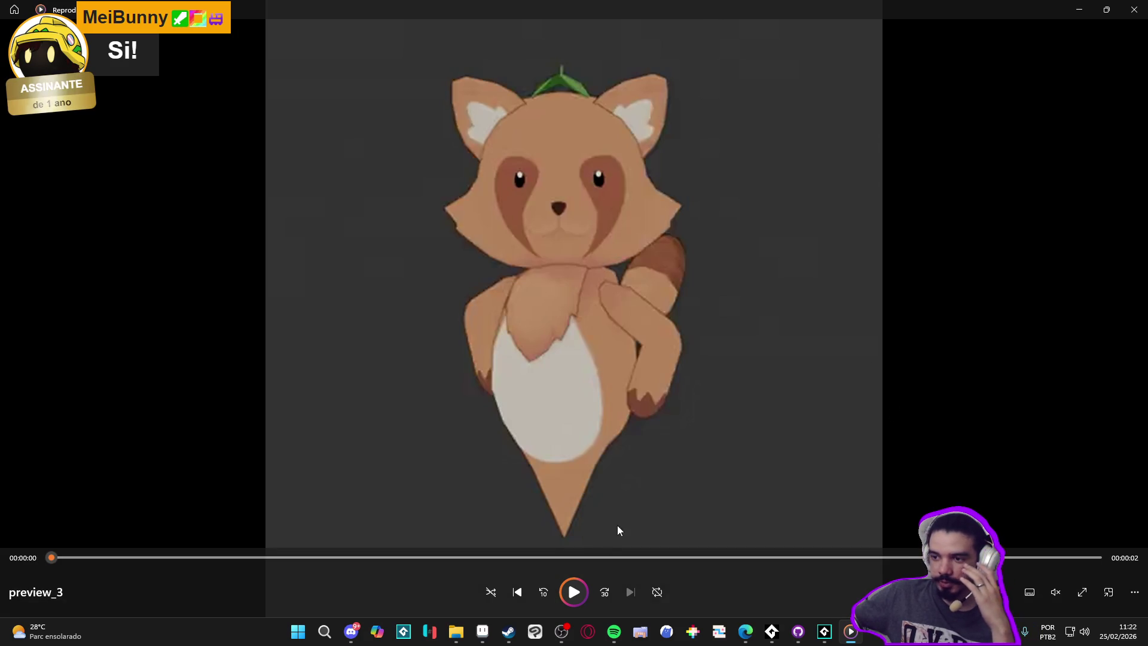
Step: Replay the preview_3 raccoon video, then close Windows Media Player
left_click(580, 590)
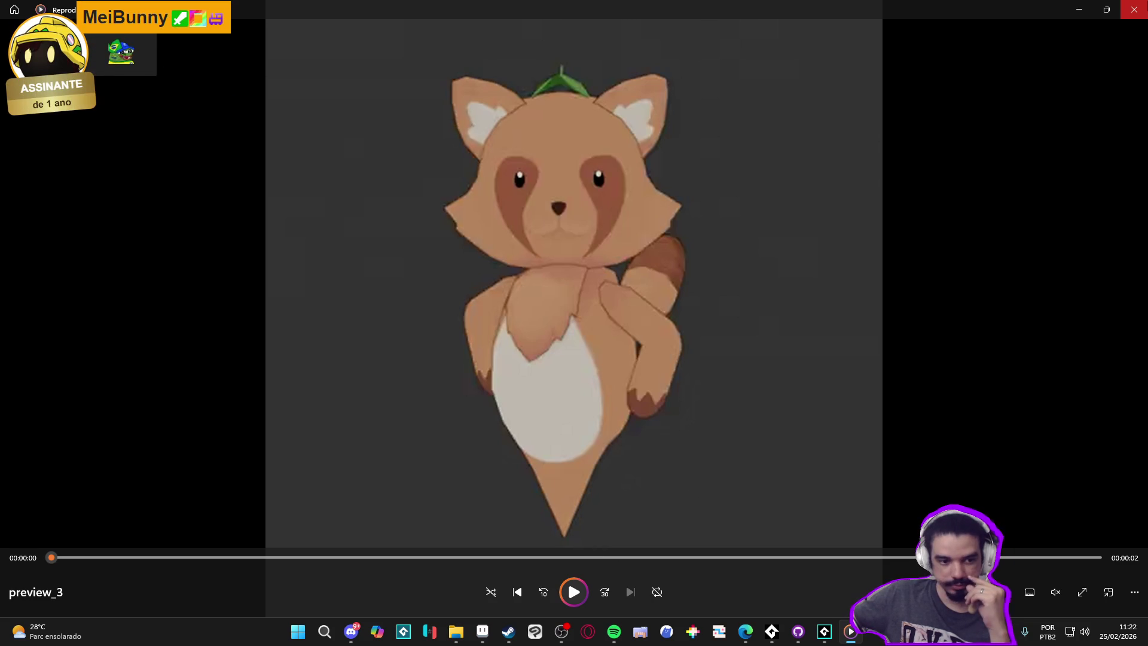
left_click(1135, 9)
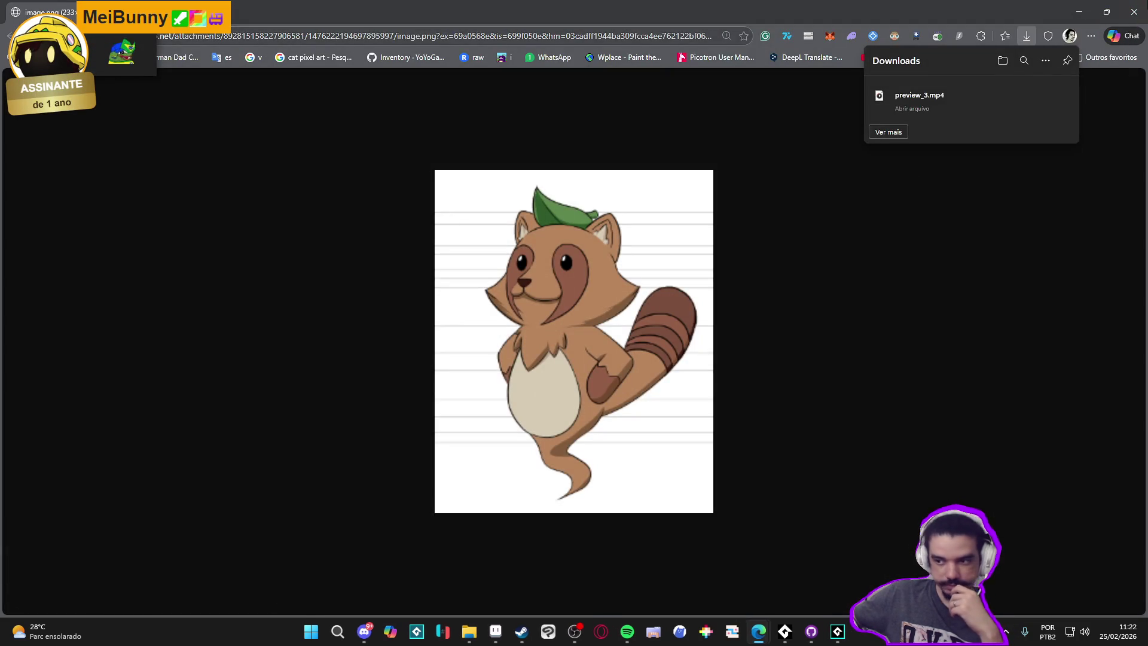
Step: Switch from Edge back to the luminous_guard sprite in Aseprite
key("alt+Tab")
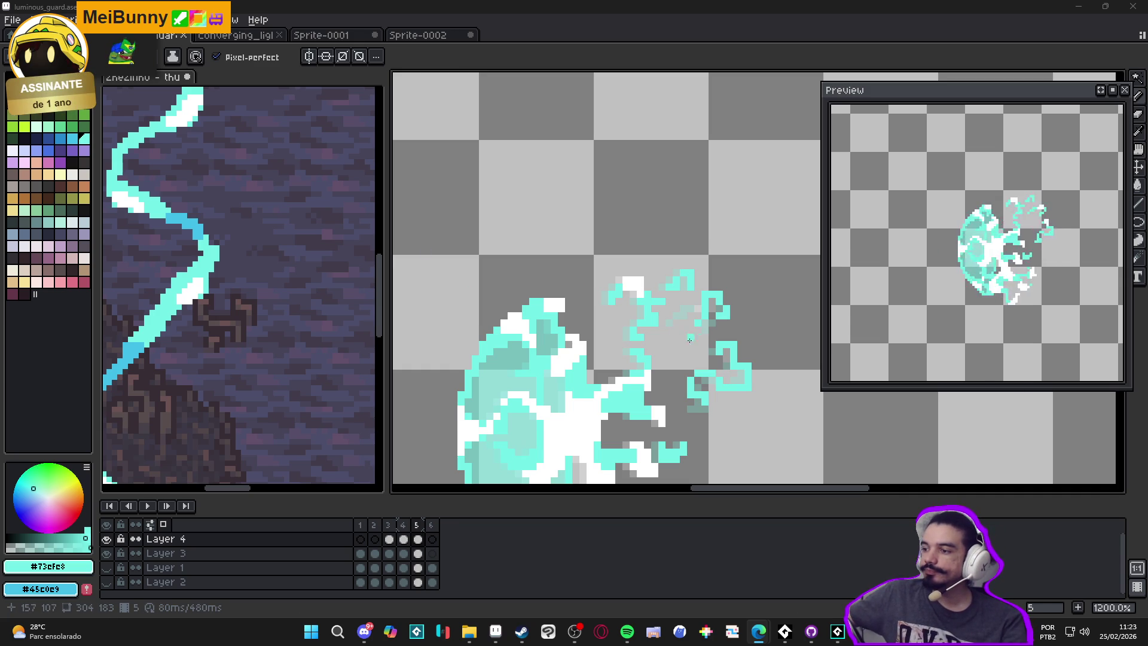
Step: Show frame 5 with Layer 3 hidden and wipe the old burst pixels off it
scroll(603, 336, "down", 3)
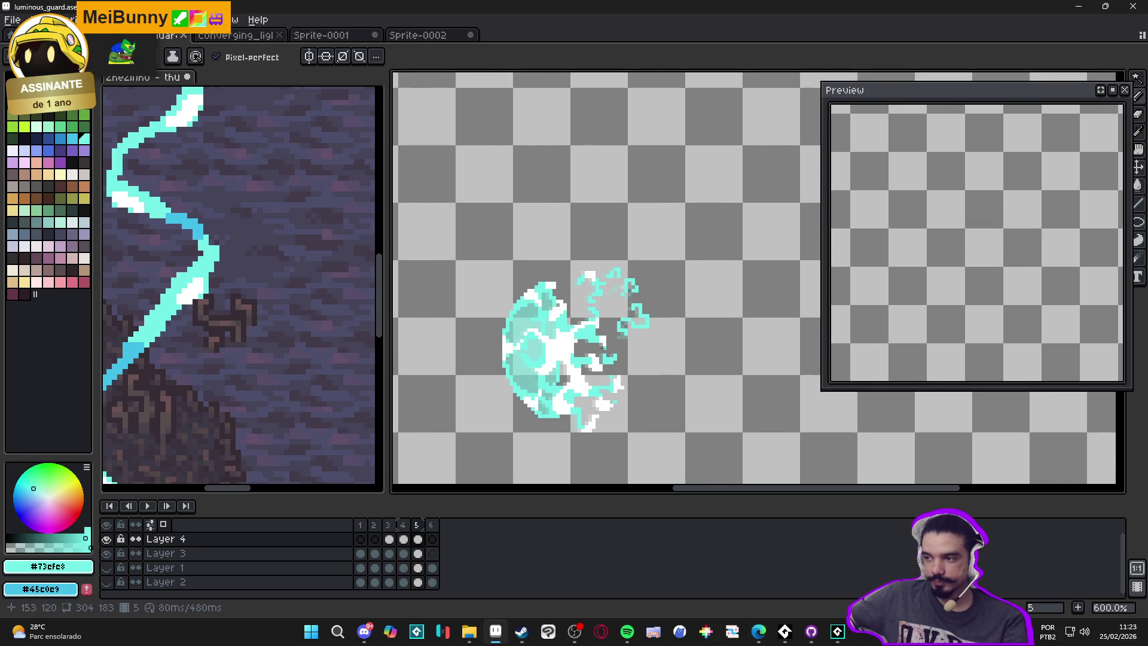
left_click(417, 525)
scroll(587, 331, "up", 1)
scroll(587, 330, "down", 2)
left_click(108, 555)
scroll(604, 351, "up", 1)
mouse_move(602, 352)
left_mouse_down()
mouse_move(608, 402)
mouse_move(576, 321)
mouse_move(578, 291)
mouse_move(584, 359)
left_mouse_up()
Step: With the 1px pencil, extend the cyan line one pixel left and paint a curling cyan tendril
scroll(523, 317, "up", 3)
key("b")
scroll(506, 293, "up", 1)
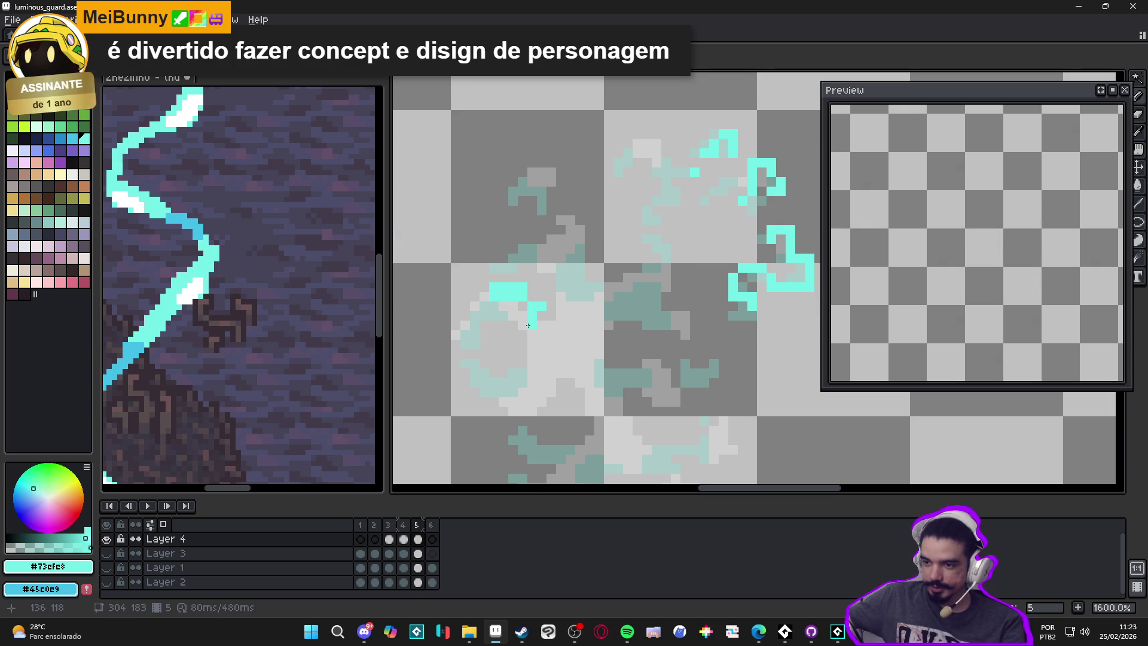
scroll(534, 296, "left", 1)
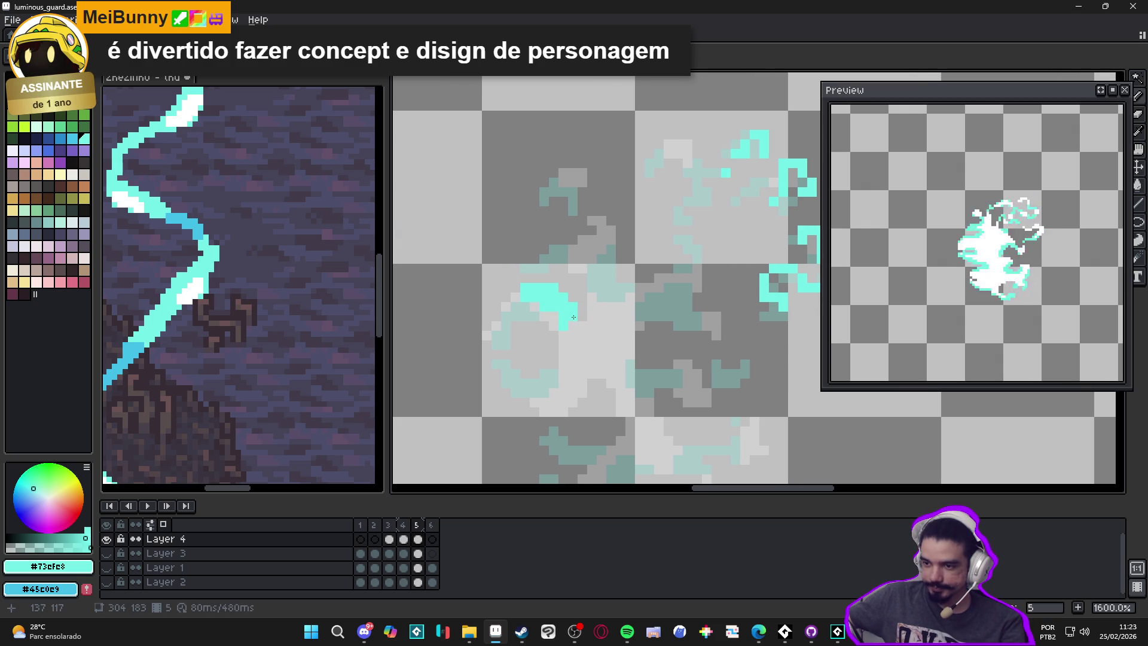
left_click_drag(495, 323, 498, 325)
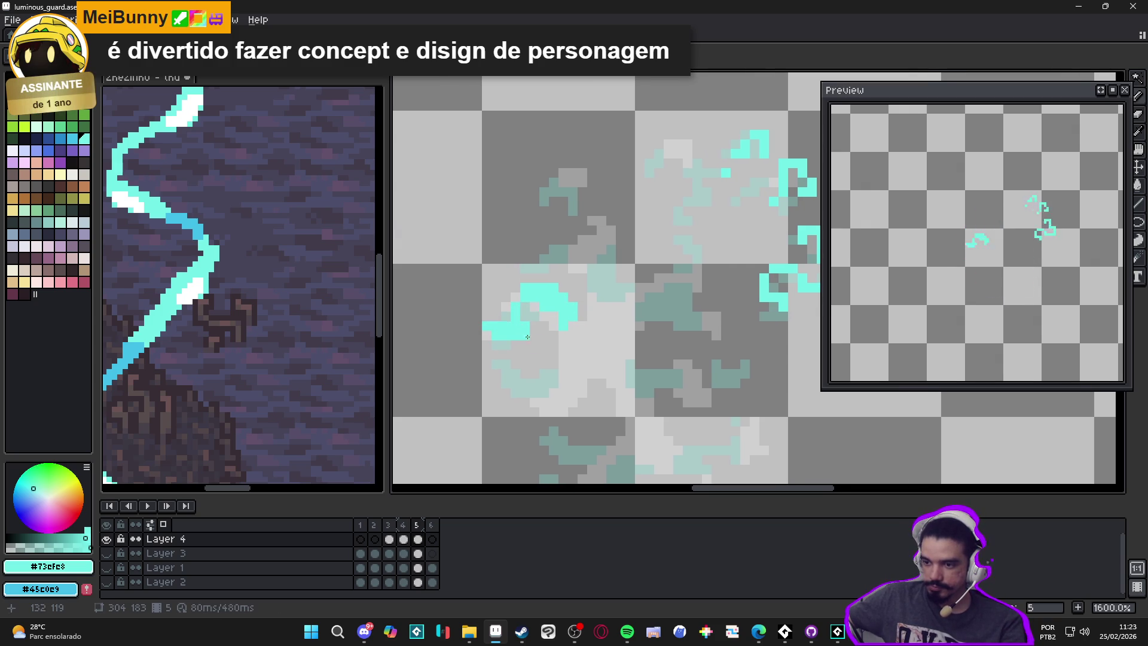
scroll(588, 339, "down", 1)
left_click_drag(598, 342, 543, 334)
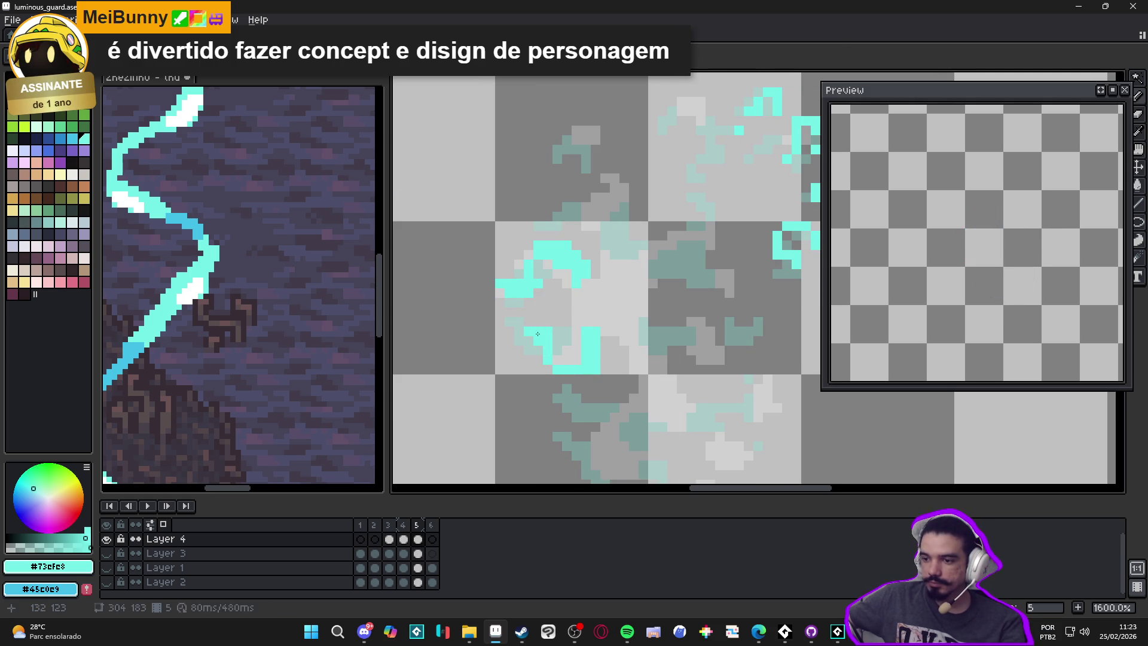
Step: Add small cyan strokes and pixels to fill out the bottom of the tendril
scroll(543, 326, "right", 1)
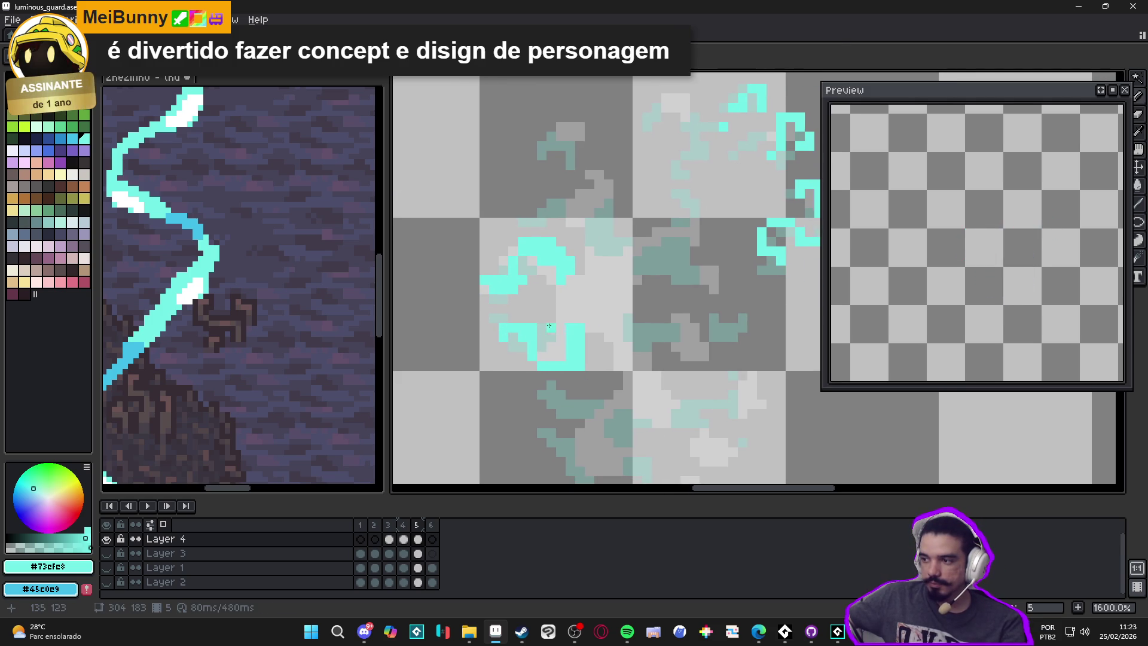
scroll(552, 353, "down", 3)
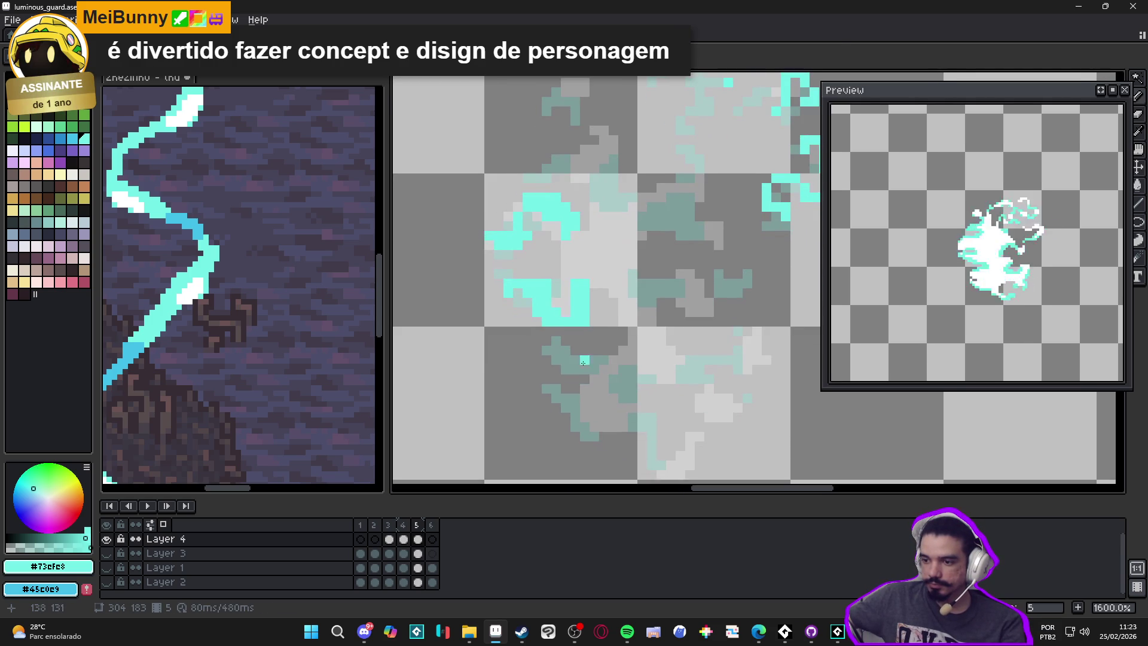
mouse_move(565, 348)
left_mouse_down()
mouse_move(587, 379)
mouse_move(563, 351)
left_mouse_up()
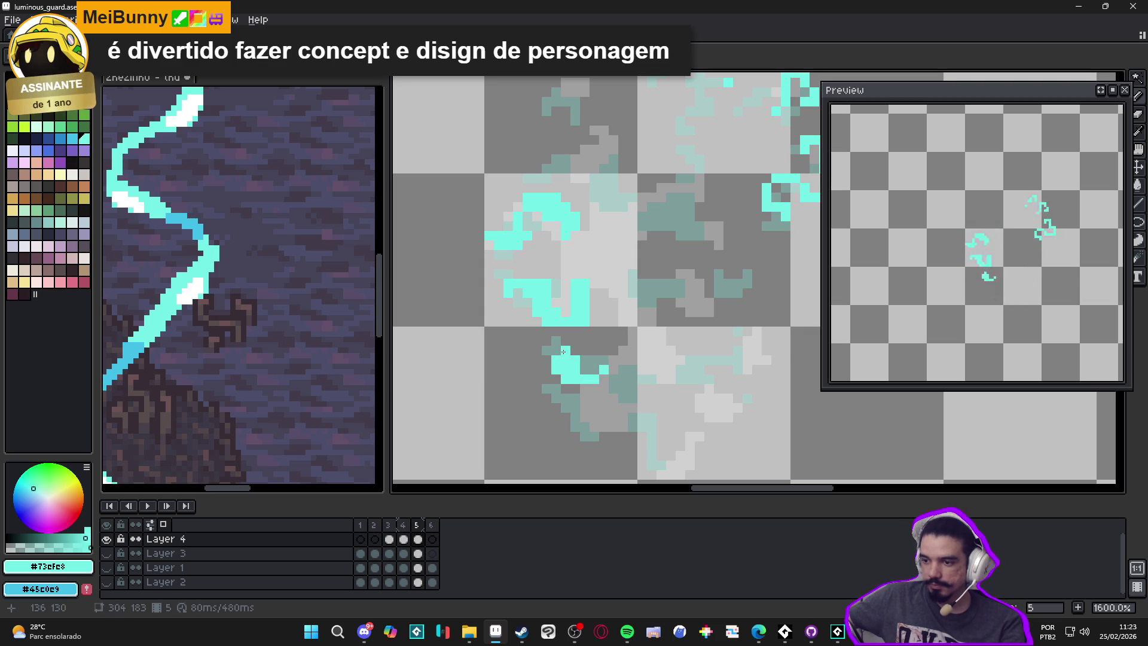
left_click_drag(577, 444, 609, 418)
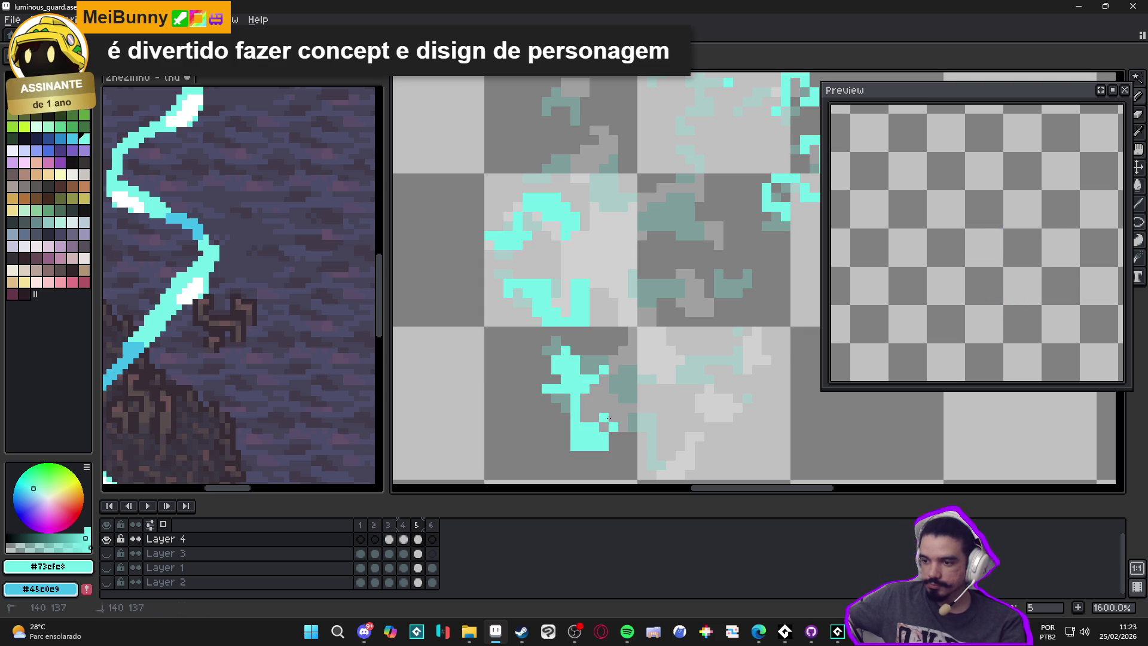
scroll(622, 407, "down", 2)
left_click(623, 373)
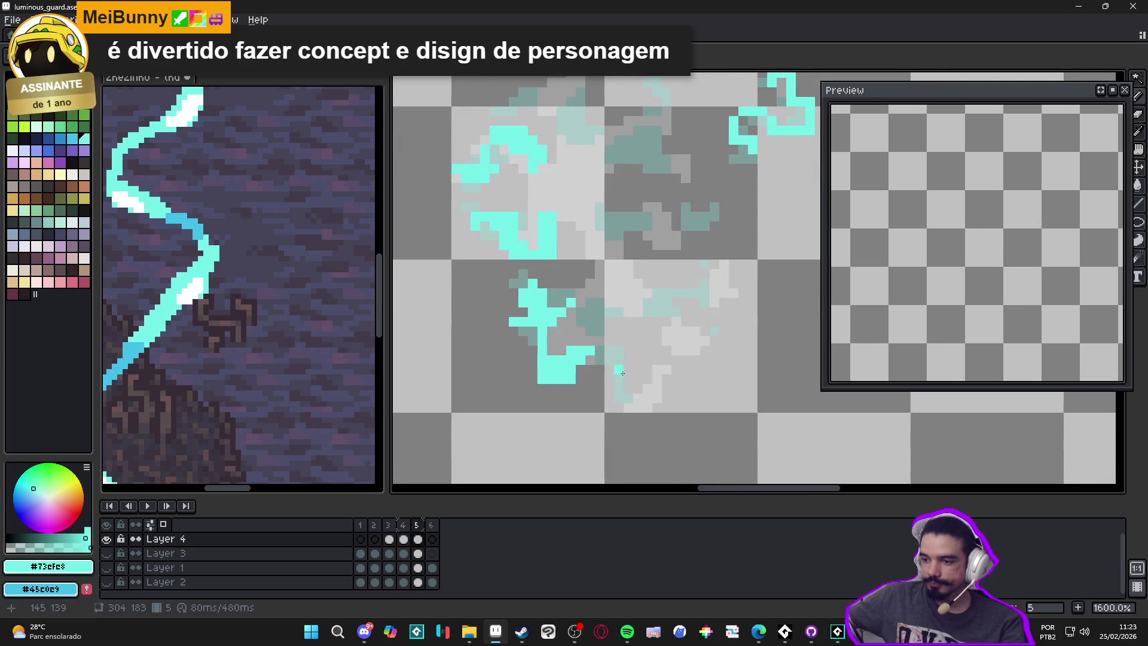
mouse_move(624, 382)
left_mouse_down()
mouse_move(624, 419)
mouse_move(645, 398)
left_mouse_up()
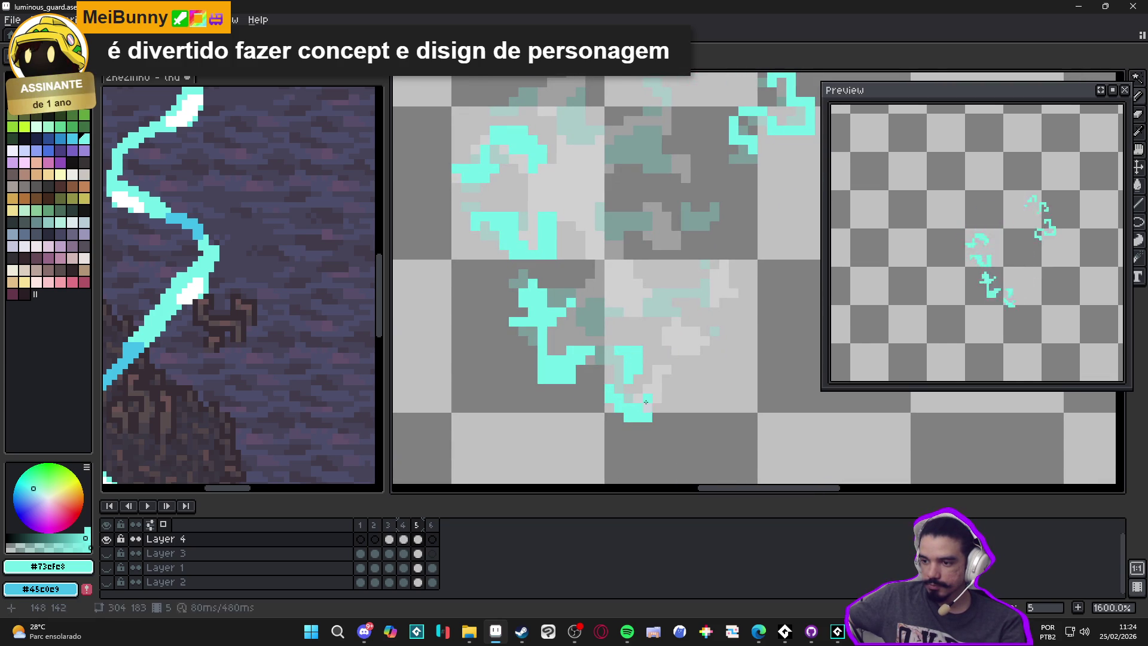
Step: Erase the stray cyan pixels on the right of the burst
key("e")
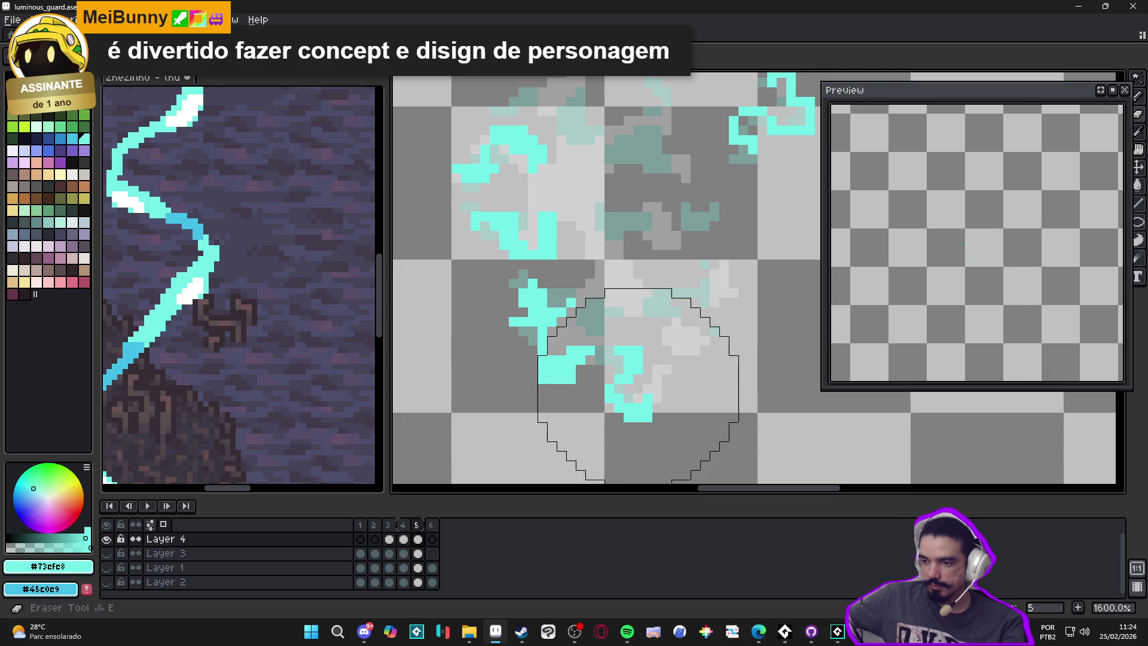
scroll(638, 389, "up", 2)
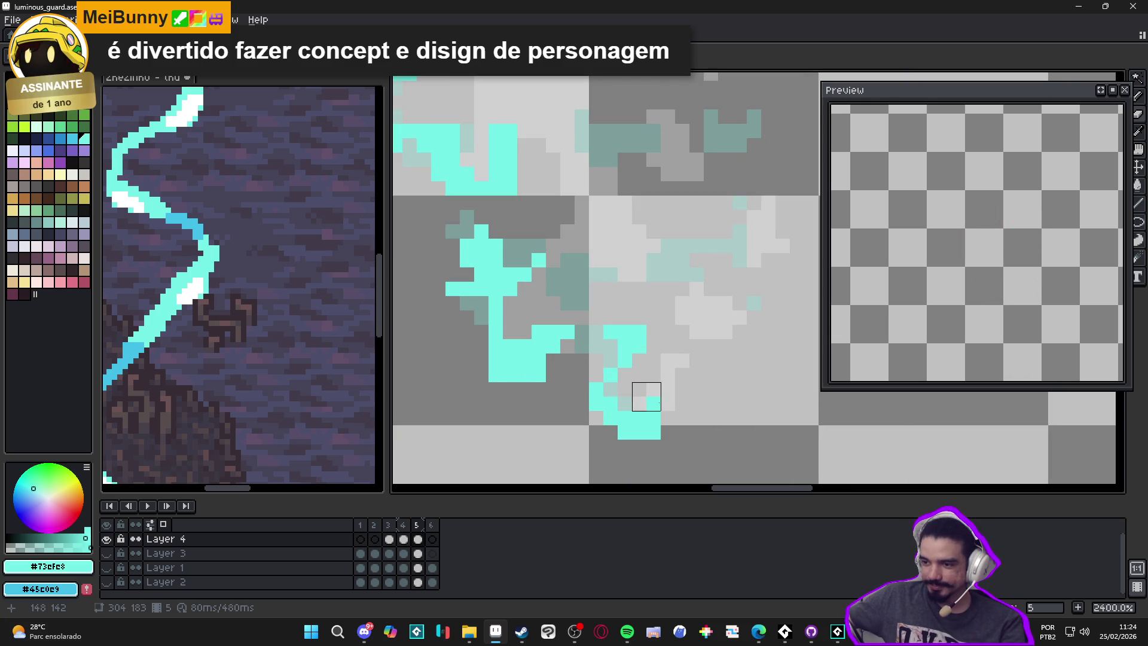
scroll(676, 368, "up", 2)
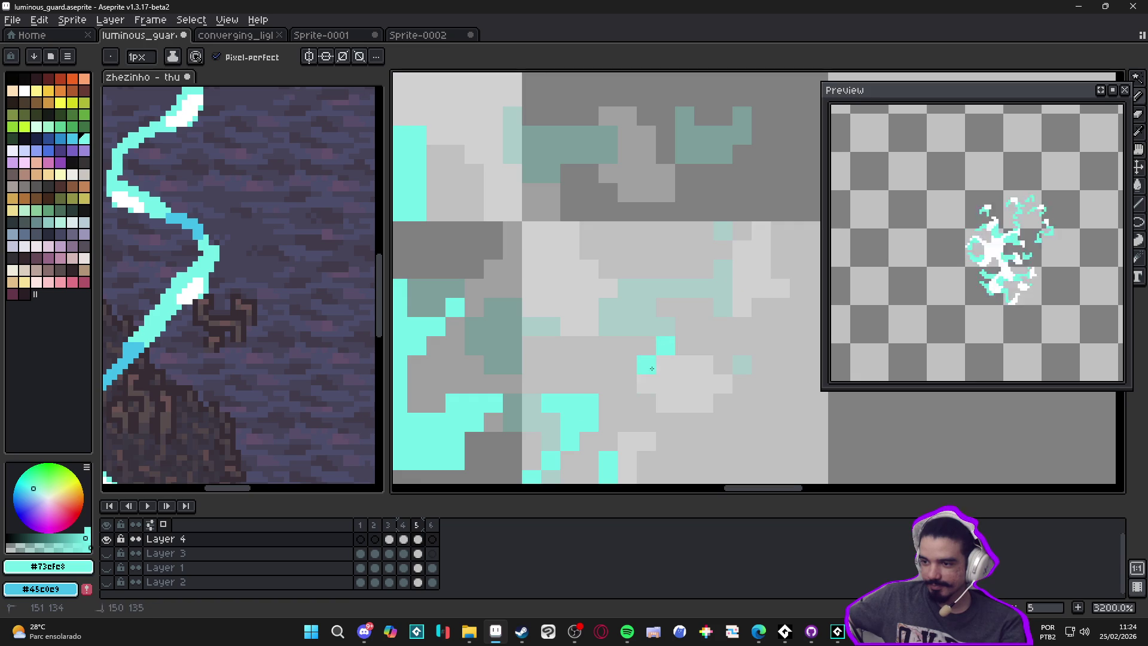
left_click_drag(668, 371, 700, 407)
left_click(700, 402)
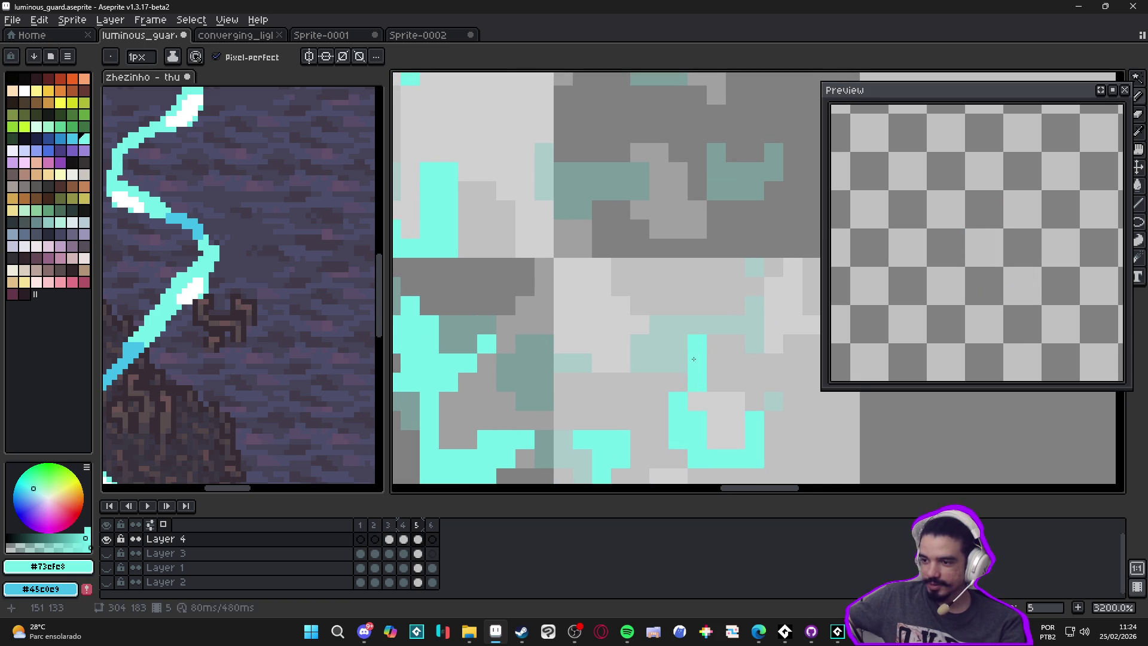
mouse_move(656, 332)
left_mouse_down()
mouse_move(655, 358)
mouse_move(777, 398)
left_mouse_up()
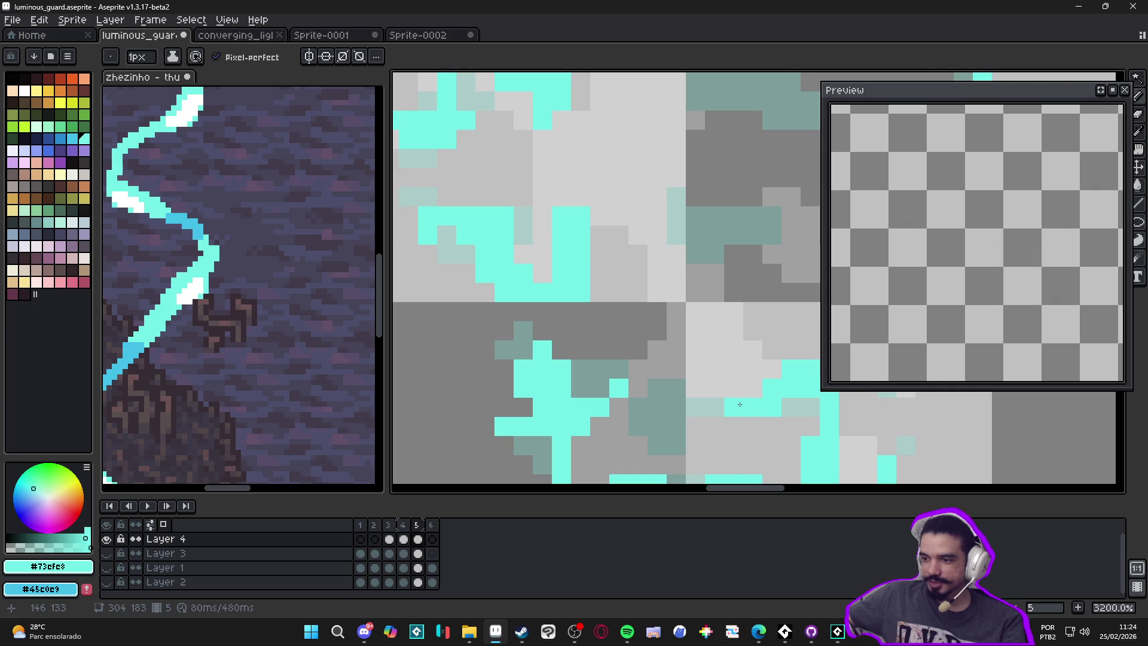
scroll(730, 402, "down", 4)
scroll(712, 400, "up", 3)
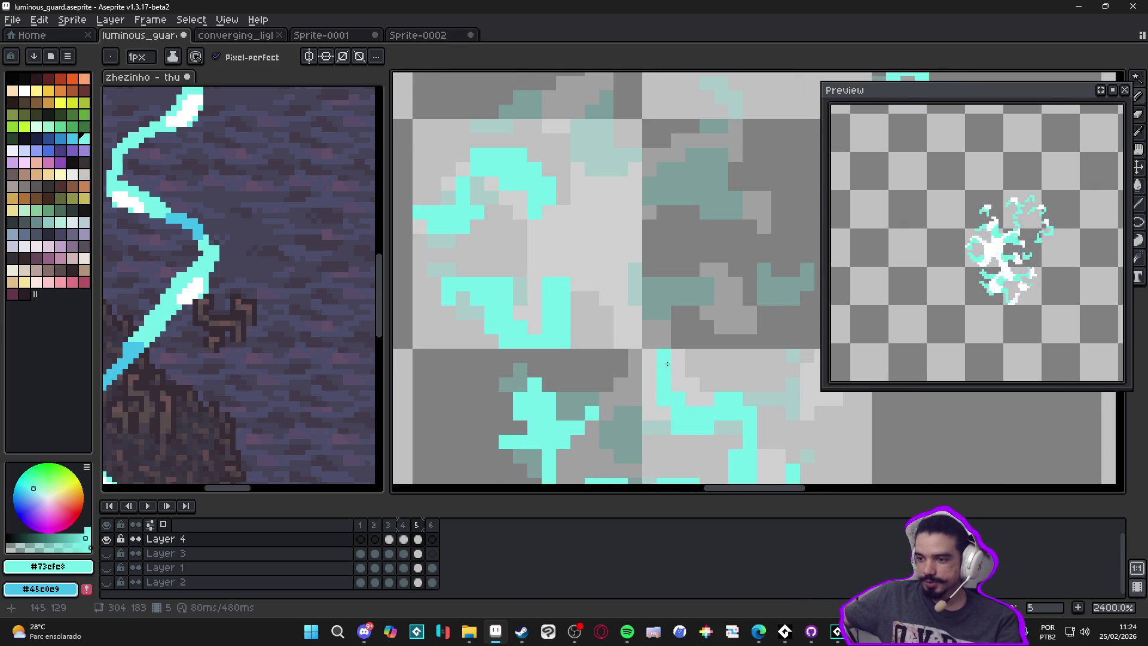
Step: Draw a cyan line continuing diagonally downward, then reselect frame 5
left_click_drag(684, 333, 685, 352)
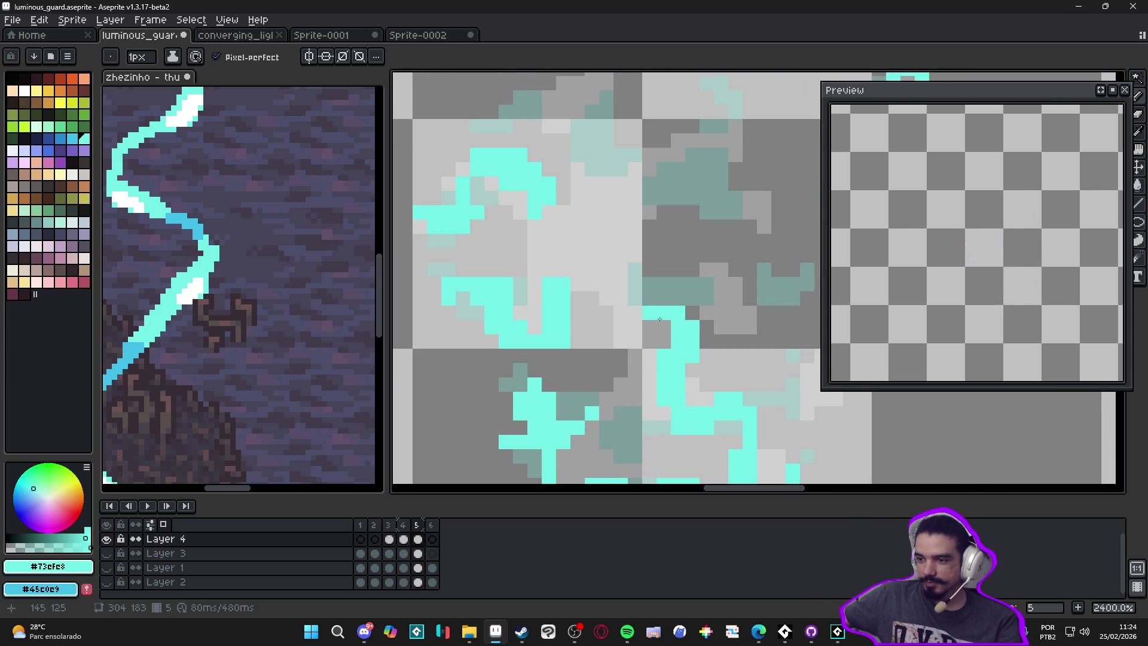
scroll(617, 395, "down", 2)
scroll(624, 379, "right", 1)
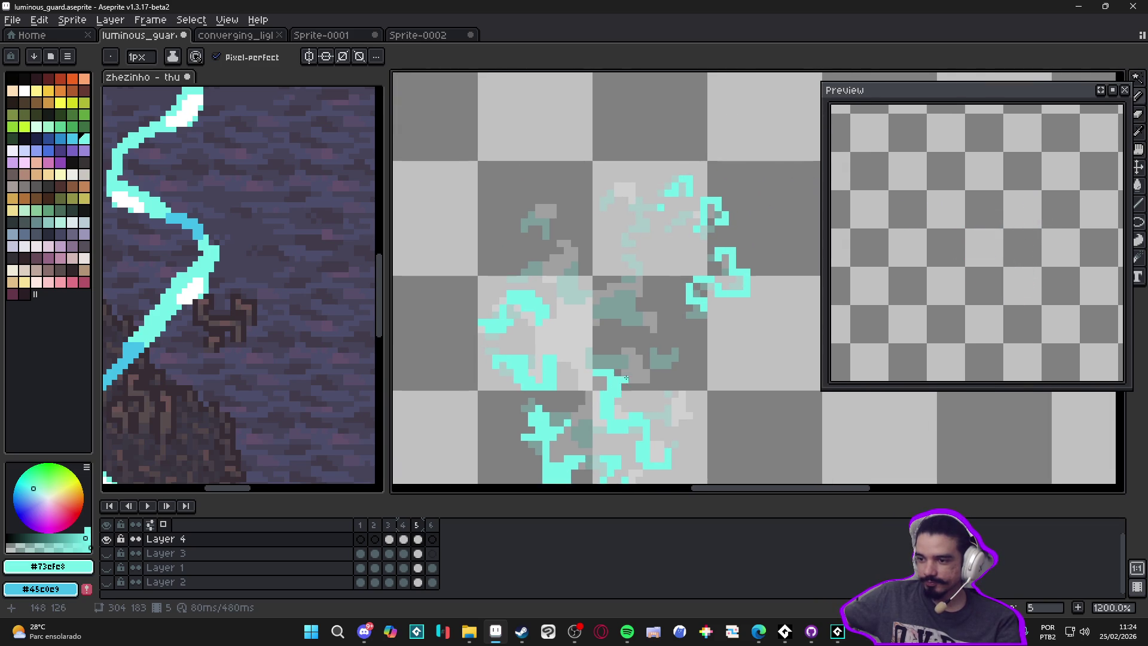
scroll(568, 314, "up", 2)
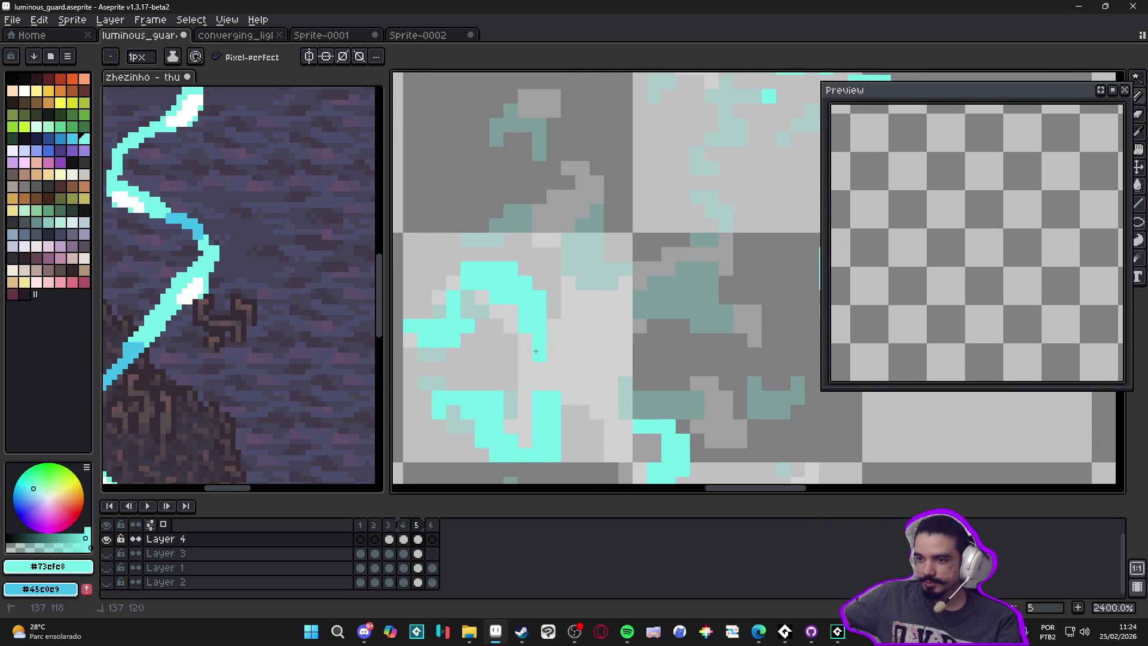
scroll(553, 344, "down", 2)
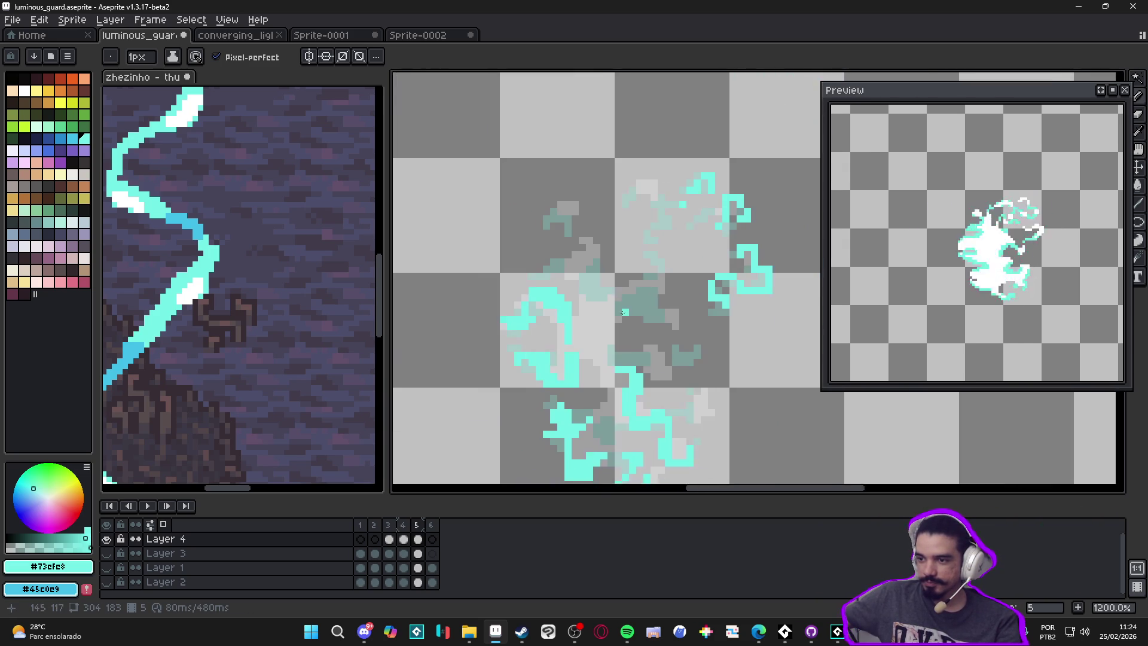
scroll(660, 364, "up", 2)
left_click(403, 524)
left_click(417, 524)
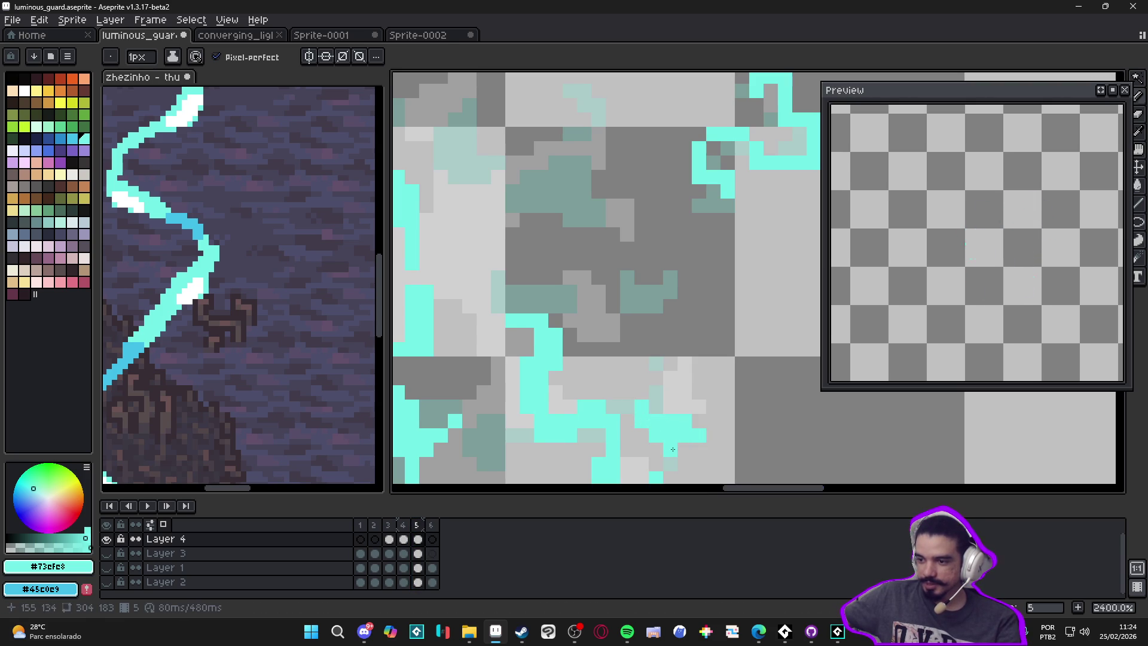
Step: Undo the misplaced cyan pixels and redraw the short tendril segment with the 1px pencil
key("e")
key("ctrl+z")
key("b")
left_click(712, 425)
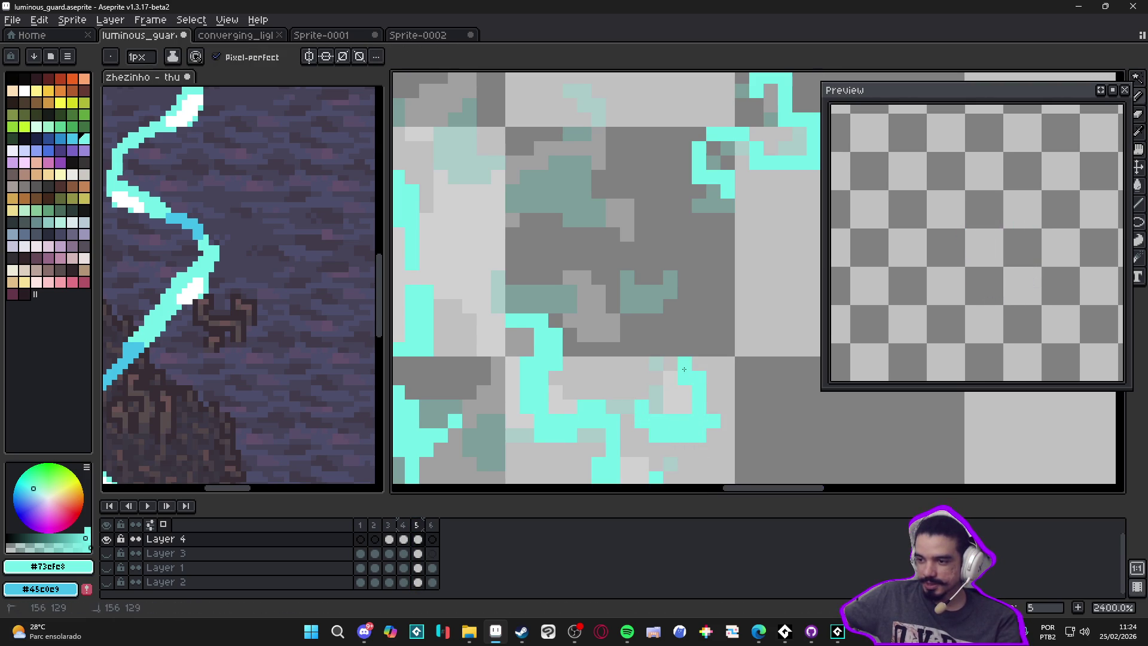
key("ctrl+z")
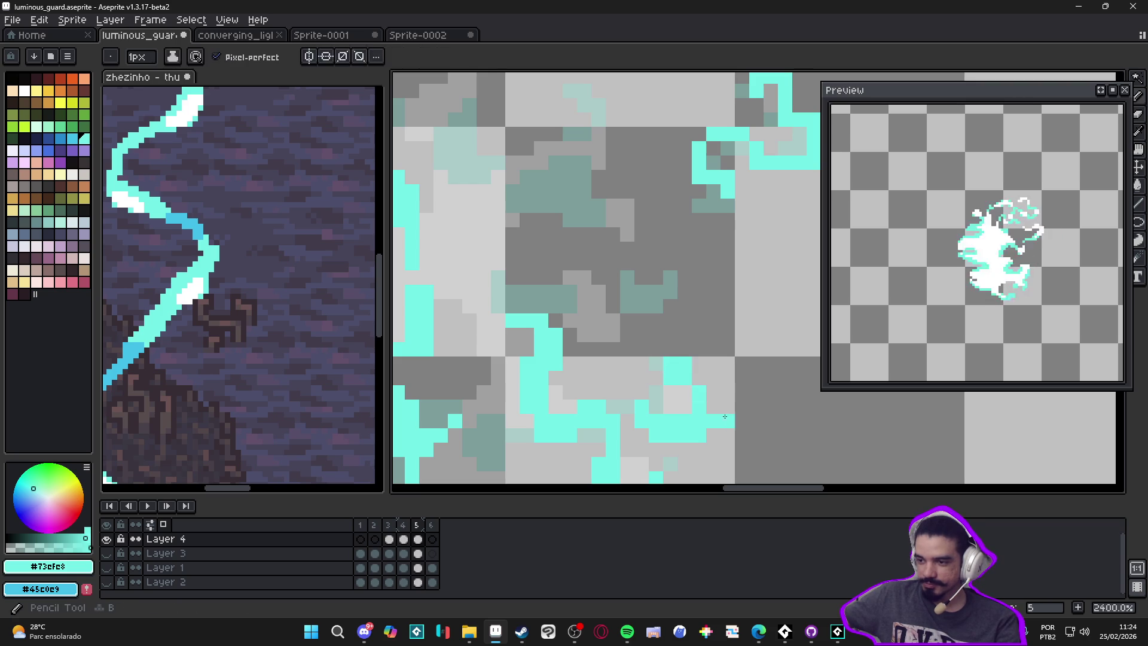
mouse_move(685, 349)
left_mouse_down()
mouse_move(698, 352)
mouse_move(688, 377)
mouse_move(697, 377)
mouse_move(697, 338)
mouse_move(667, 376)
mouse_move(655, 350)
mouse_move(667, 333)
mouse_move(610, 319)
mouse_move(634, 375)
mouse_move(624, 388)
left_mouse_up()
scroll(698, 353, "down", 2)
Step: Draw cyan tendril strokes in the upper left and extend them to the right
scroll(680, 348, "up", 2)
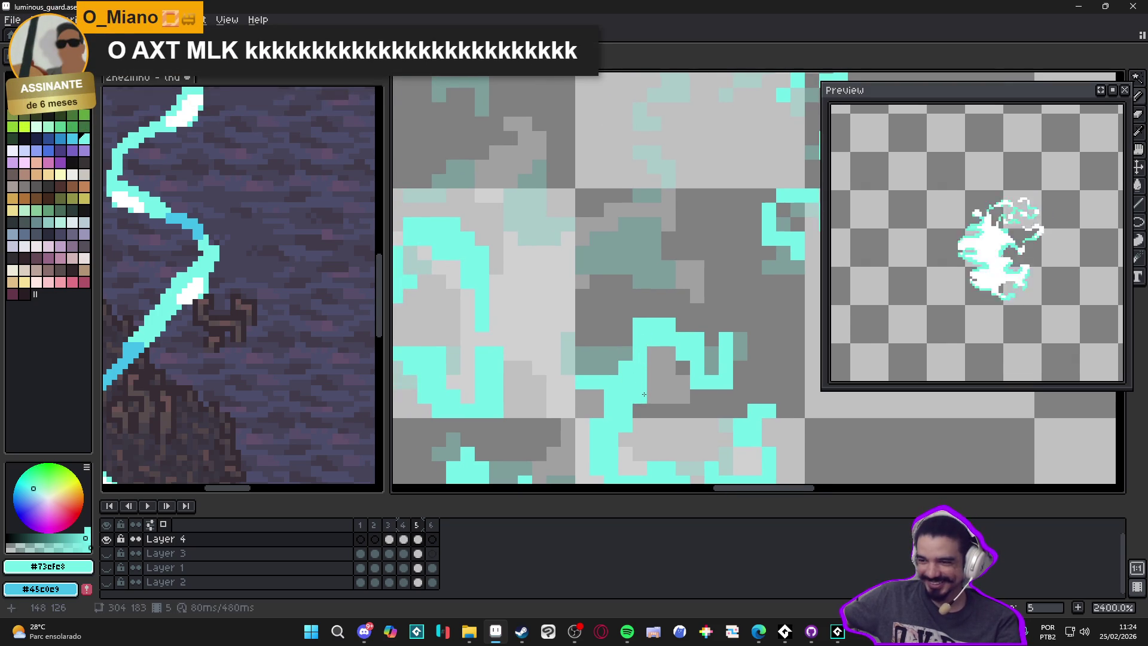
scroll(619, 376, "down", 3)
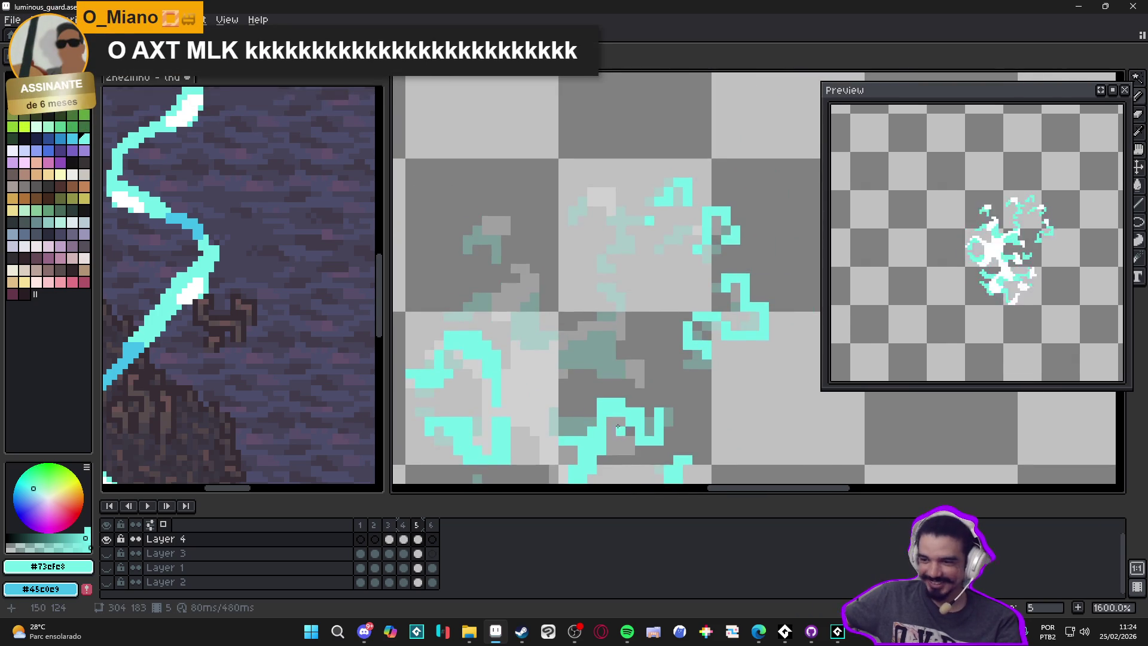
scroll(552, 399, "up", 4)
left_click(581, 313)
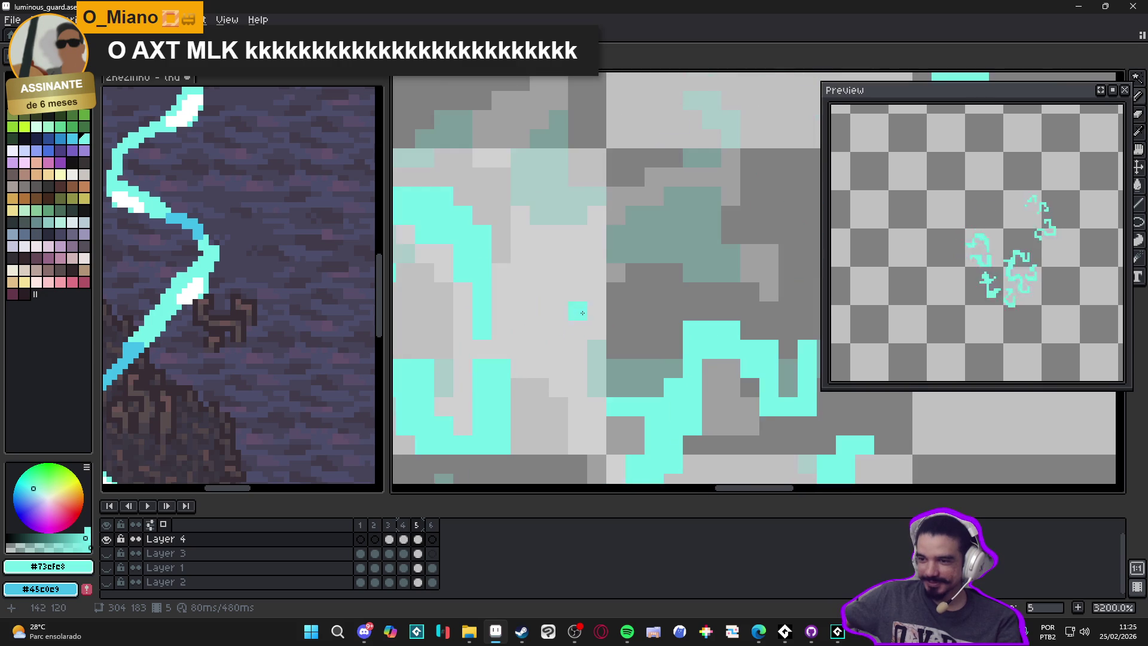
left_click_drag(597, 289, 551, 260)
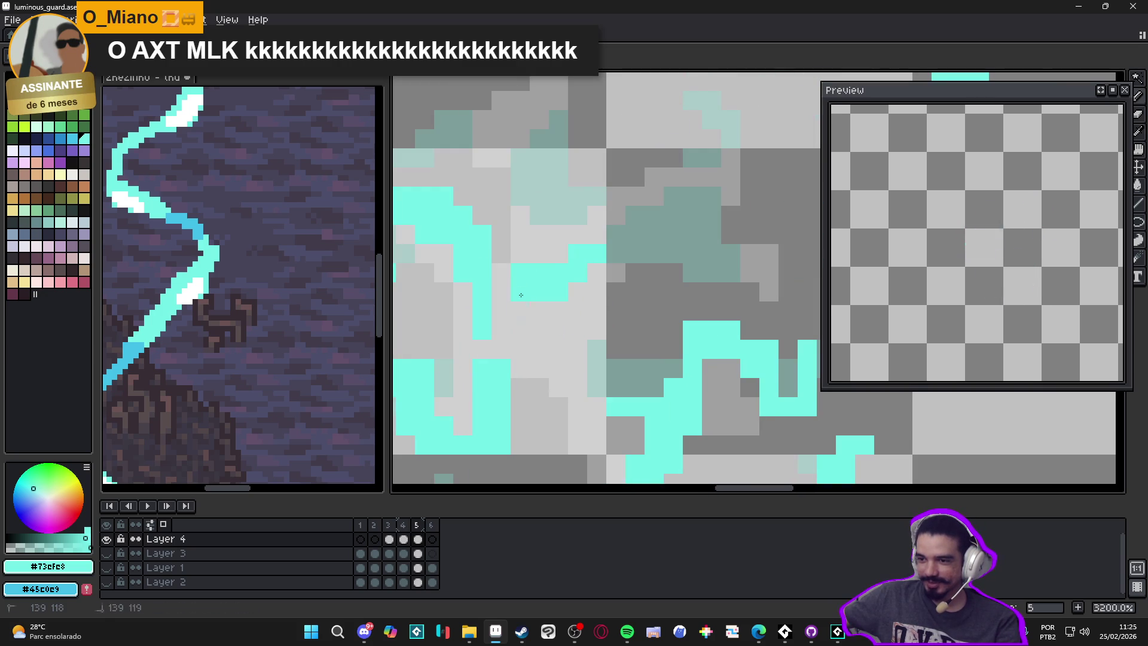
mouse_move(538, 328)
left_mouse_down()
mouse_move(604, 349)
mouse_move(591, 336)
left_mouse_up()
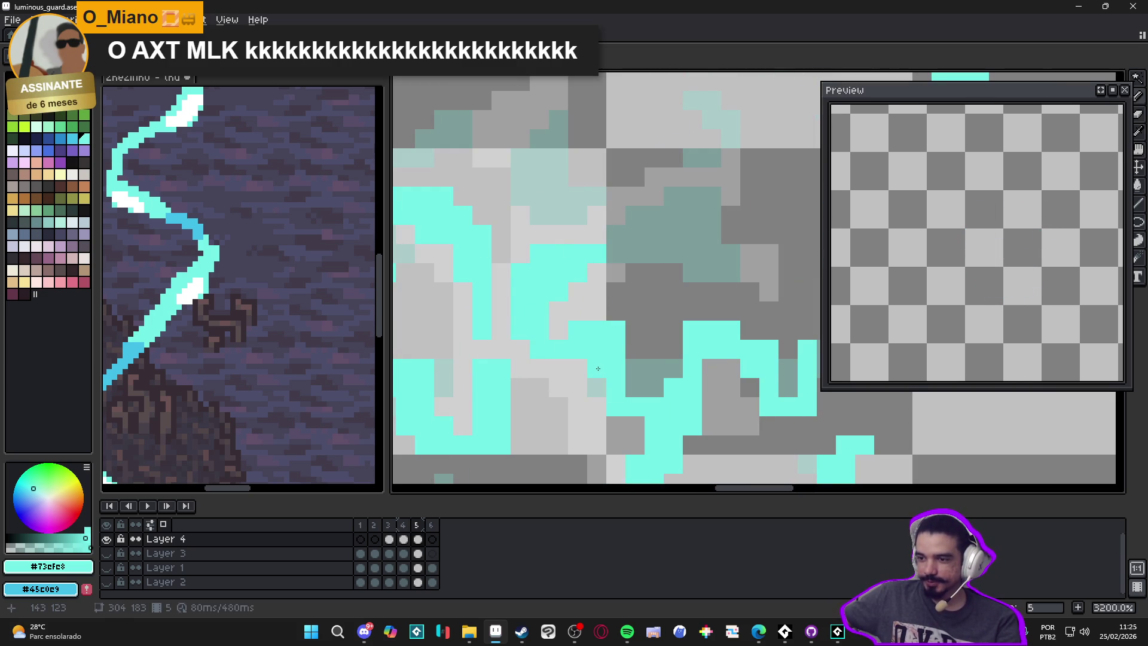
scroll(598, 368, "down", 3)
scroll(565, 340, "up", 3)
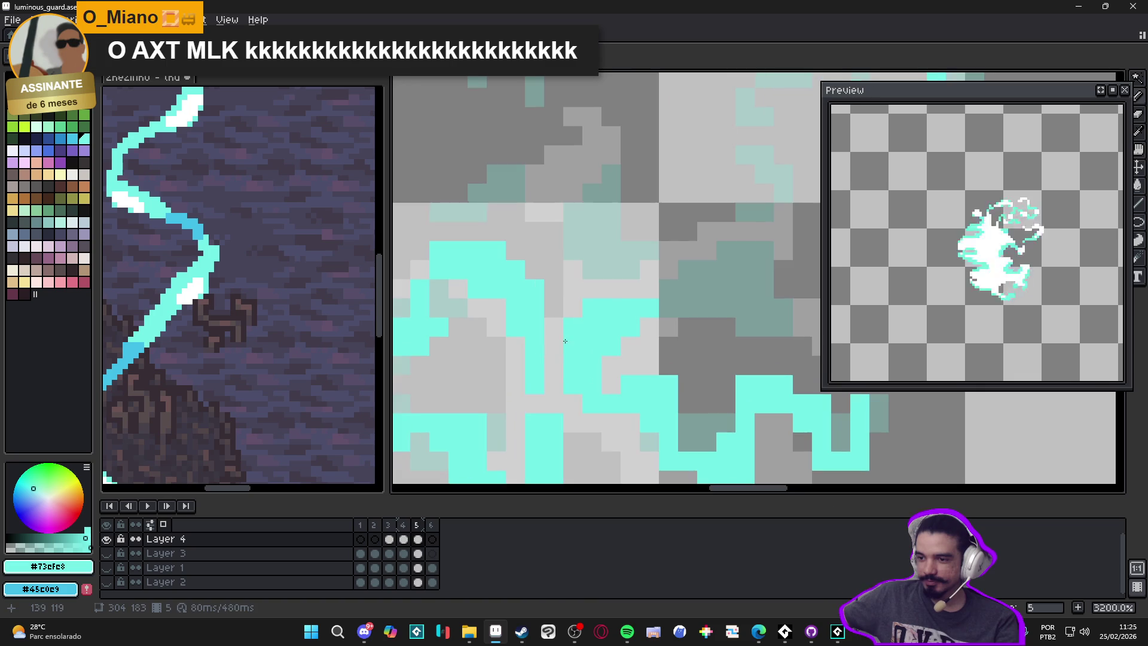
scroll(624, 429, "down", 3)
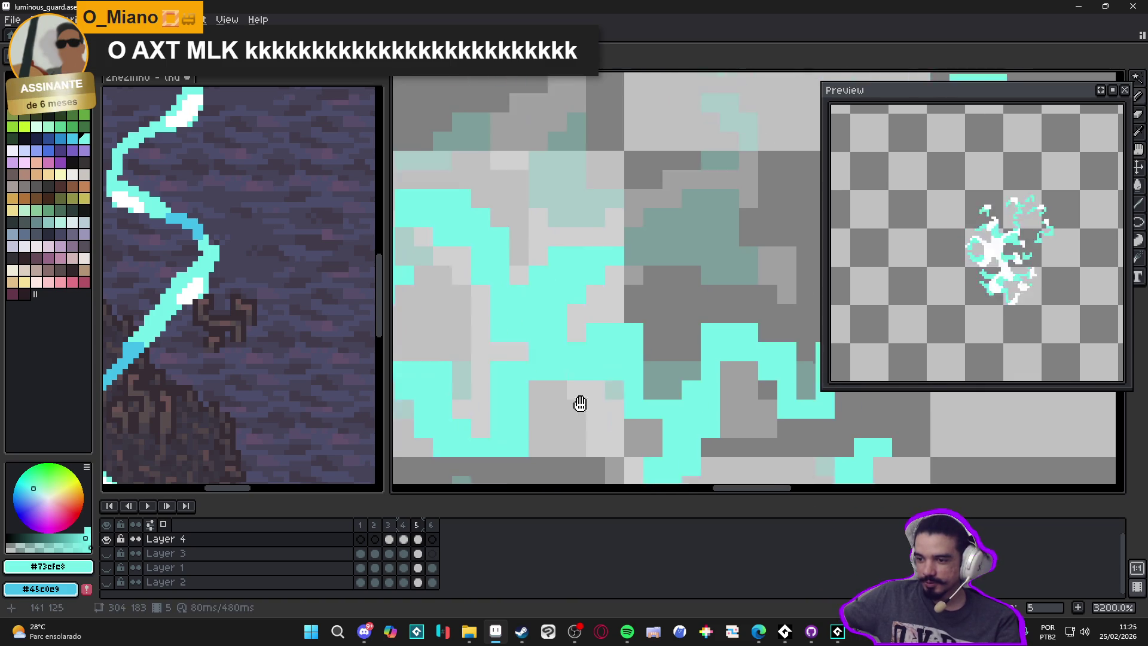
left_click_drag(604, 417, 578, 357)
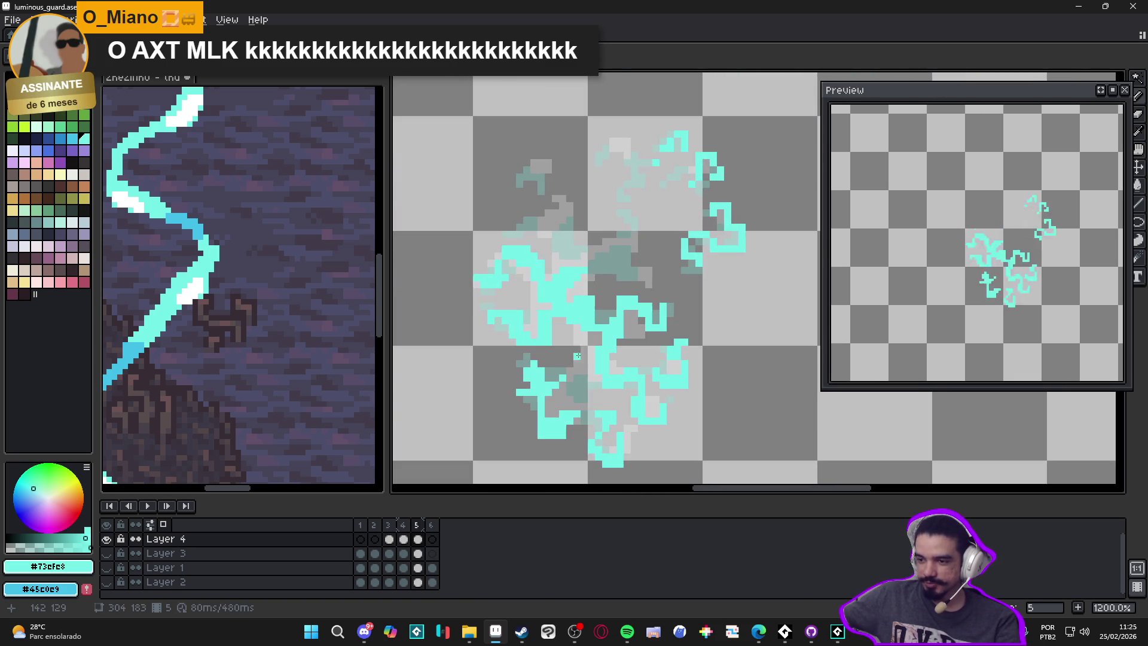
Step: Paint a new cluster of cyan tendril pixels, a longer upper stroke and a lower-left stroke
scroll(597, 376, "up", 2)
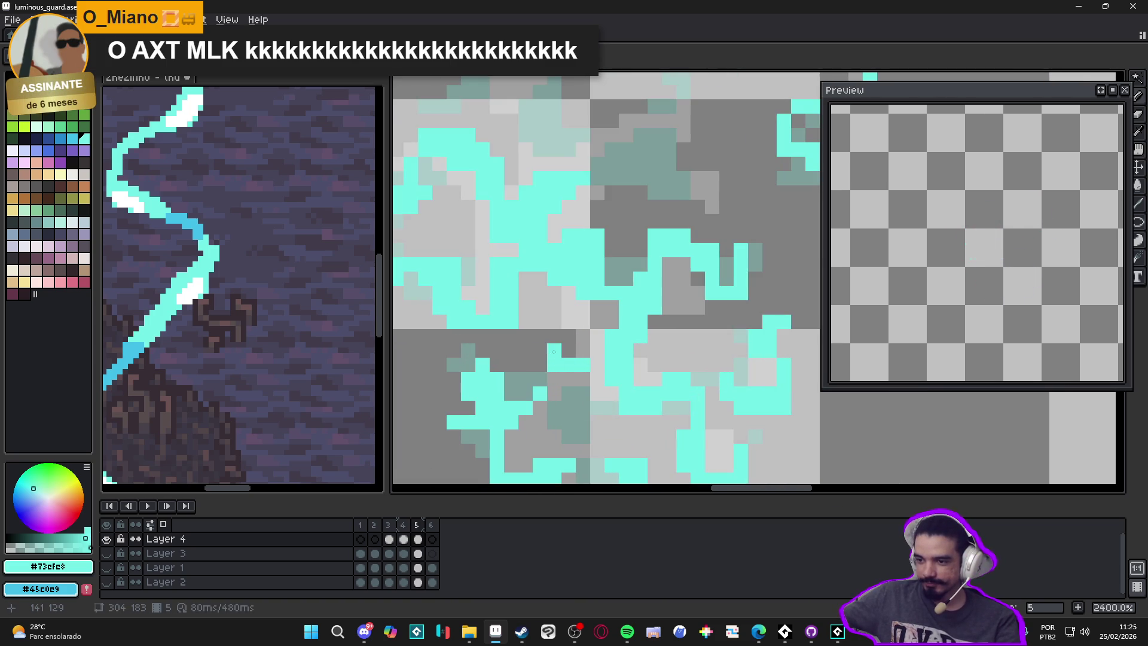
scroll(540, 371, "down", 5)
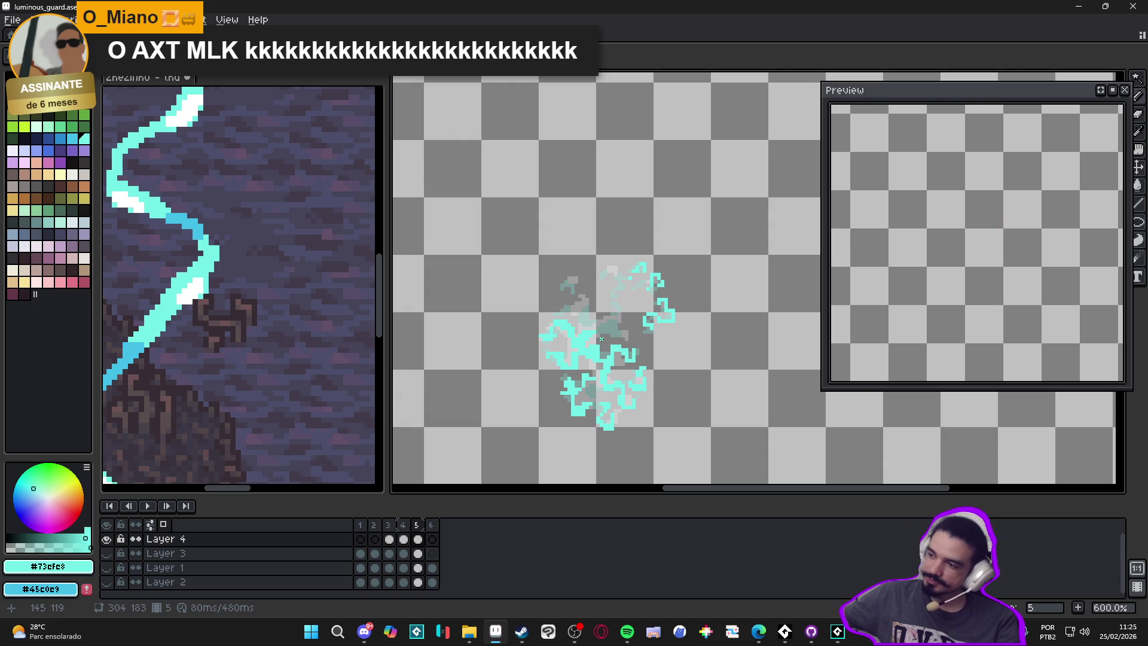
scroll(703, 360, "up", 5)
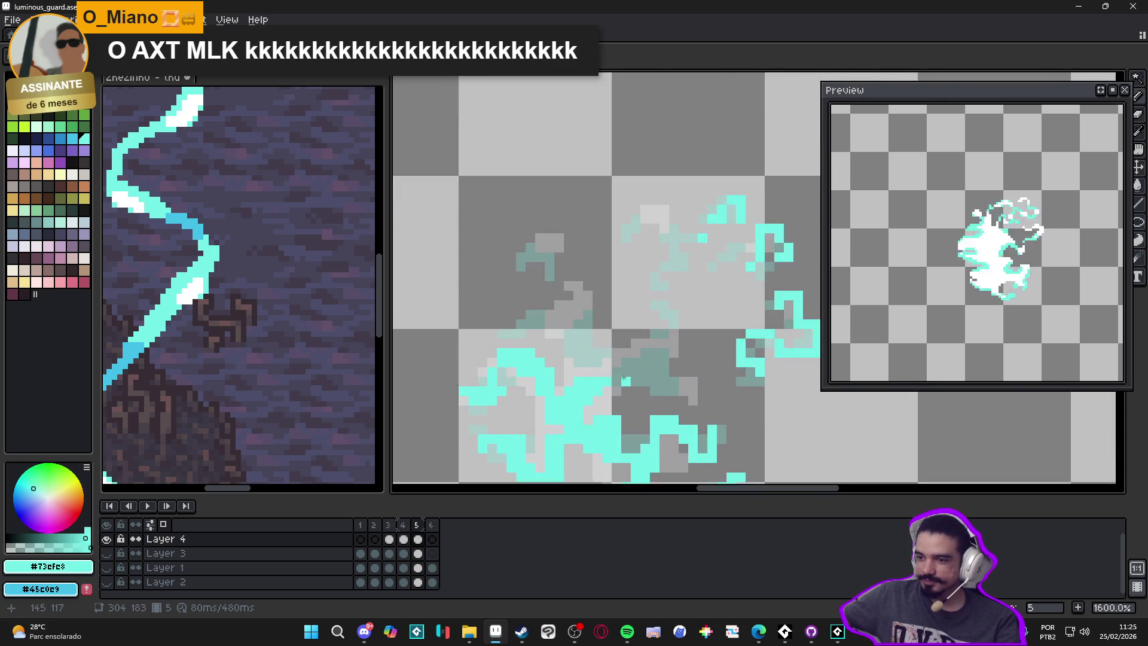
mouse_move(703, 359)
left_mouse_down()
mouse_move(741, 364)
mouse_move(751, 346)
mouse_move(771, 365)
mouse_move(760, 407)
left_mouse_up()
scroll(711, 347, "down", 2)
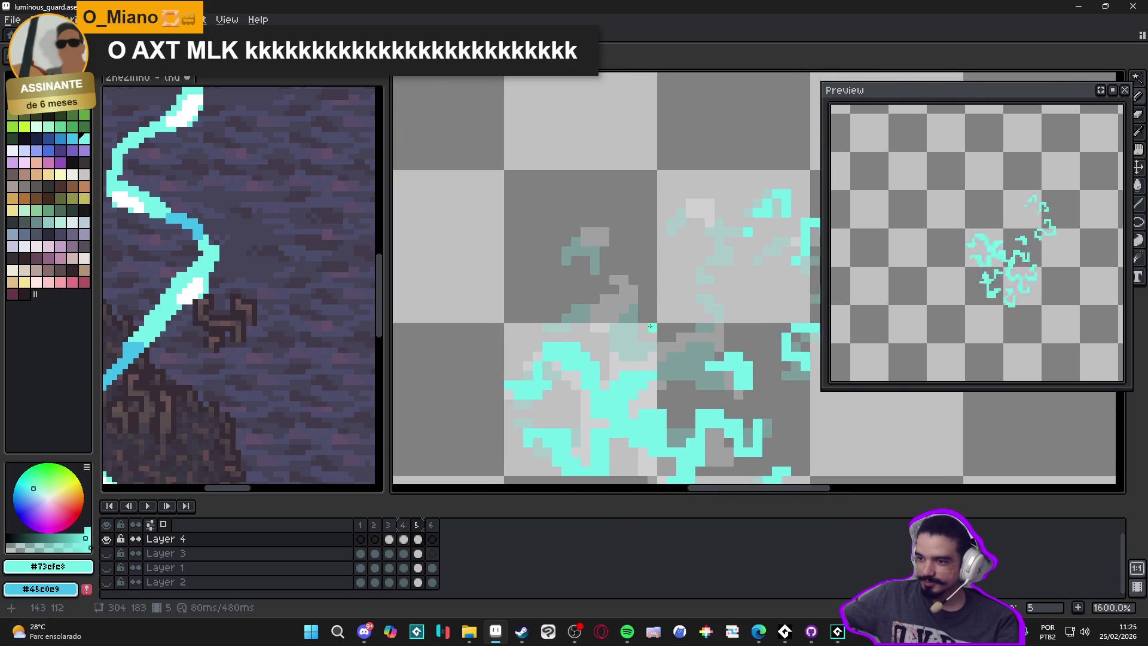
scroll(622, 293, "up", 2)
left_click(623, 293)
mouse_move(550, 285)
left_mouse_down()
mouse_move(571, 302)
mouse_move(591, 299)
mouse_move(495, 285)
mouse_move(524, 266)
mouse_move(500, 309)
mouse_move(513, 303)
left_mouse_up()
mouse_move(498, 344)
left_mouse_down()
mouse_move(496, 362)
mouse_move(458, 362)
mouse_move(454, 337)
mouse_move(442, 335)
left_mouse_up()
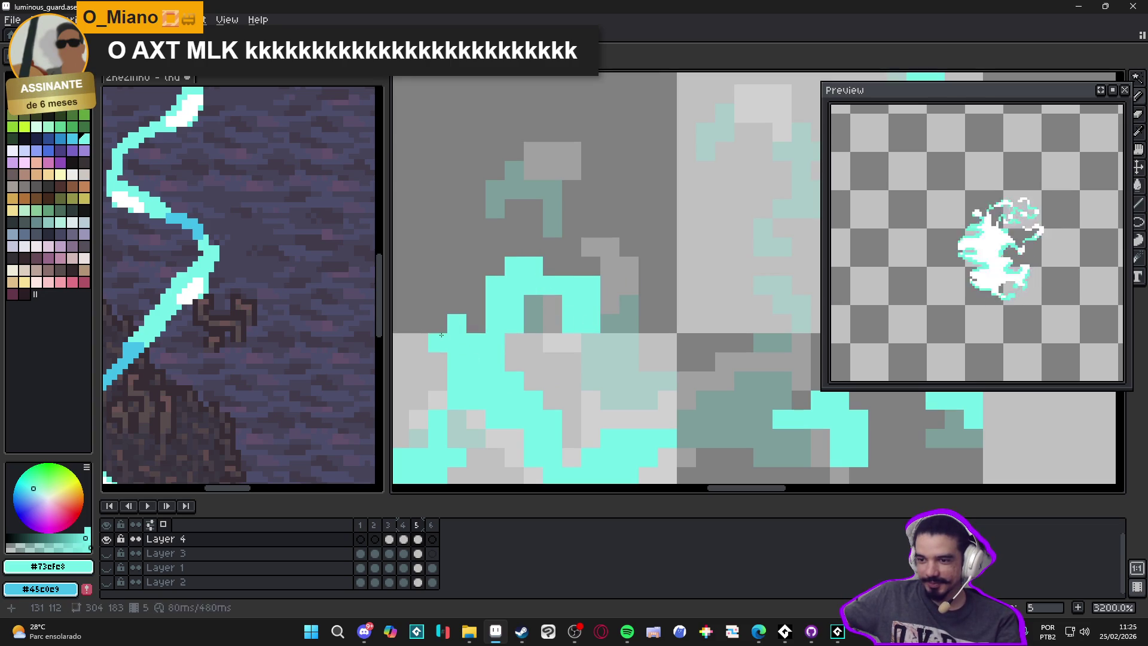
Step: Erase the bottom row of the lower-left cyan stroke and paint the small head shape's top
key("e")
left_click_drag(495, 380, 457, 381)
scroll(476, 381, "down", 2)
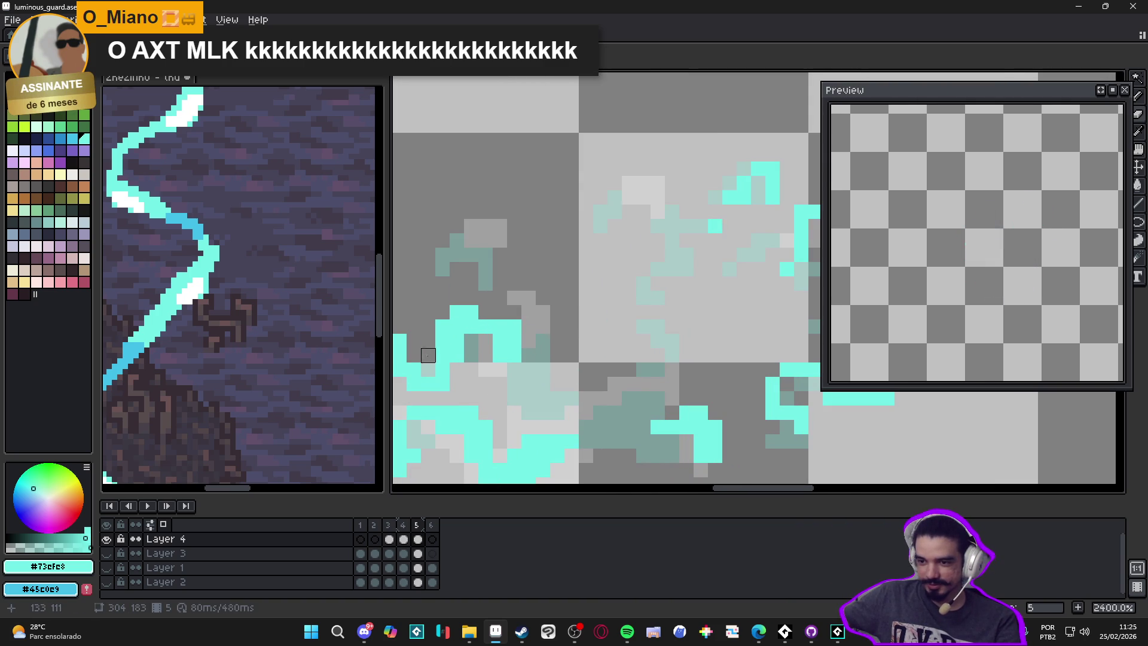
scroll(464, 371, "down", 2)
scroll(506, 294, "up", 2)
mouse_move(504, 264)
left_mouse_down()
mouse_move(516, 269)
mouse_move(478, 295)
mouse_move(518, 307)
mouse_move(513, 323)
left_mouse_up()
Step: Outline the head shape's top and right edge in cyan and add single pixels to the curl
scroll(529, 316, "down", 2)
scroll(535, 325, "up", 2)
mouse_move(584, 261)
left_mouse_down()
mouse_move(599, 261)
mouse_move(613, 301)
mouse_move(572, 291)
mouse_move(566, 303)
left_mouse_up()
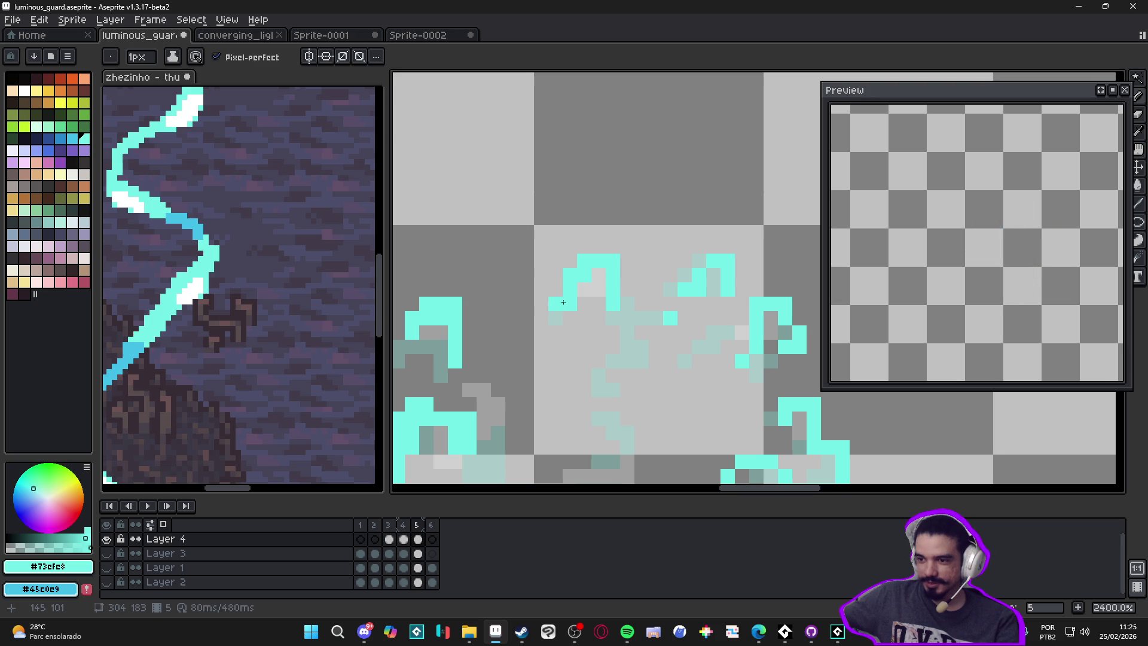
left_click_drag(641, 319, 653, 308)
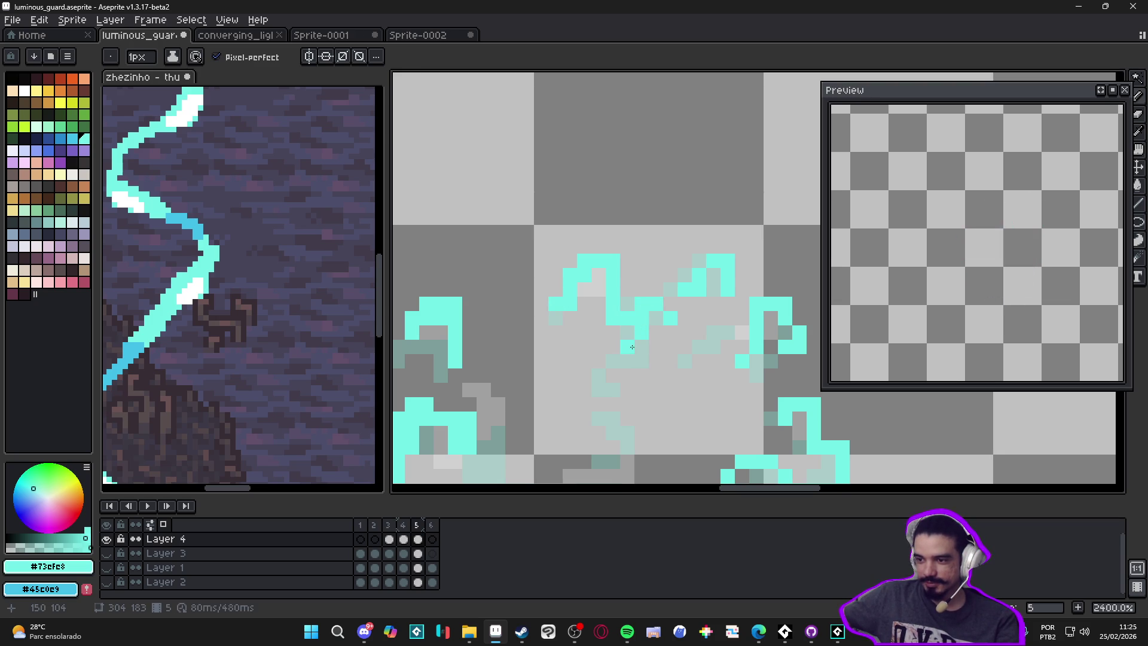
mouse_move(642, 350)
left_mouse_down()
mouse_move(657, 361)
mouse_move(644, 330)
left_mouse_up()
key("ctrl+z")
left_click(581, 368)
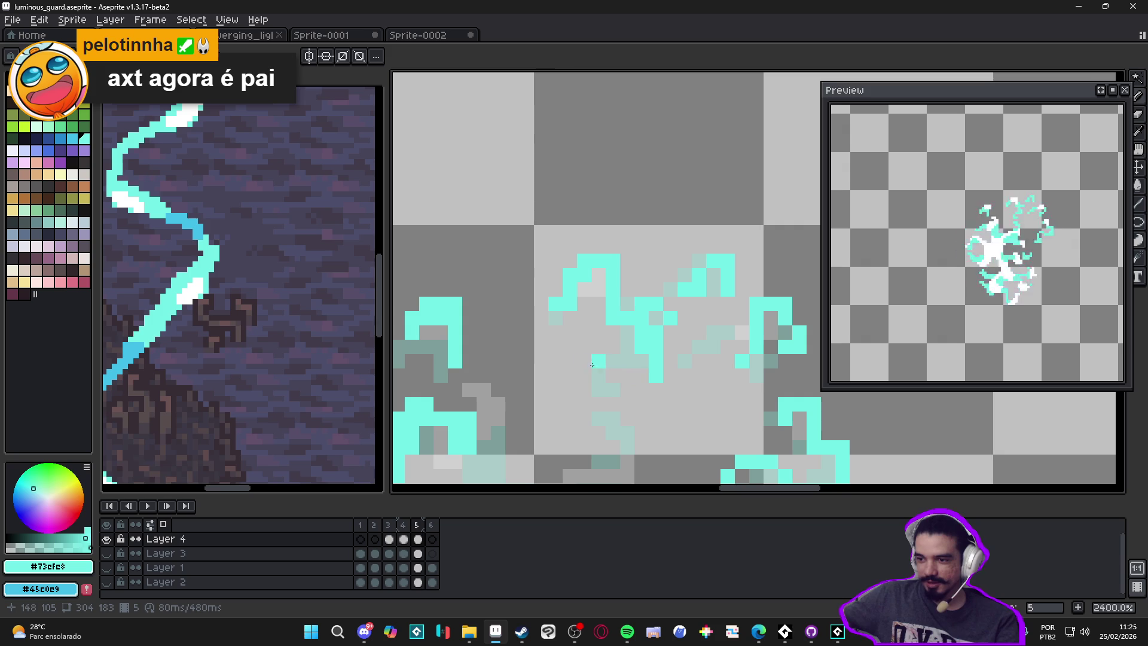
left_click(584, 388)
left_click(596, 366)
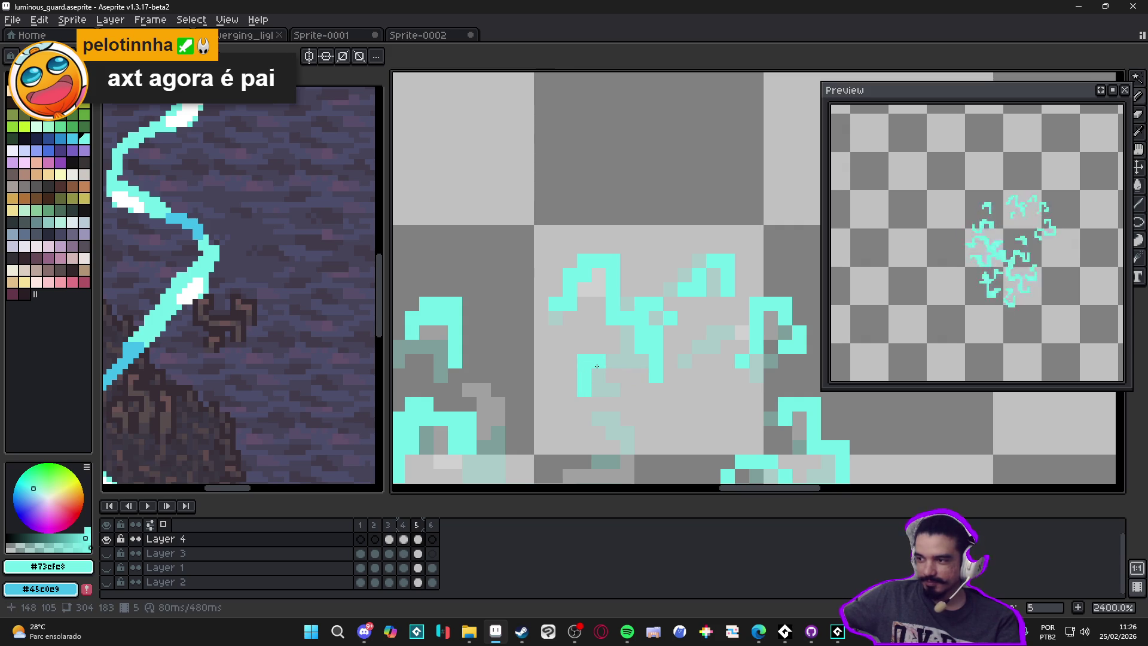
Step: Fill the gap in the burst's centre with several more cyan tendril pixels
scroll(597, 366, "down", 5)
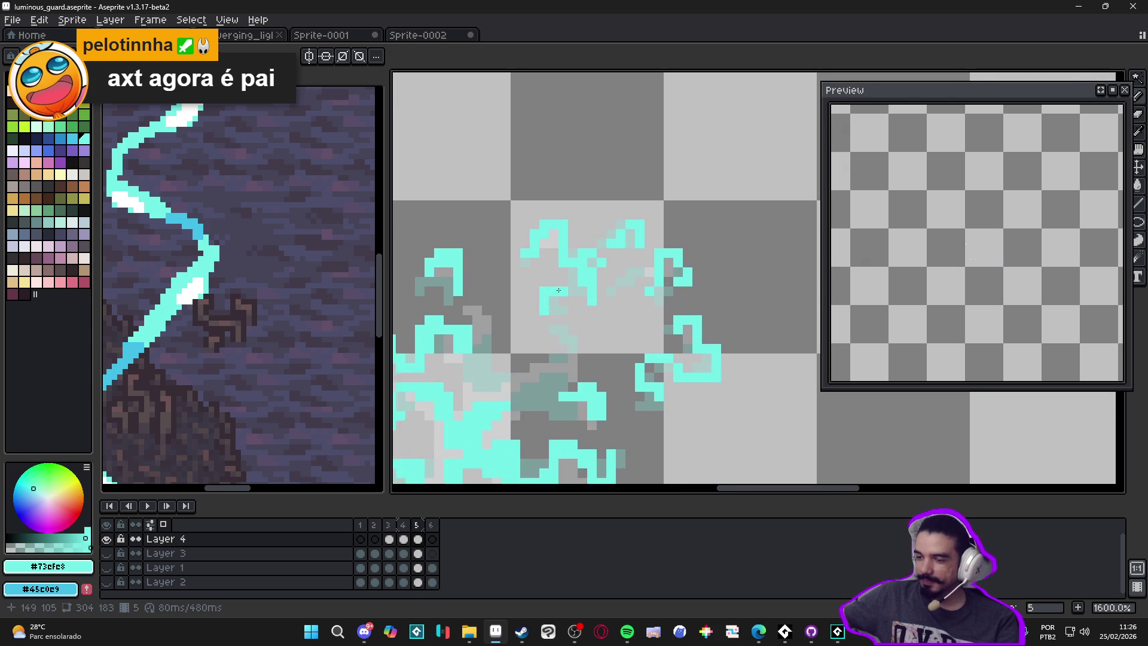
scroll(562, 315, "up", 3)
scroll(570, 326, "up", 3)
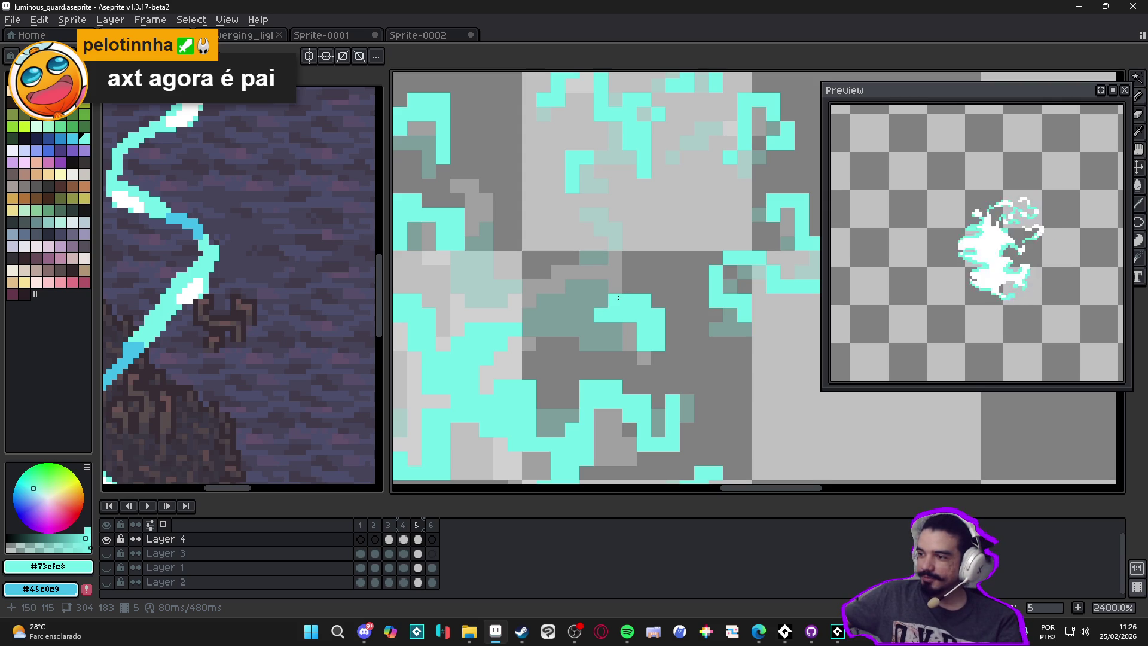
scroll(632, 305, "down", 3)
scroll(592, 331, "down", 3)
scroll(592, 323, "up", 7)
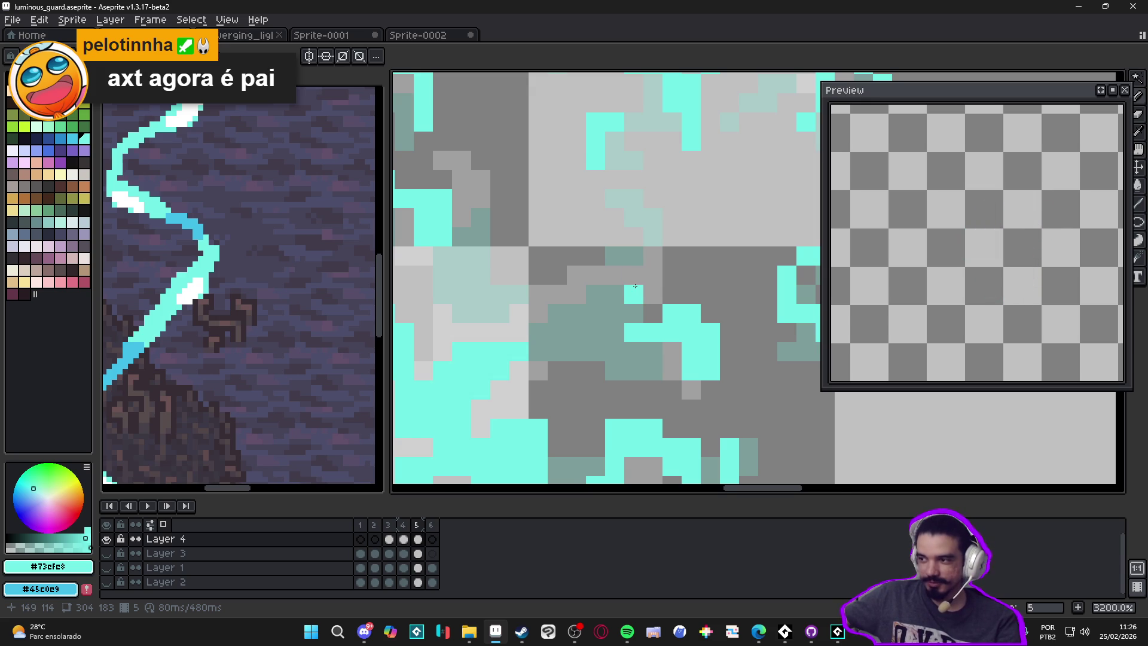
scroll(635, 285, "down", 3)
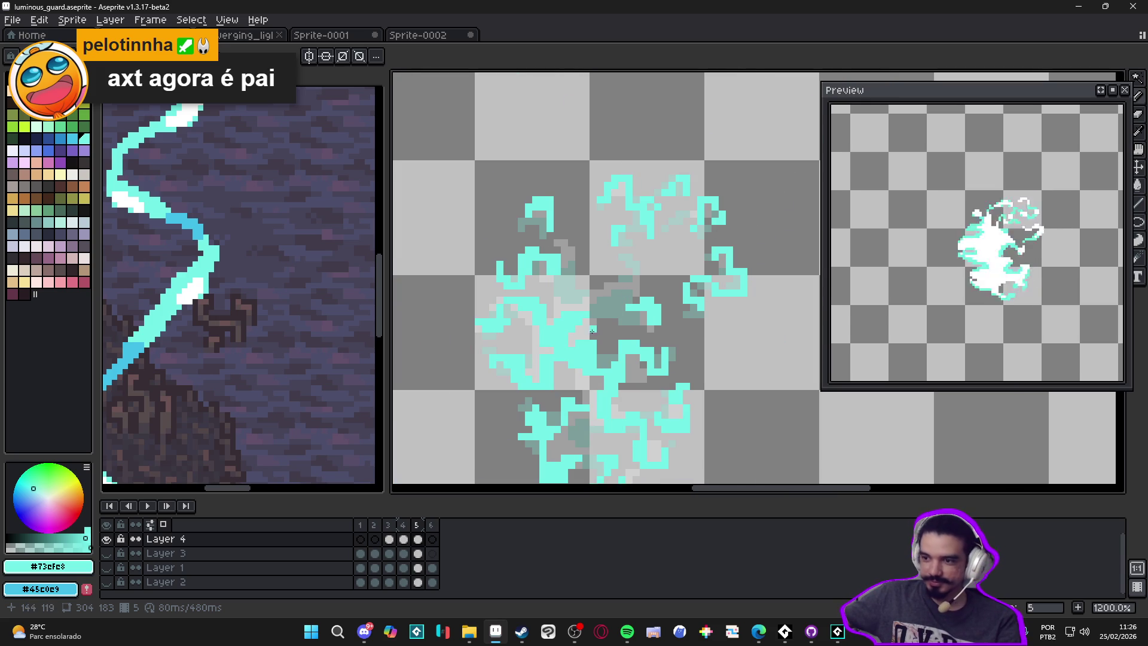
scroll(607, 300, "up", 2)
mouse_move(624, 272)
left_mouse_down()
mouse_move(584, 250)
mouse_move(574, 293)
mouse_move(560, 287)
mouse_move(575, 329)
left_mouse_up()
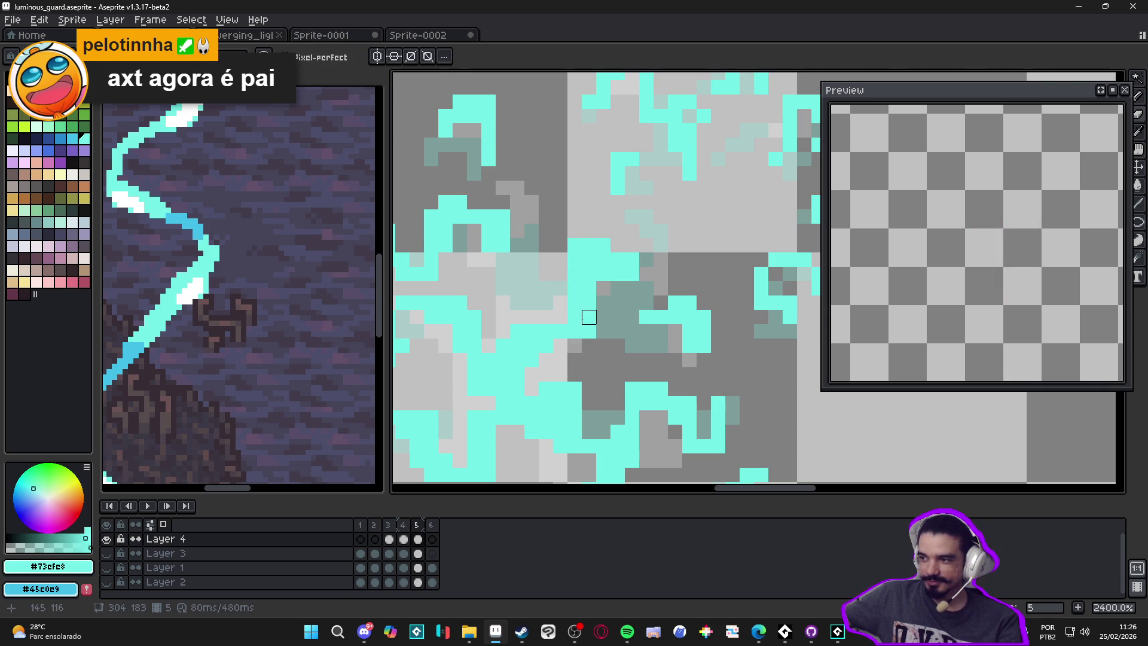
scroll(589, 317, "down", 7)
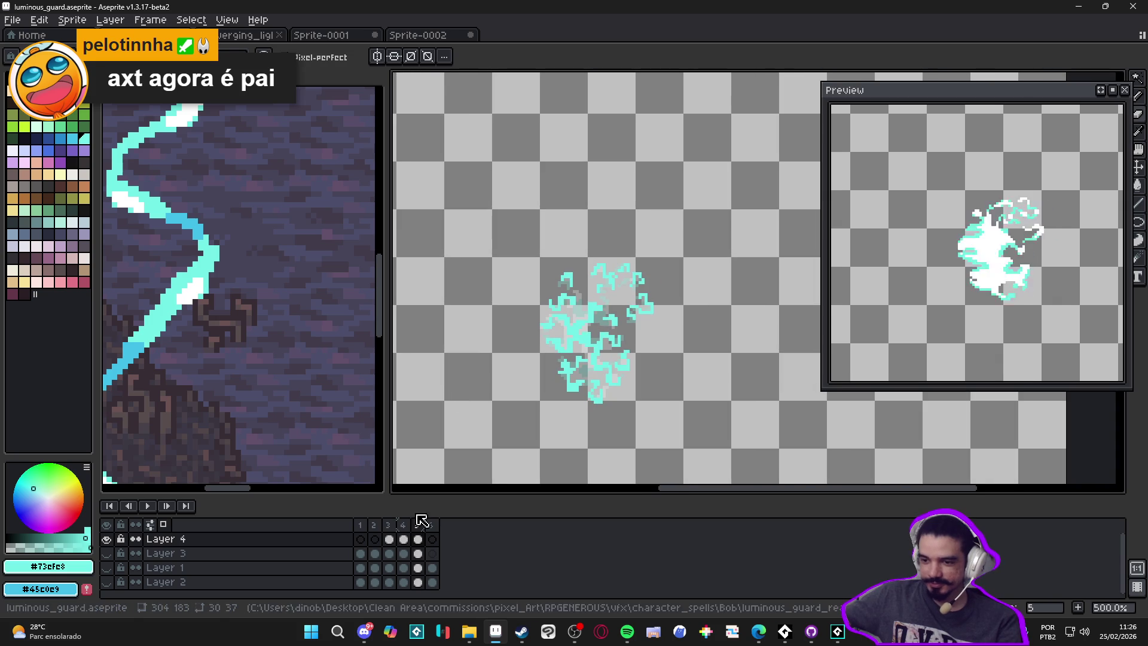
Step: Switch to white and paint highlight pixels around the burst's core on frame 5
left_click(406, 524)
key("plus")
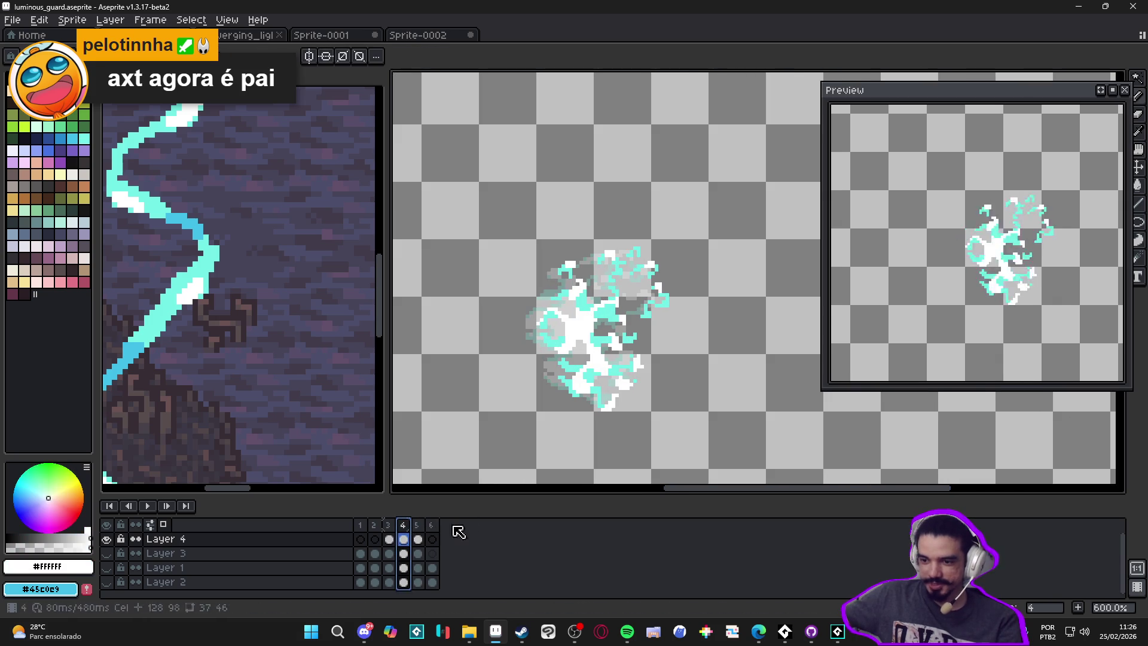
left_click(419, 526)
scroll(609, 351, "up", 3)
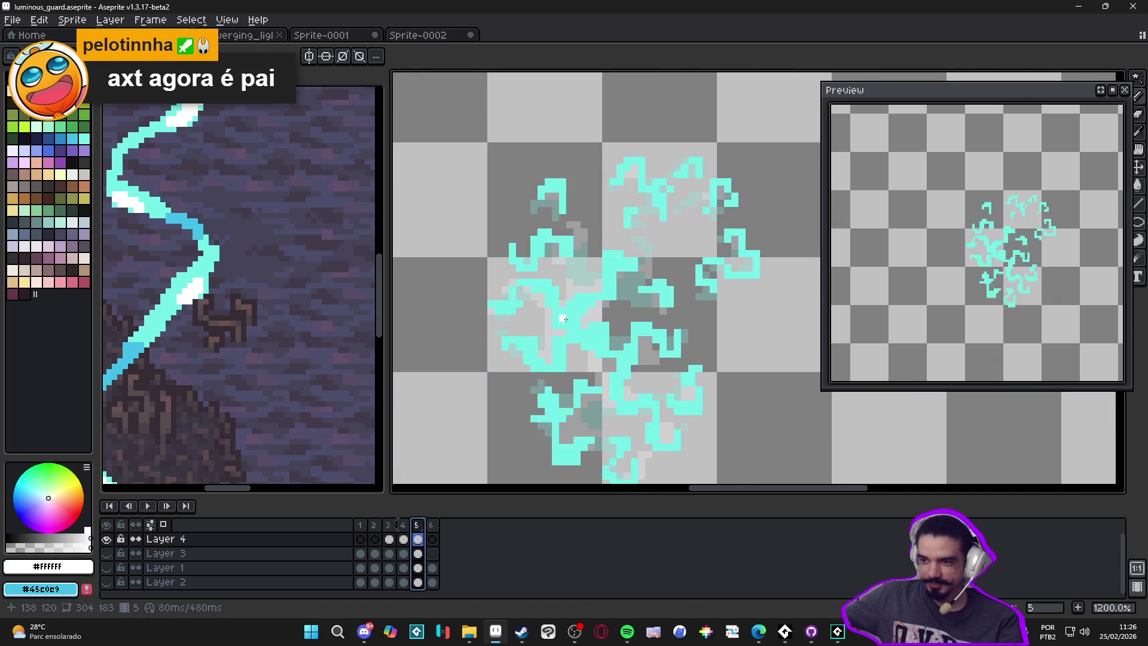
scroll(598, 339, "up", 1)
left_click(597, 321)
left_click_drag(589, 331, 594, 339)
mouse_move(580, 291)
left_mouse_down()
mouse_move(561, 302)
mouse_move(568, 313)
left_mouse_up()
scroll(588, 287, "down", 1)
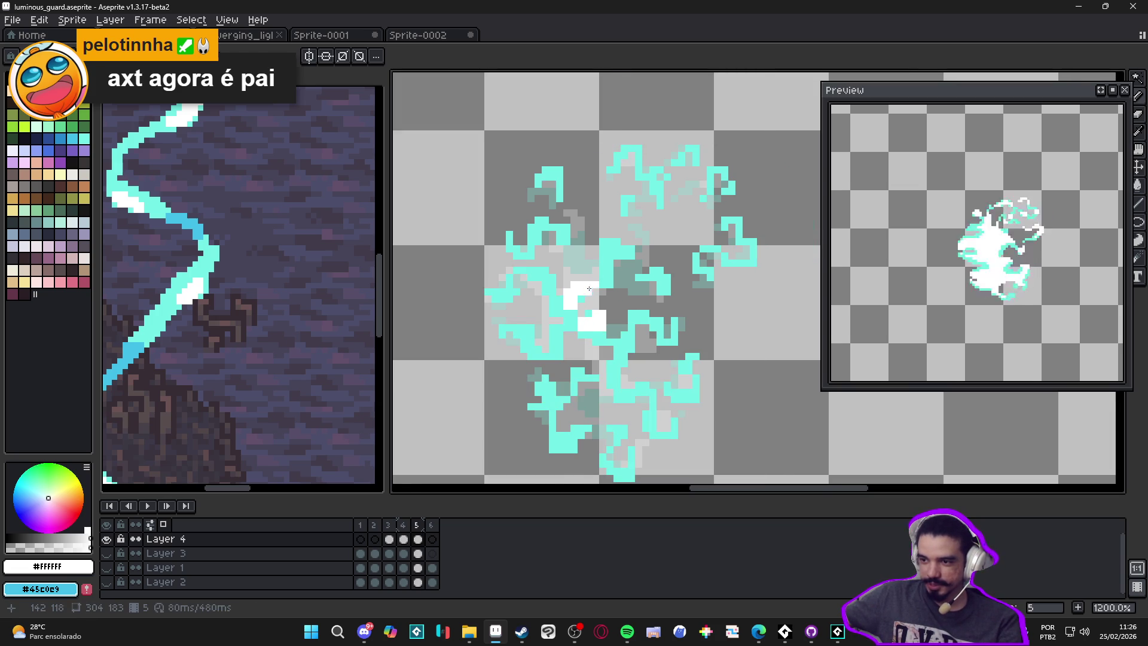
scroll(593, 287, "up", 2)
mouse_move(515, 256)
left_mouse_down()
mouse_move(496, 254)
mouse_move(551, 295)
left_mouse_up()
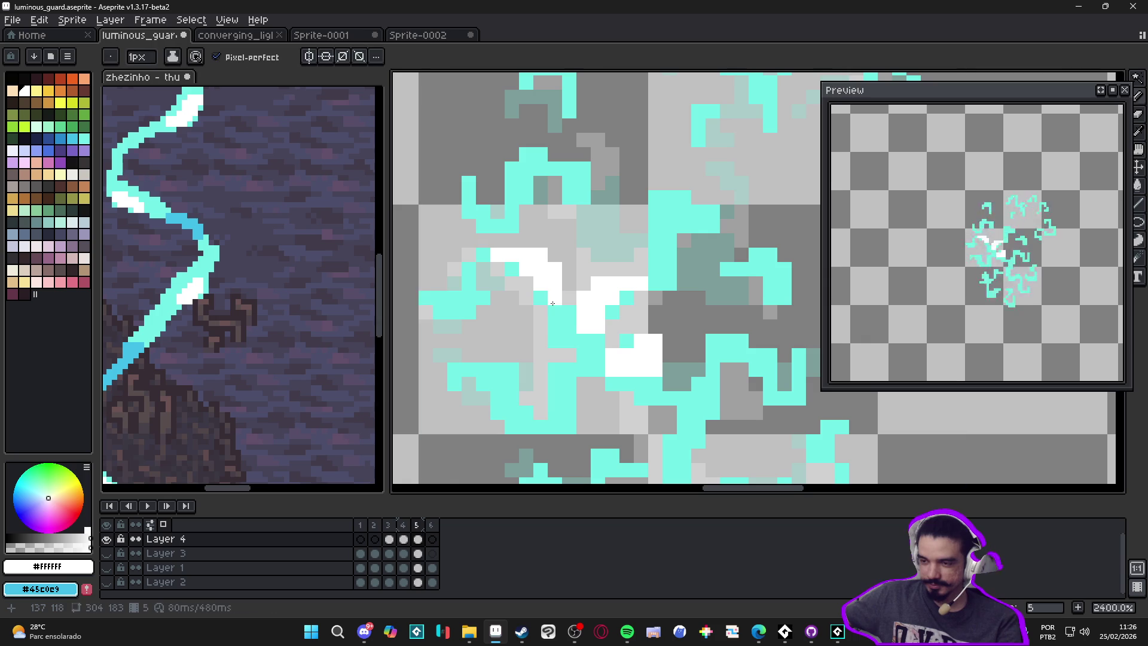
Step: Paint a 2x2 white block among the cyan, then 1px white highlights over cyan pixels
scroll(552, 302, "down", 2)
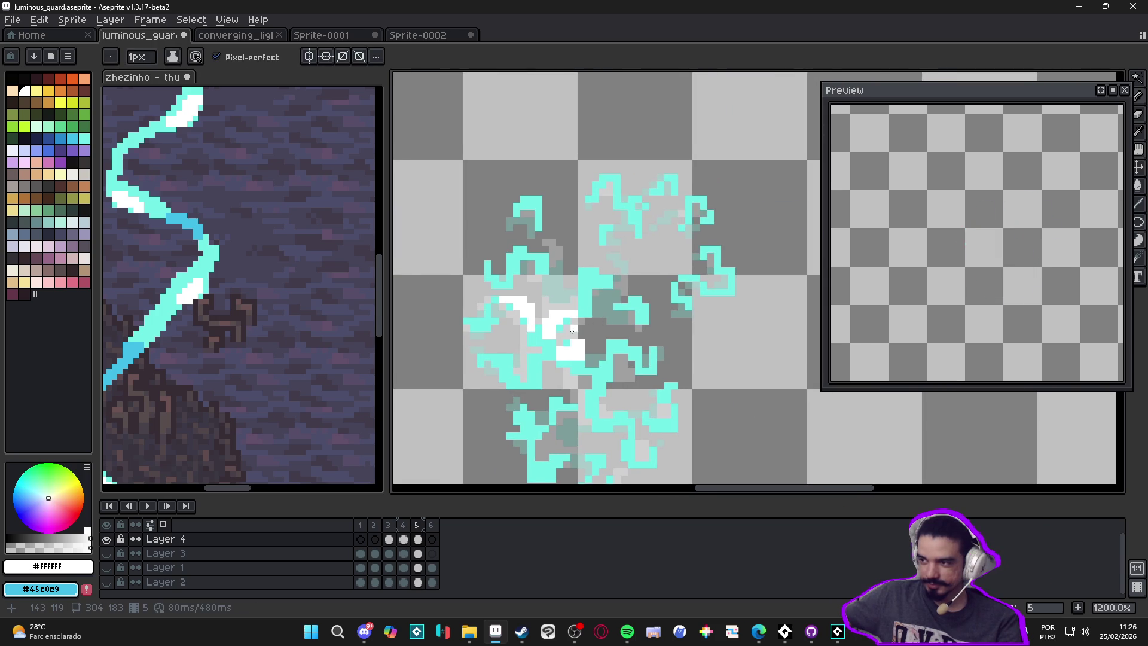
scroll(473, 347, "up", 2)
key("plus")
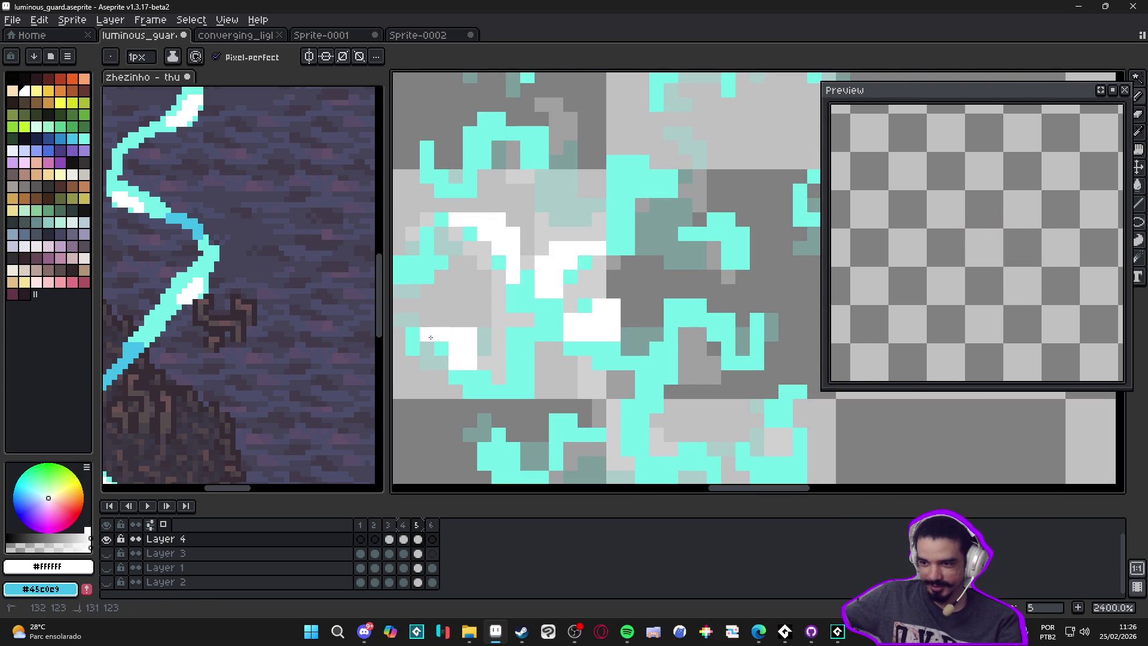
scroll(714, 302, "up", 1)
key("plus")
left_click(663, 328)
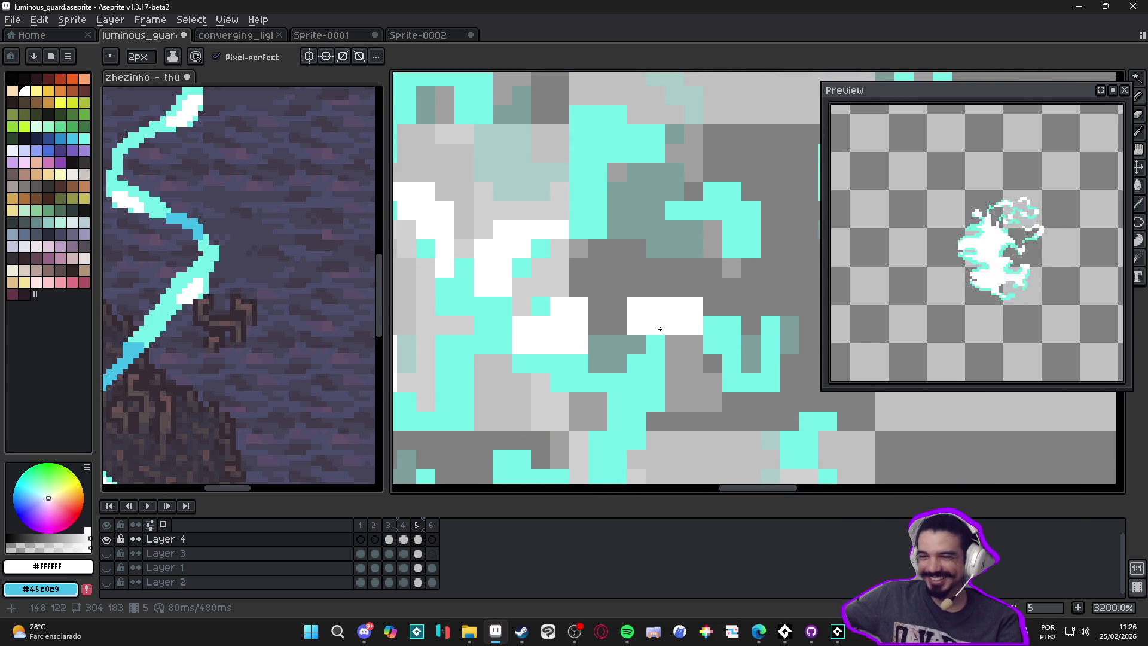
key("minus")
left_click(658, 338)
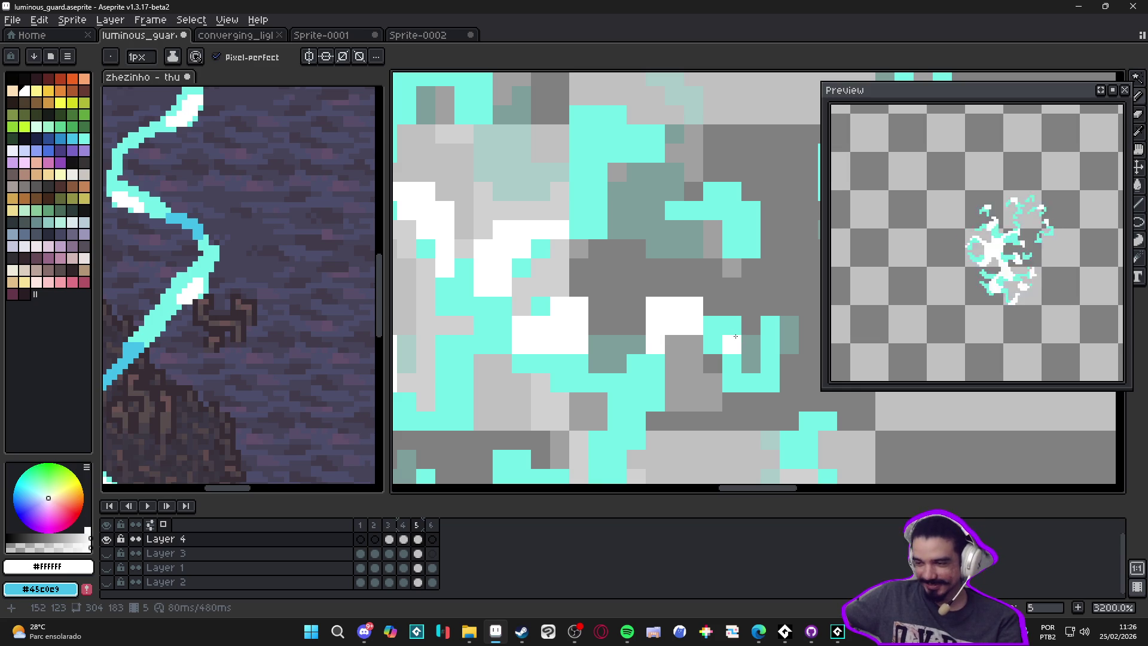
mouse_move(732, 326)
left_mouse_down()
mouse_move(717, 328)
mouse_move(716, 361)
left_mouse_up()
Step: Paint more white highlight pixels across the right and upper parts of the burst
scroll(720, 355, "down", 1)
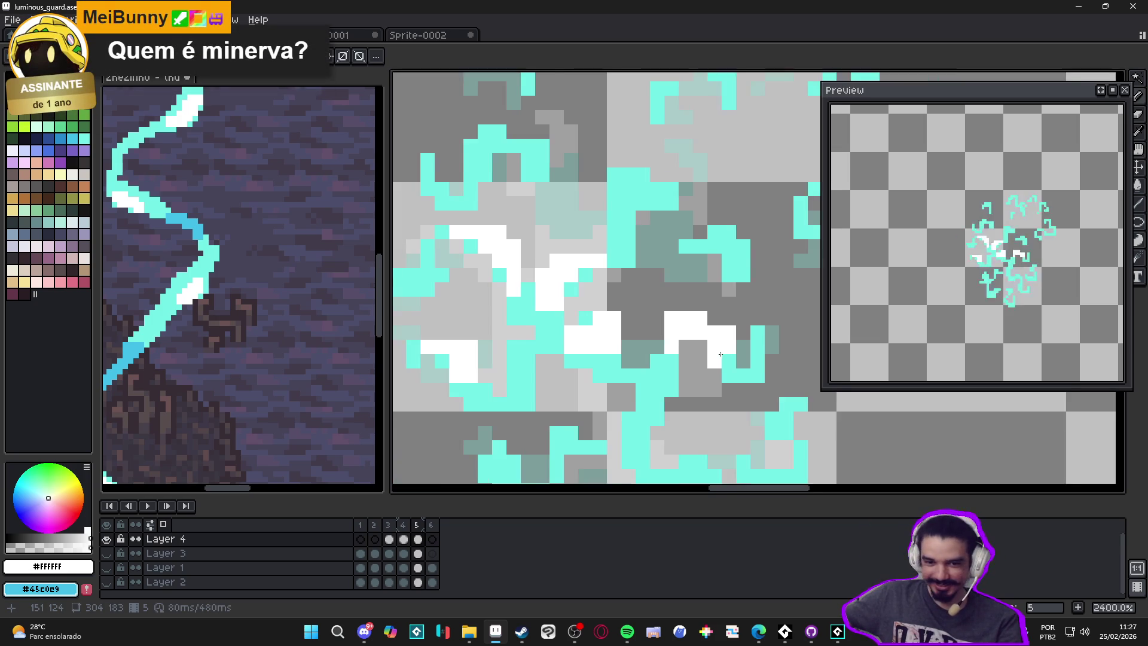
scroll(717, 334, "down", 2)
scroll(709, 291, "up", 3)
mouse_move(709, 290)
left_mouse_down()
mouse_move(693, 272)
mouse_move(686, 307)
left_mouse_up()
left_click_drag(562, 224, 590, 194)
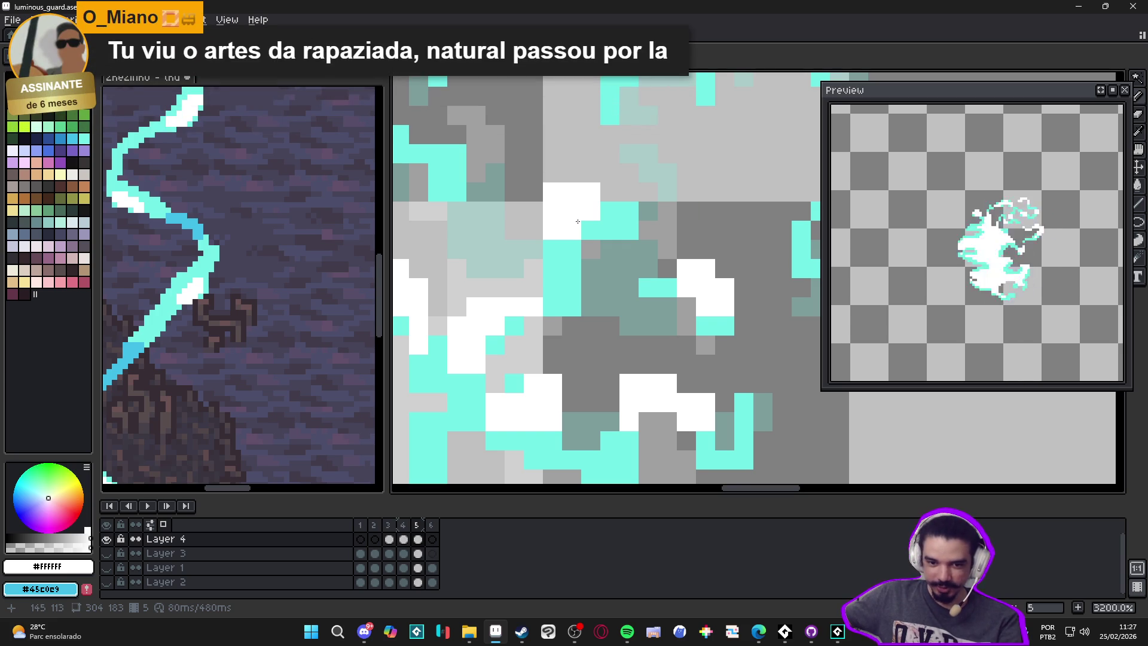
left_click_drag(579, 278, 578, 315)
scroll(606, 304, "down", 4)
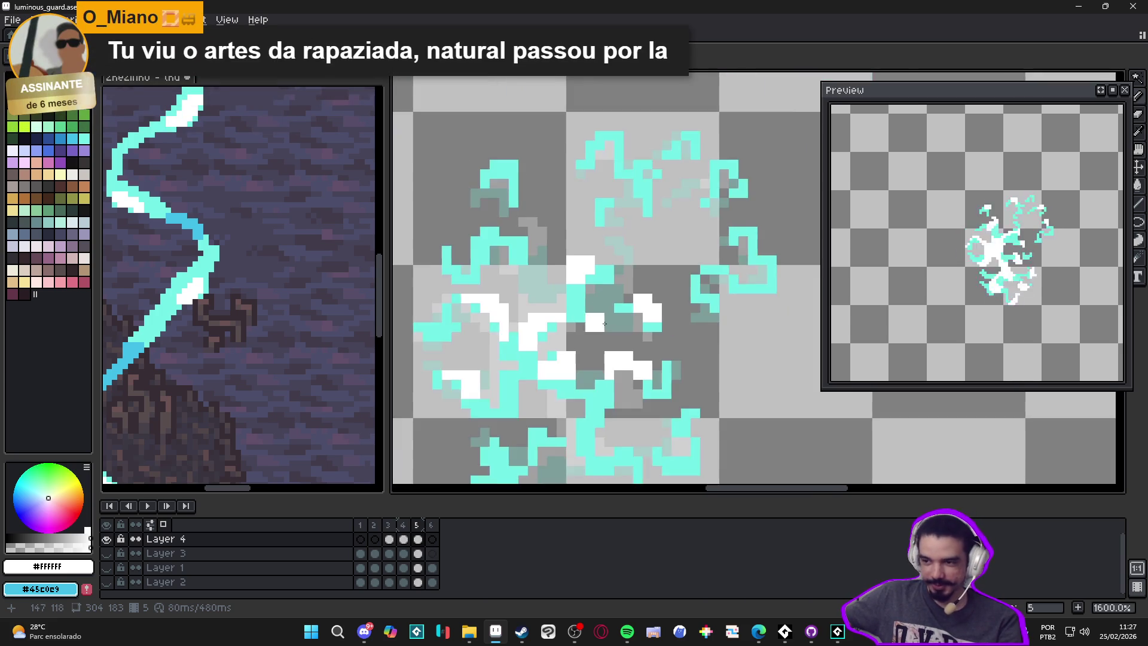
scroll(605, 304, "up", 4)
Step: Extend the lower white block above and below, then save luminous_guard.aseprite
left_click_drag(602, 247, 653, 272)
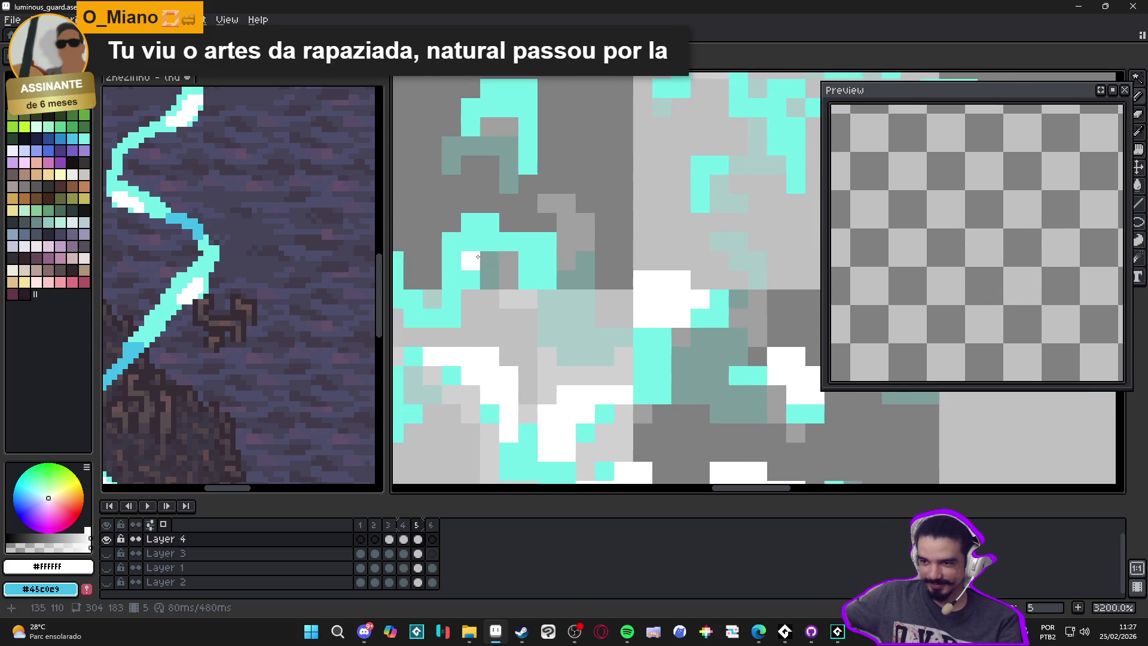
scroll(472, 261, "up", 2)
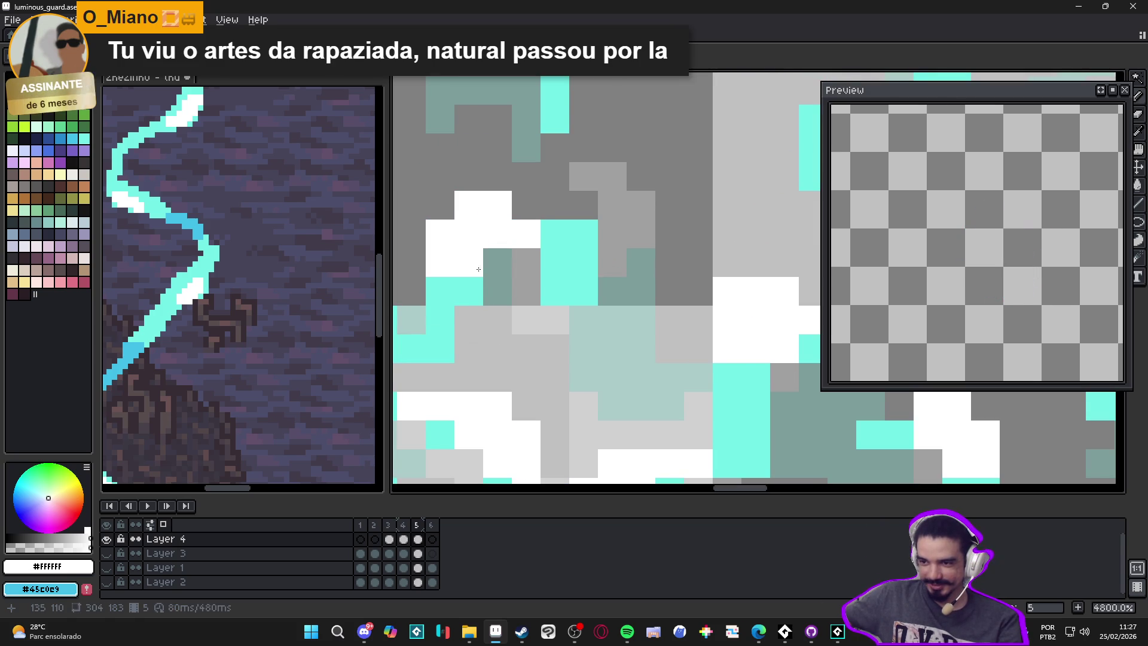
scroll(461, 287, "down", 4)
scroll(539, 316, "down", 3)
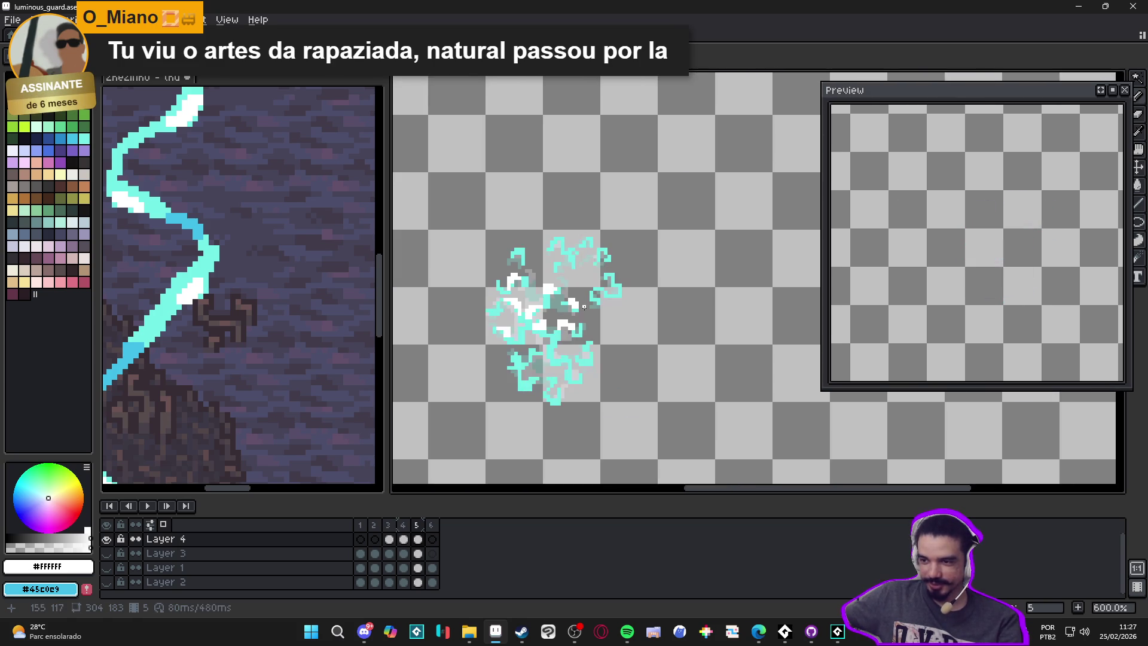
scroll(546, 399, "up", 8)
mouse_move(556, 352)
left_mouse_down()
mouse_move(546, 409)
mouse_move(527, 413)
left_mouse_up()
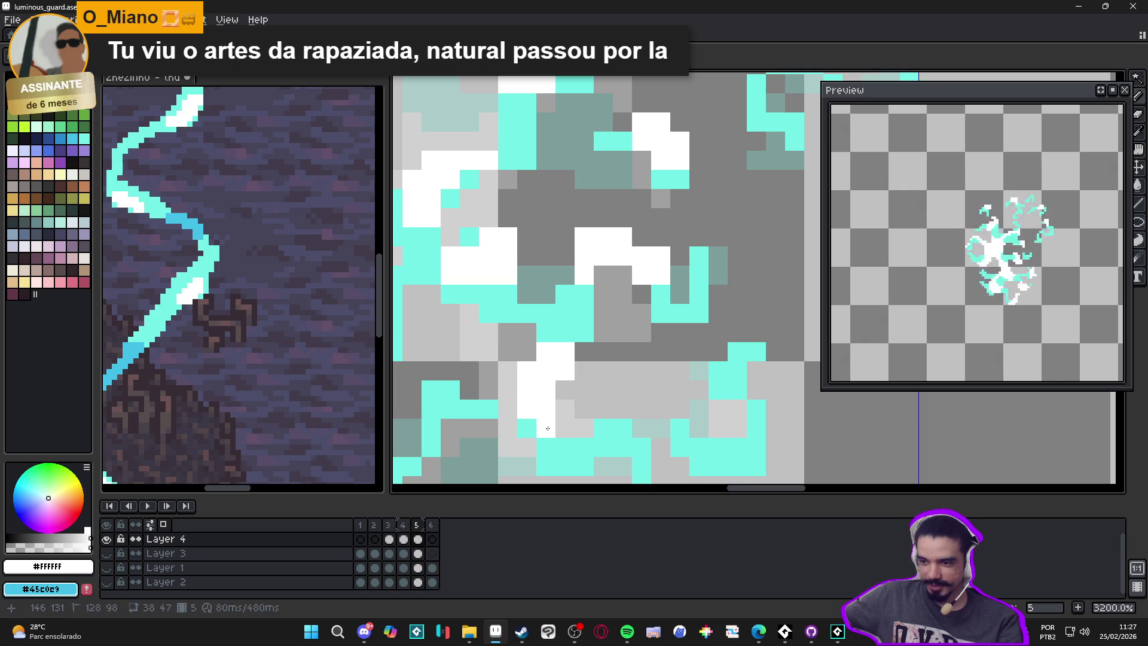
scroll(562, 374, "down", 3)
key("ctrl+s")
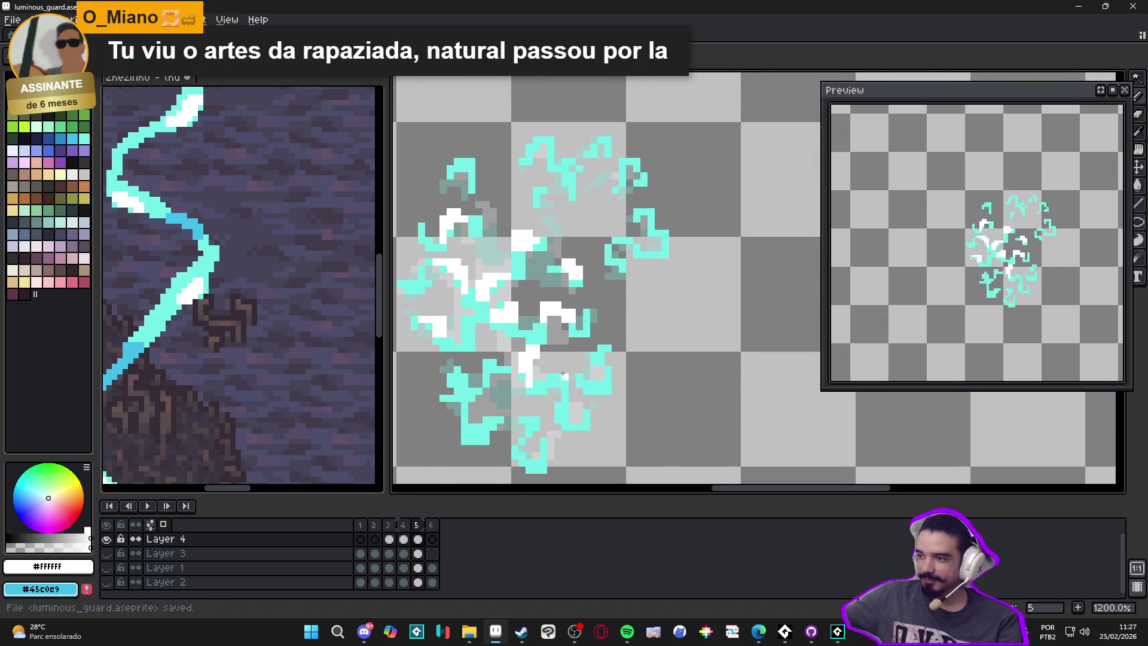
Step: Go to frame 2, make Layer 3 visible, save the file, and switch to Discord
scroll(562, 375, "down", 3)
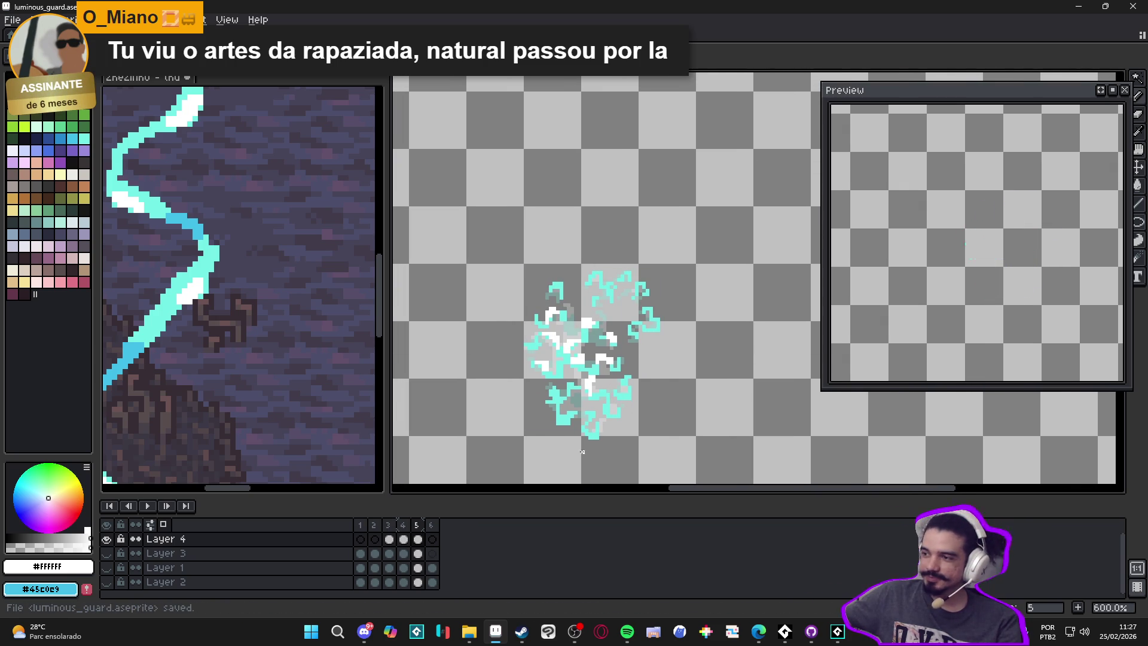
left_click(403, 525)
left_click(390, 525)
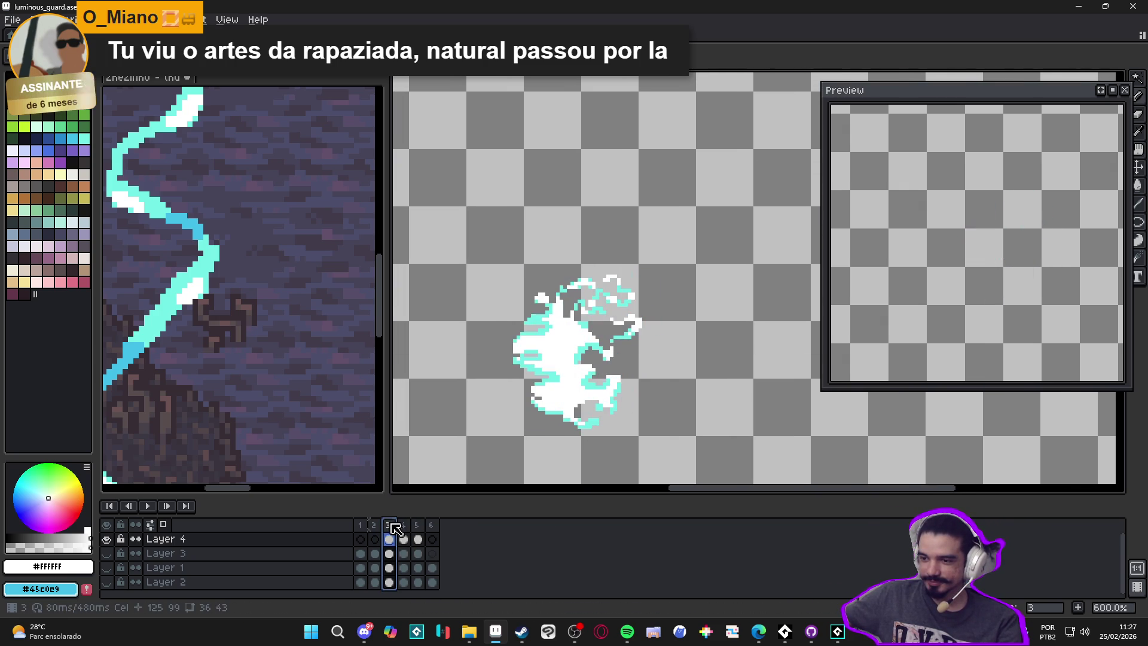
left_click(374, 525)
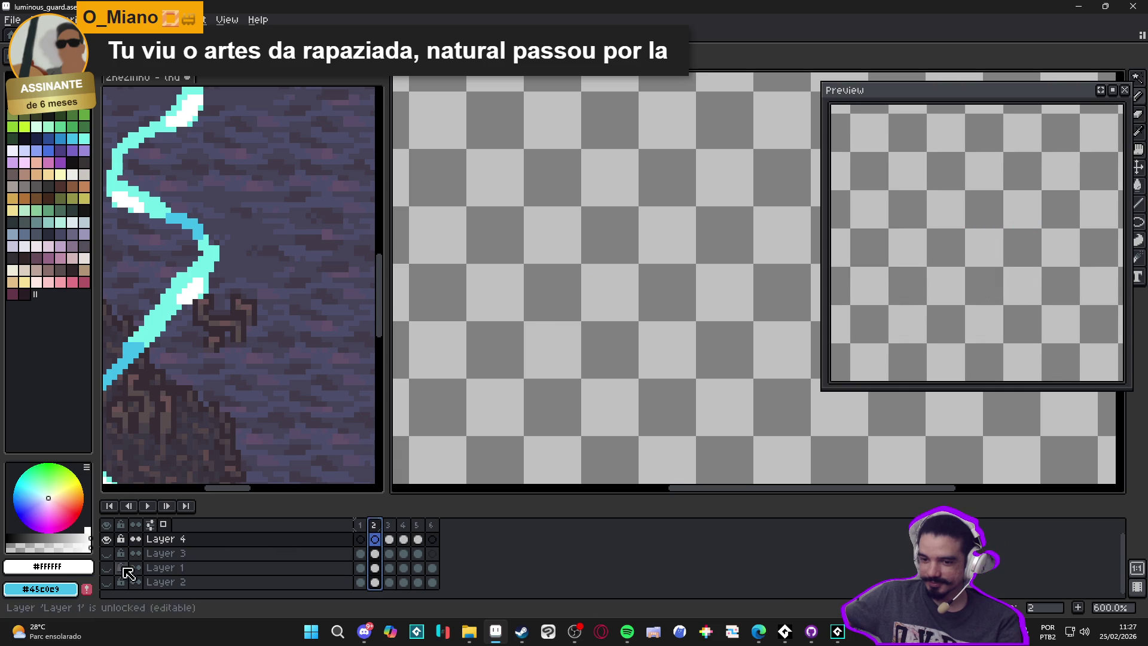
left_click(108, 553)
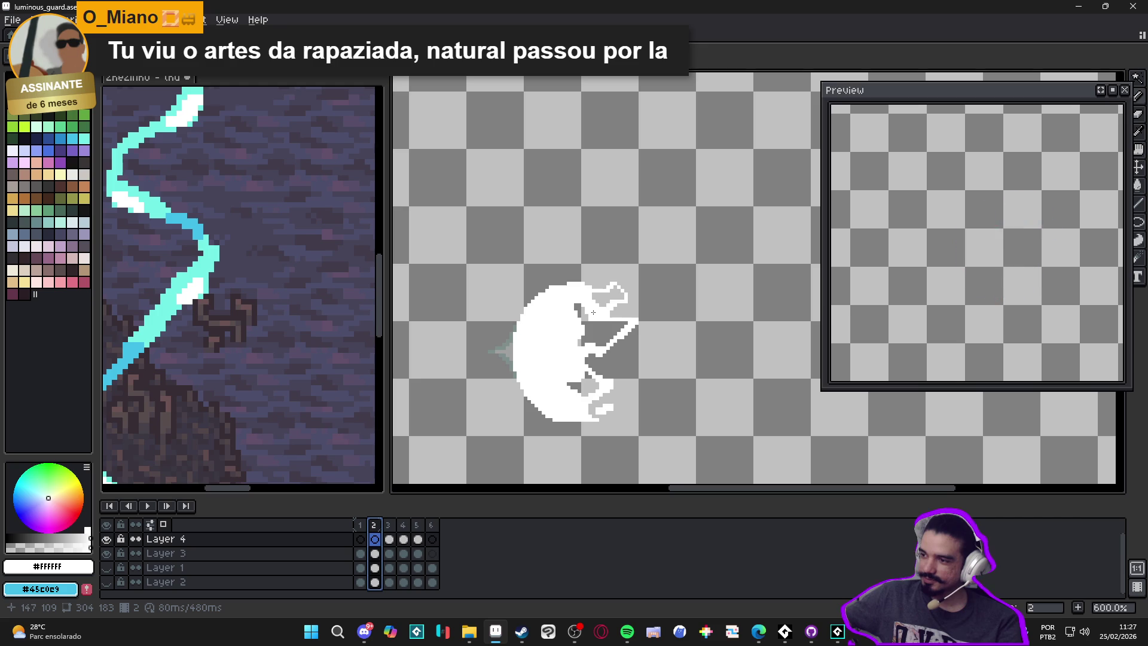
key("ctrl+s")
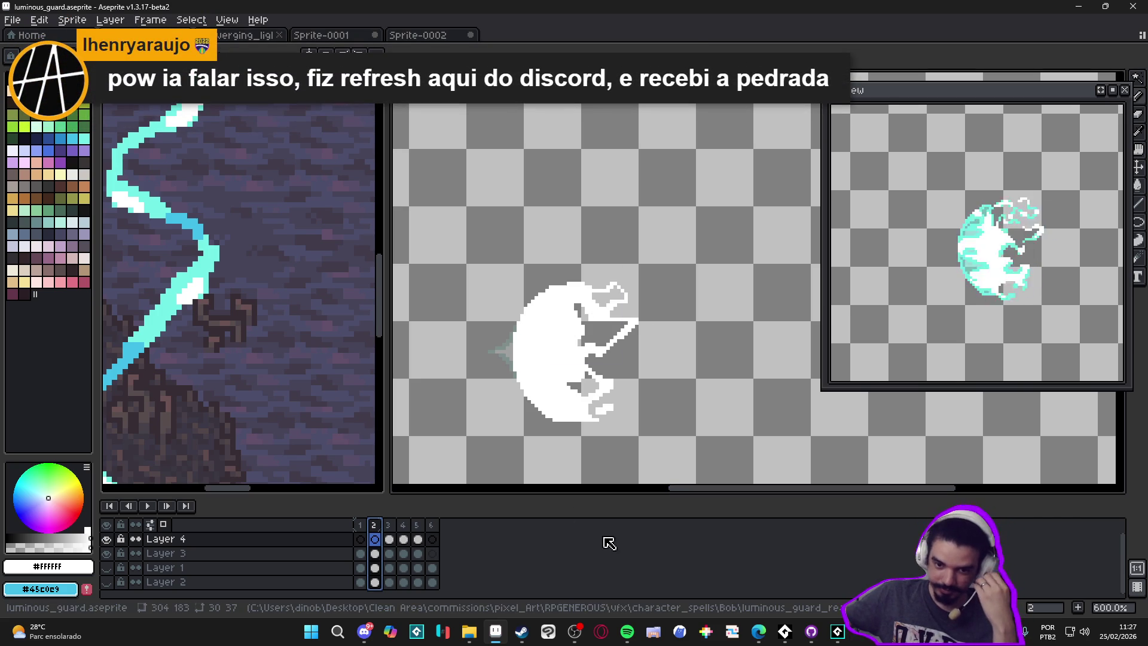
left_click(371, 628)
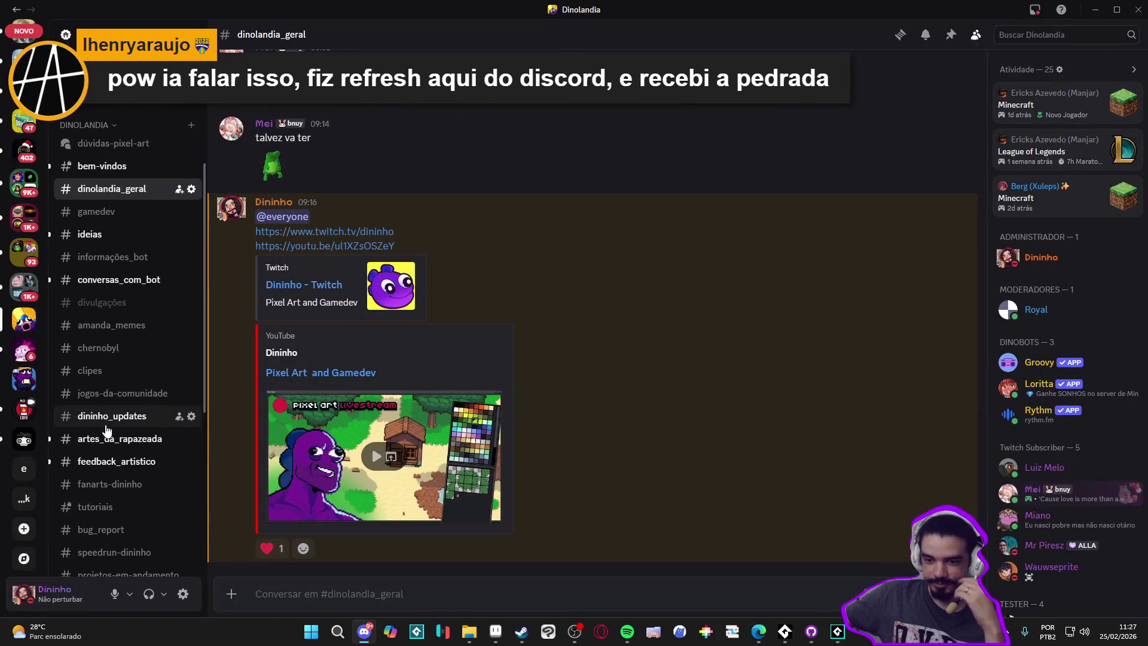
Step: In #artes_da_rapazeada, view the posted GIF full screen, close it, and react with a heart
left_click(105, 440)
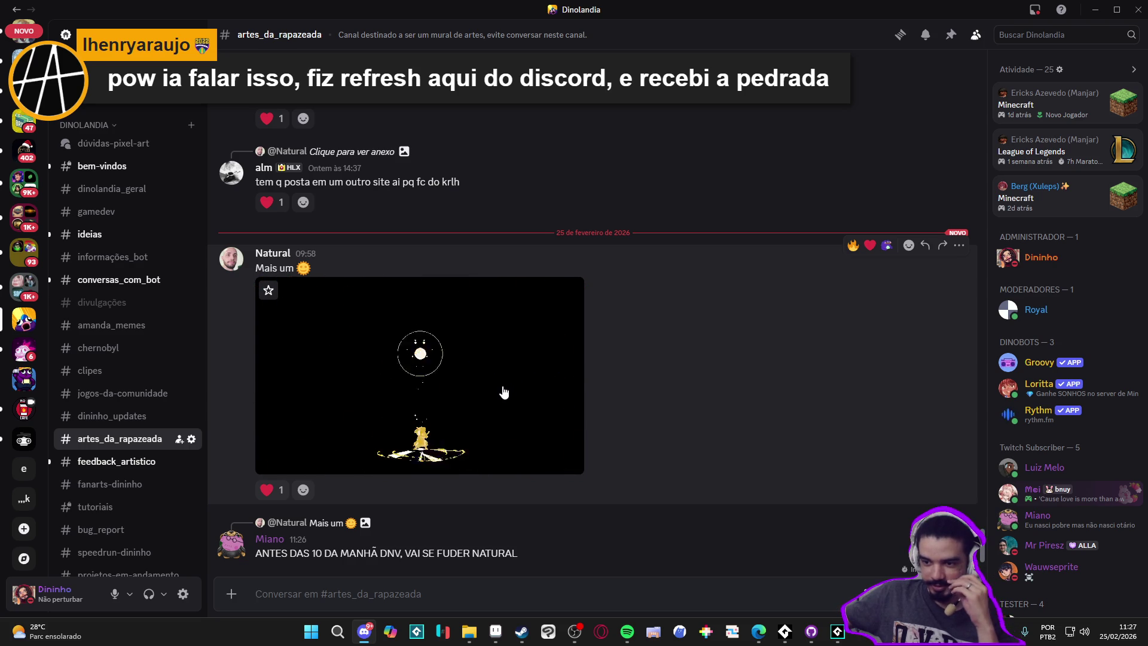
left_click(503, 391)
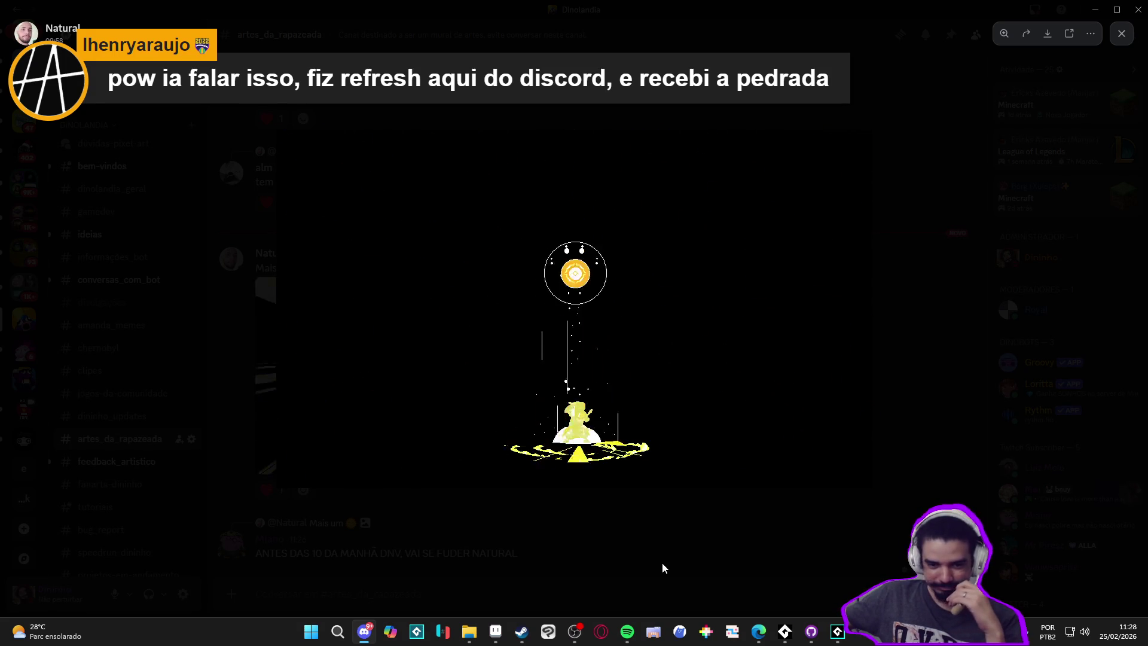
left_click(662, 562)
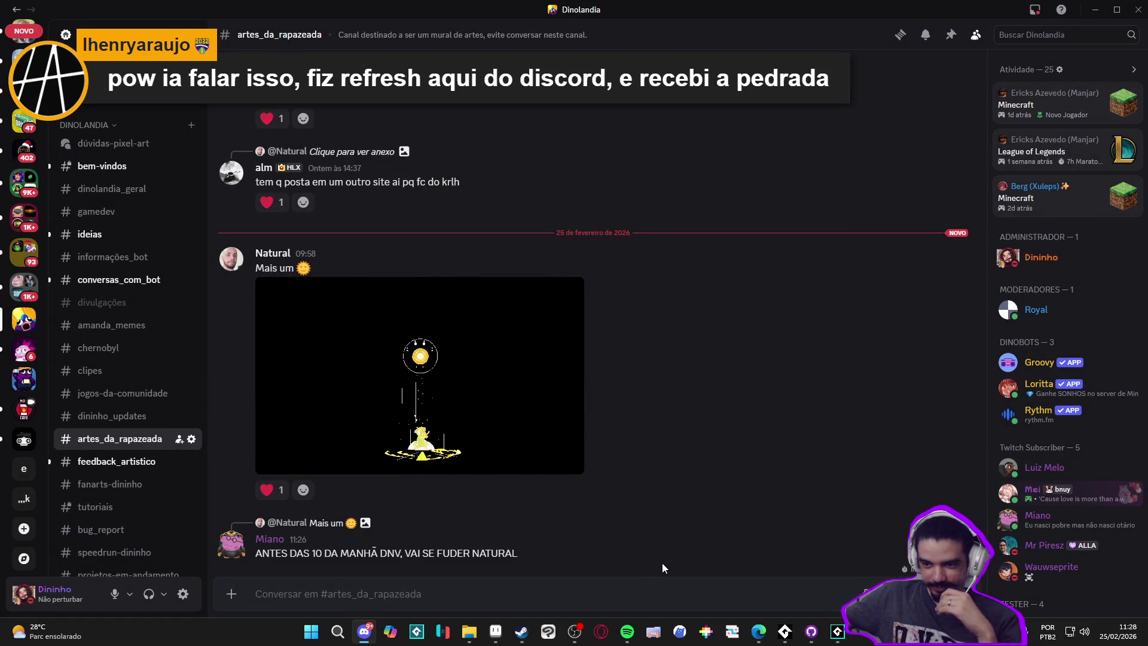
left_click(268, 490)
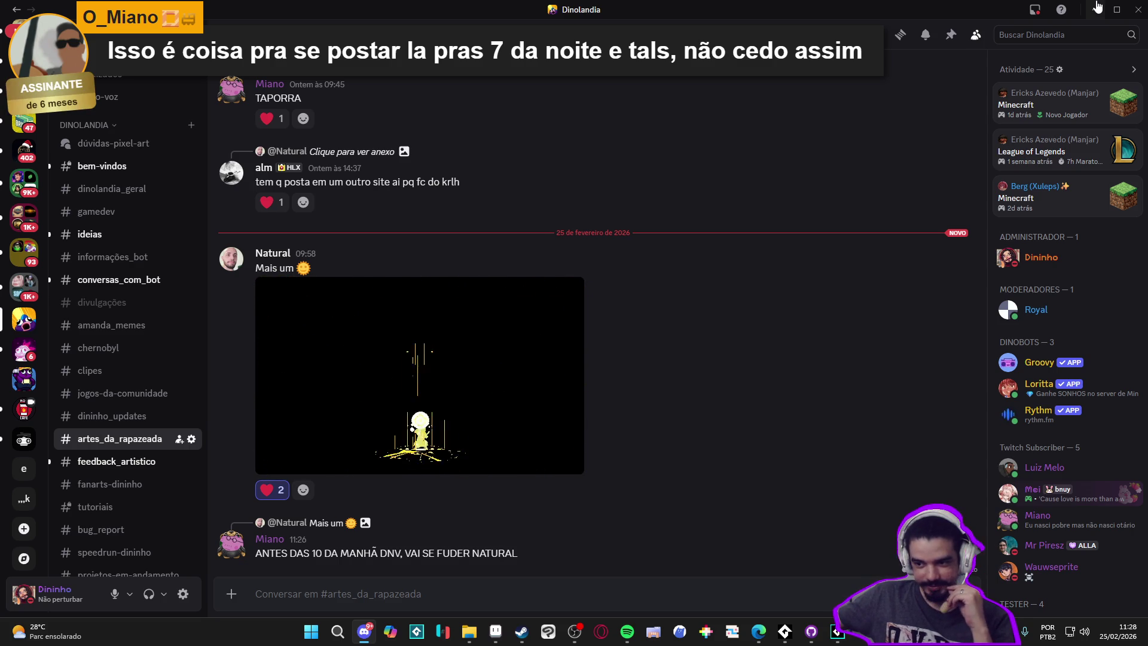
Step: Minimise Discord to return to Aseprite and go to frame 3
left_click(1098, 5)
mouse_move(1099, 6)
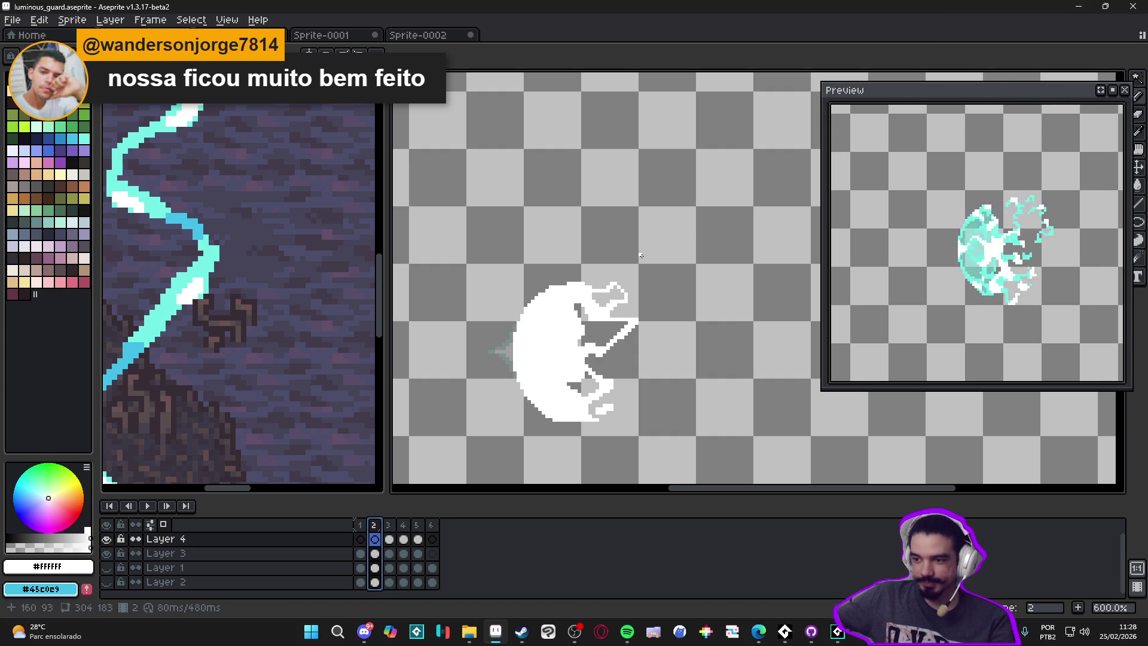
left_click(388, 525)
Step: On frame 5, move the wispy cyan tendril cel one pixel right, then return to Discord
left_click(409, 525)
left_click(419, 525)
scroll(586, 367, "up", 1)
left_click_drag(589, 366, 598, 368)
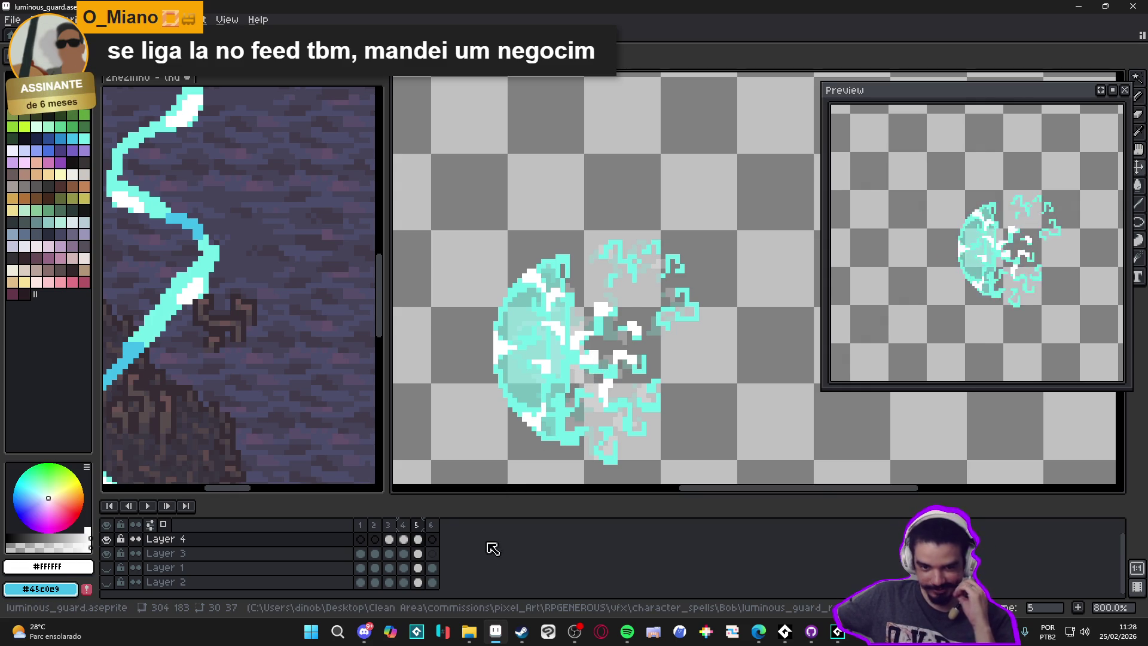
left_click(364, 631)
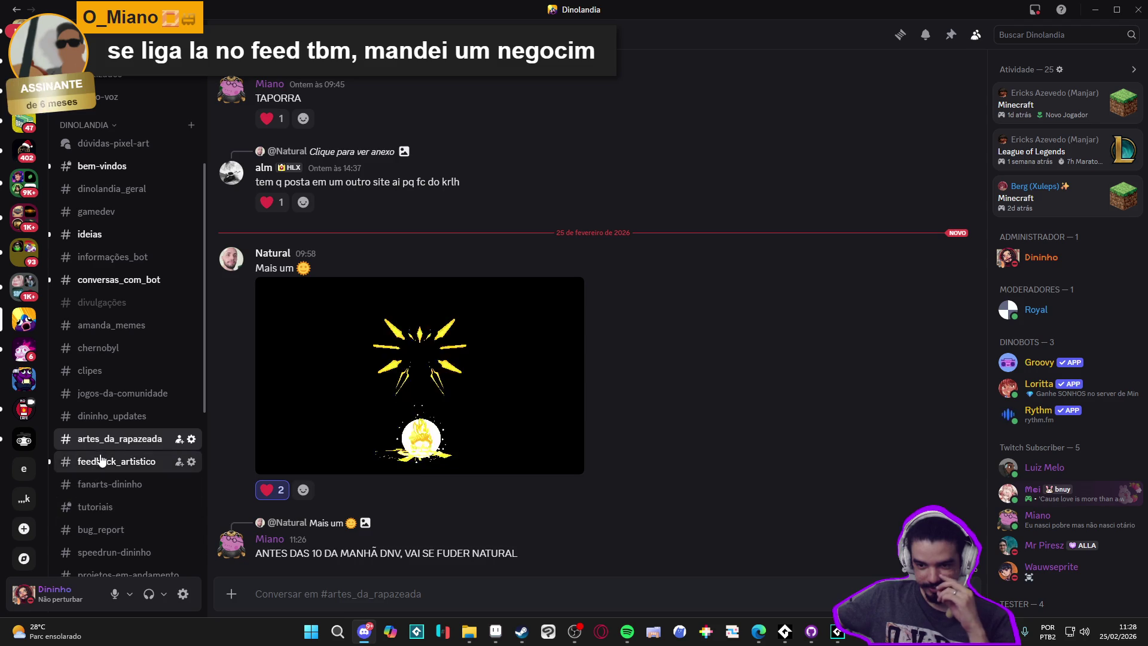
Step: Watch the Unity game clip in #feedback_artistico full screen, then minimise Discord to Aseprite
left_click(149, 461)
left_click(535, 488)
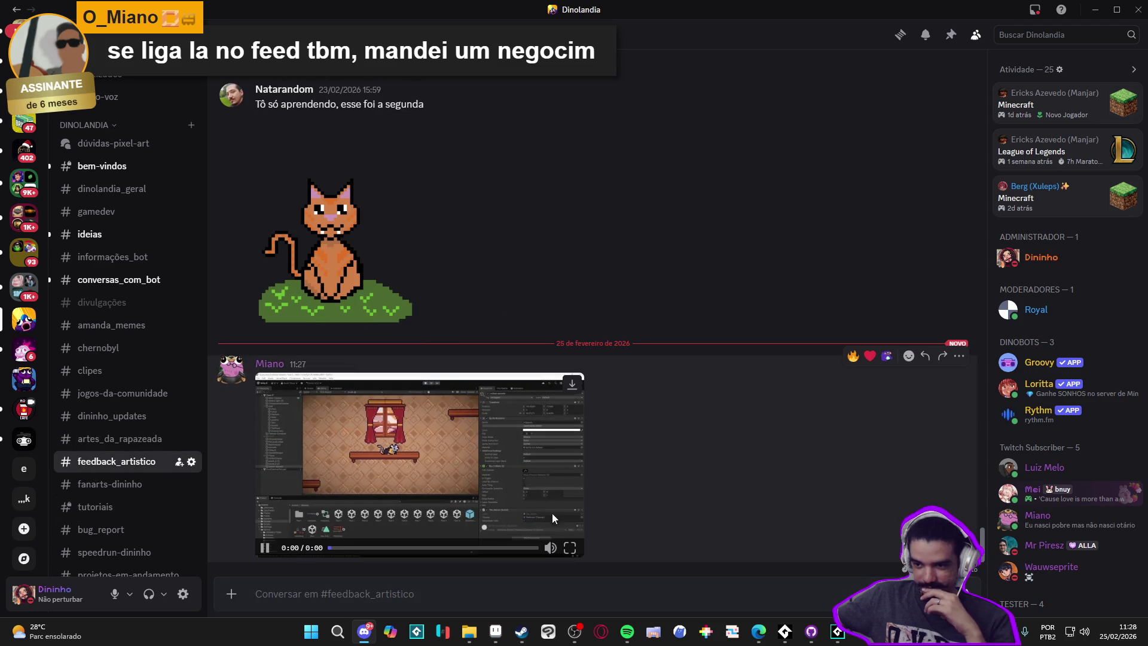
left_click(571, 549)
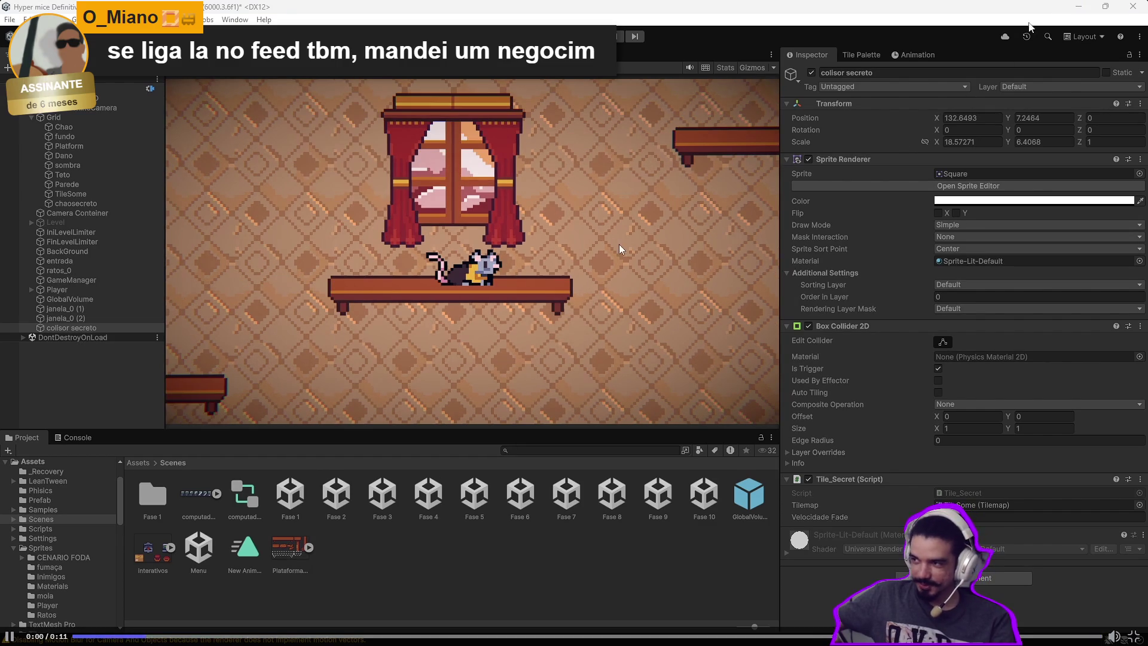
key("Escape")
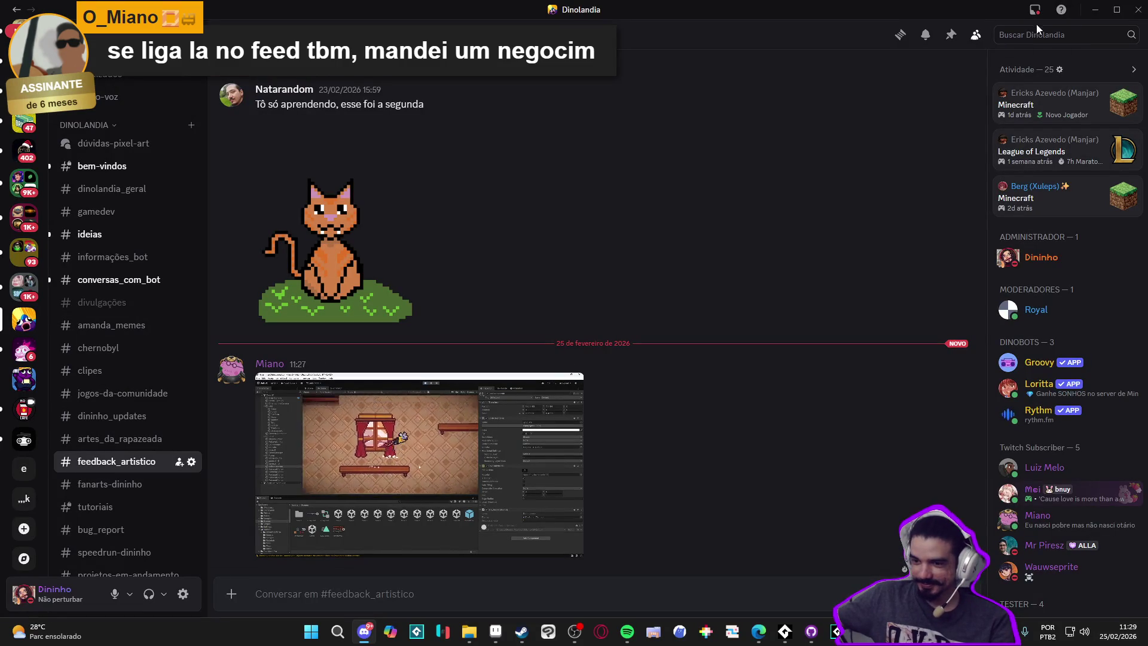
left_click(1094, 9)
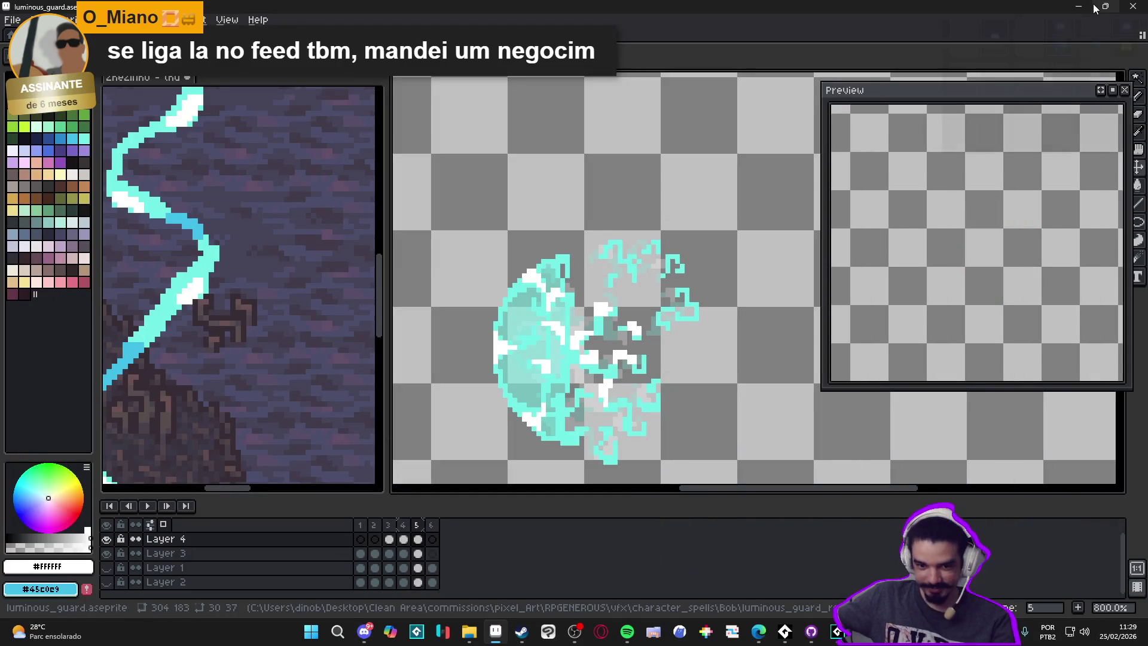
mouse_move(1095, 8)
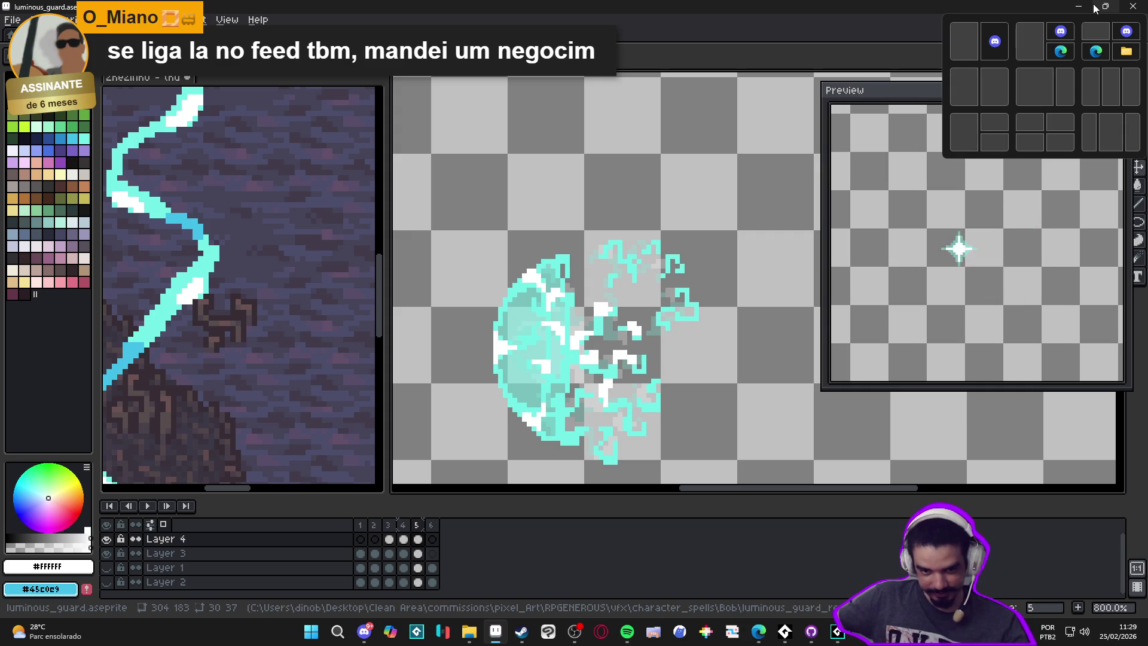